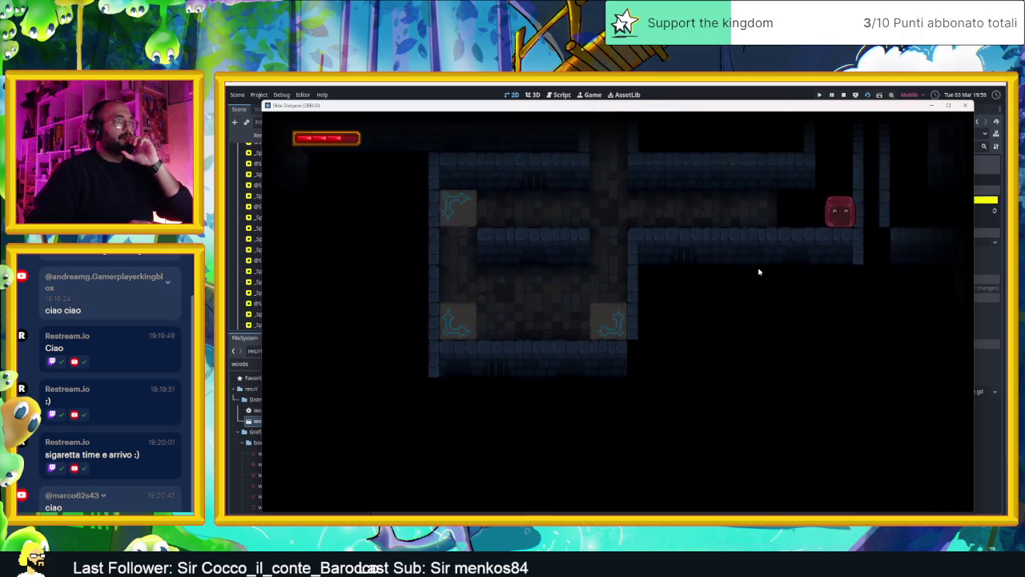
- Slide the slime out of its starting corridor and through the first arrow tile
key("Down")
key("Up")
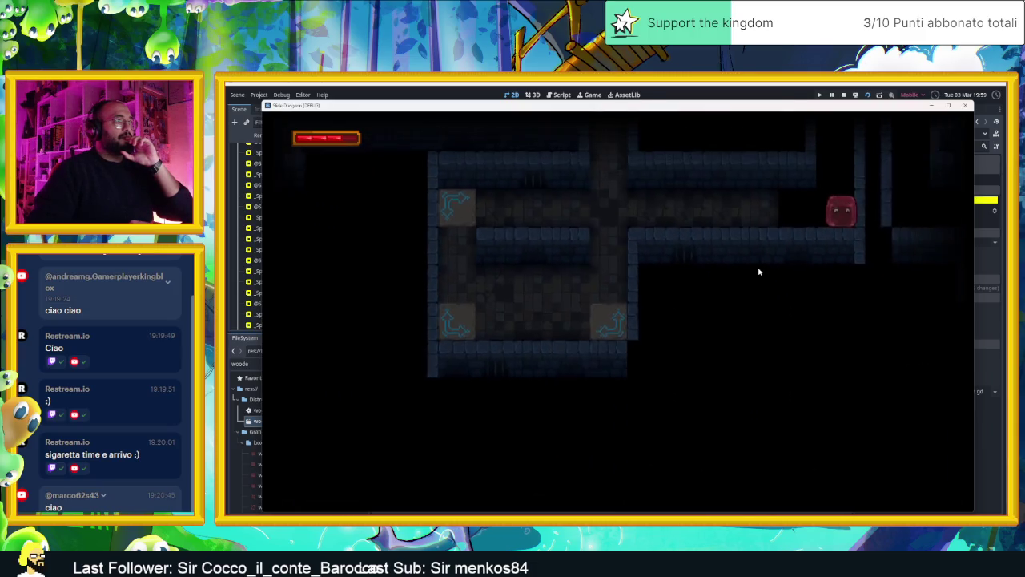
key("Down")
key("Right")
key("Up")
key("Down")
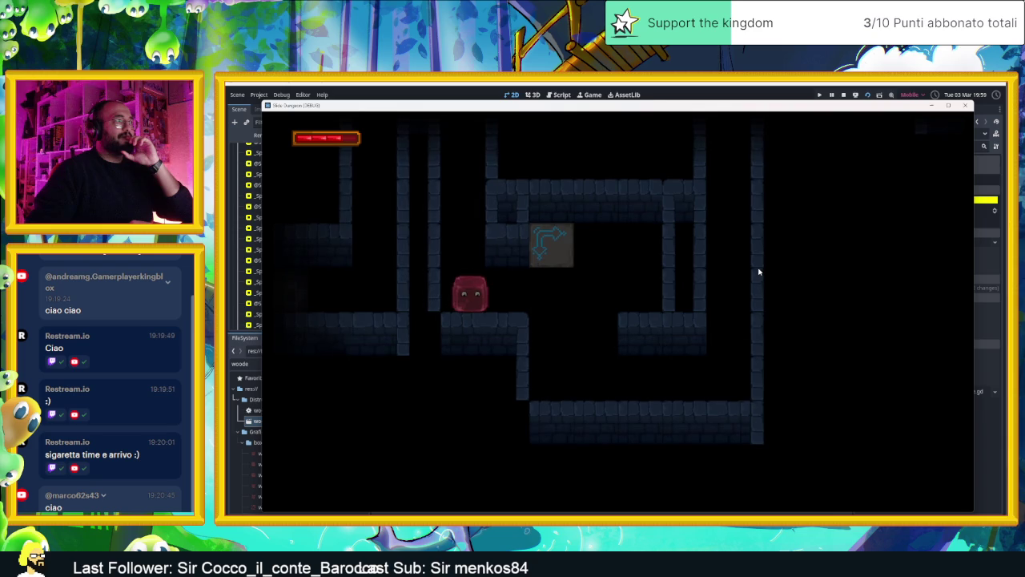
key("Right")
key("Up")
key("Left")
key("Right")
- Steer the slime up through the next arrow tile into new areas, then stop the game
key("Up")
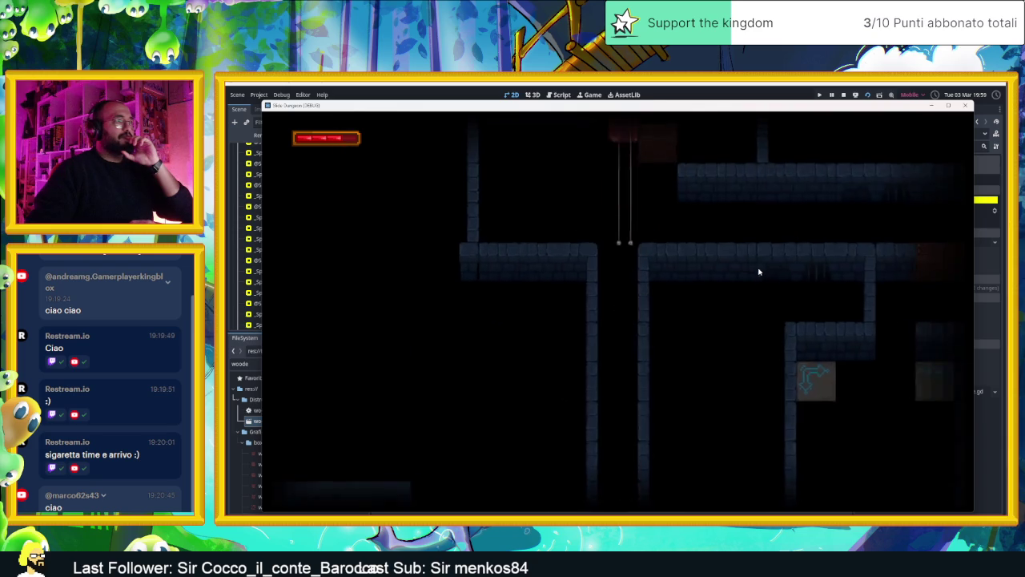
key("Down")
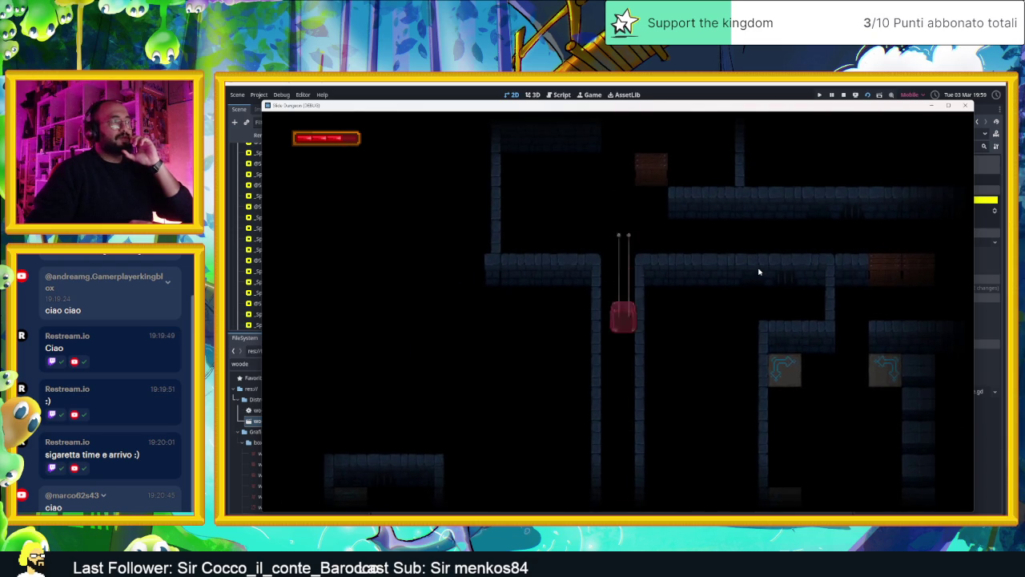
key("Down")
key("Left")
key("Up")
key("Down")
key("Left")
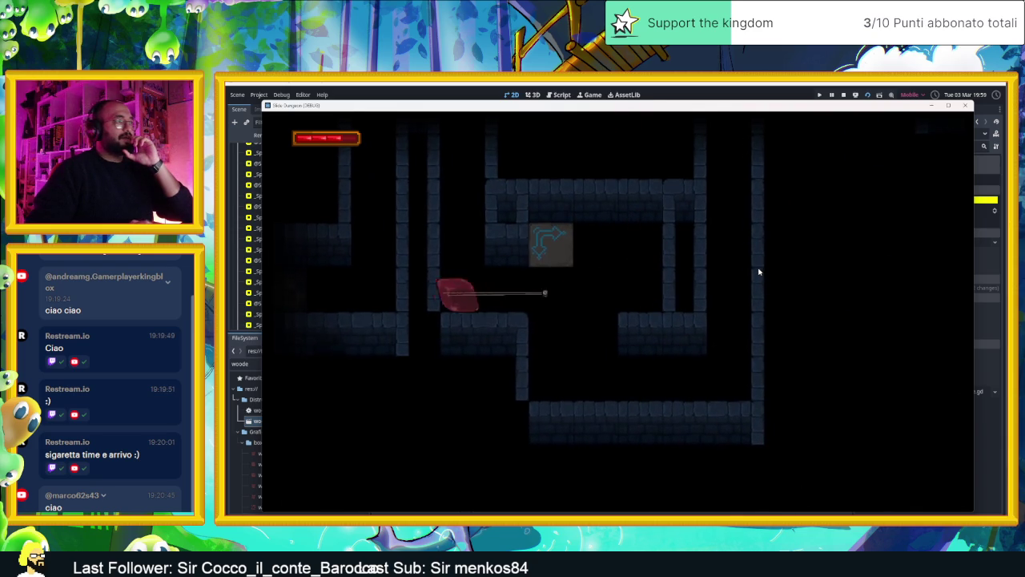
key("Up")
key("Right")
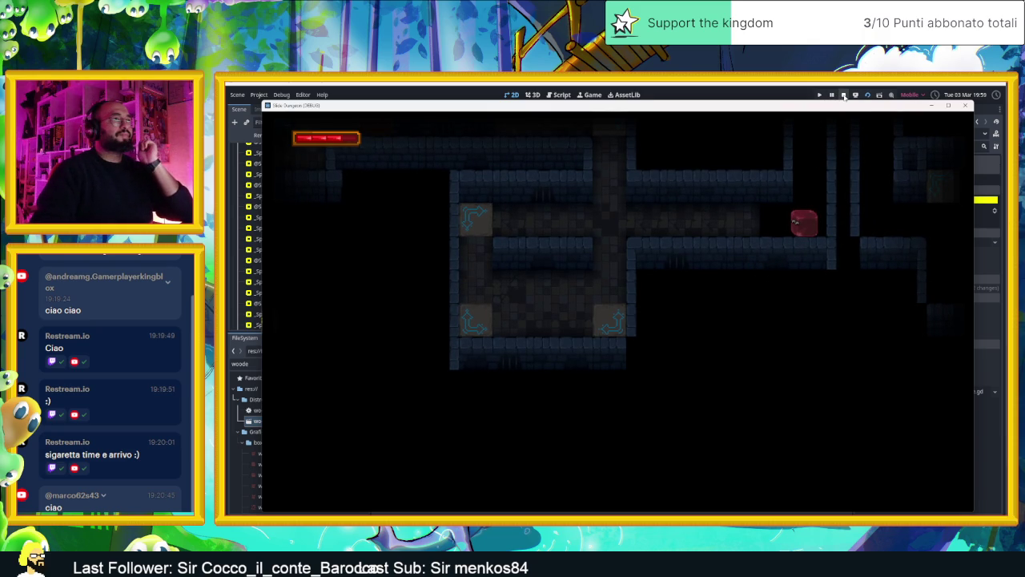
left_click(844, 95)
- Select the upper camera area sprite and set its Camera Zoom to 1.5
left_click_drag(634, 312, 669, 165)
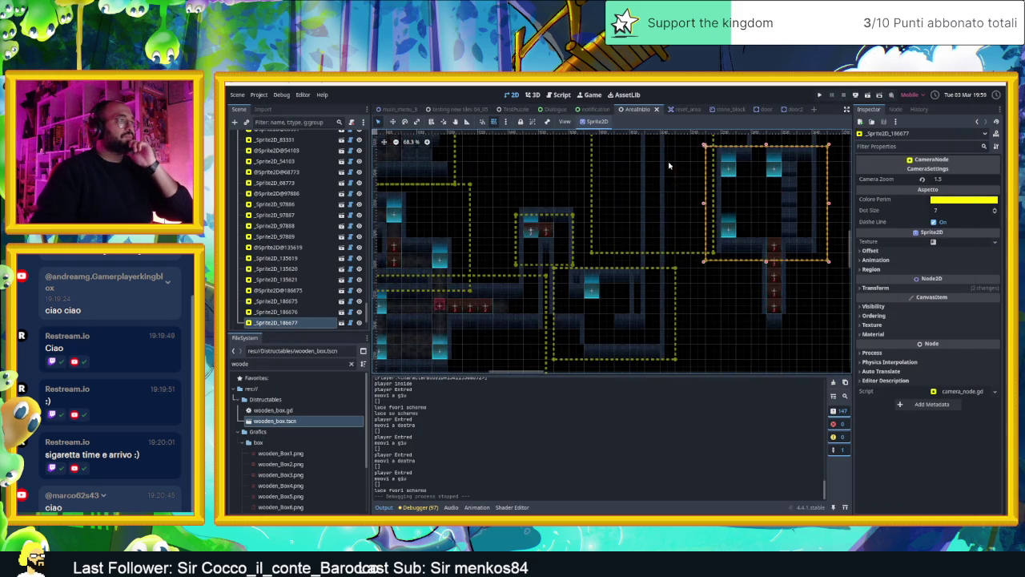
scroll(660, 198, "up", 3)
scroll(655, 235, "up", 1)
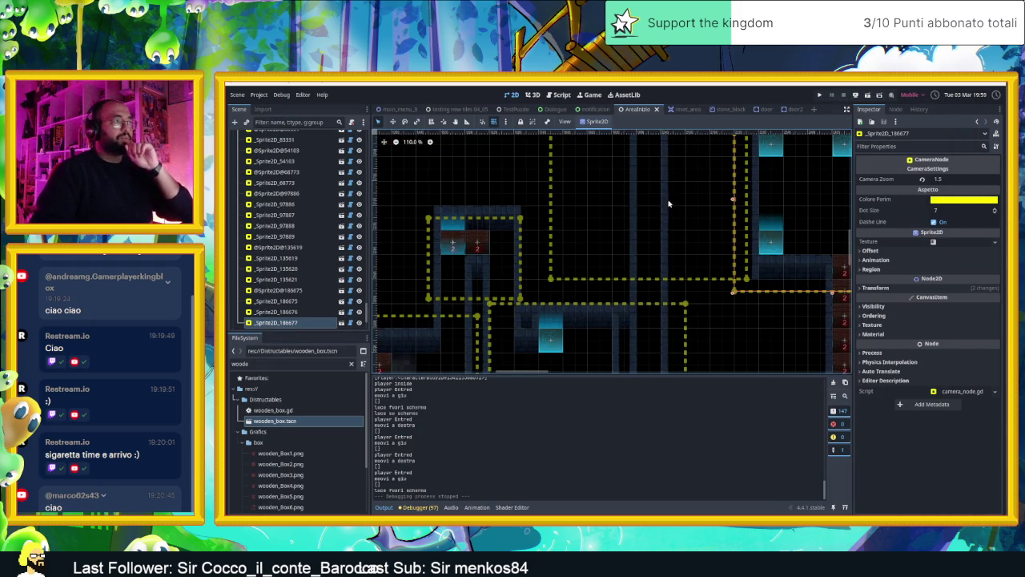
left_click_drag(676, 204, 682, 269)
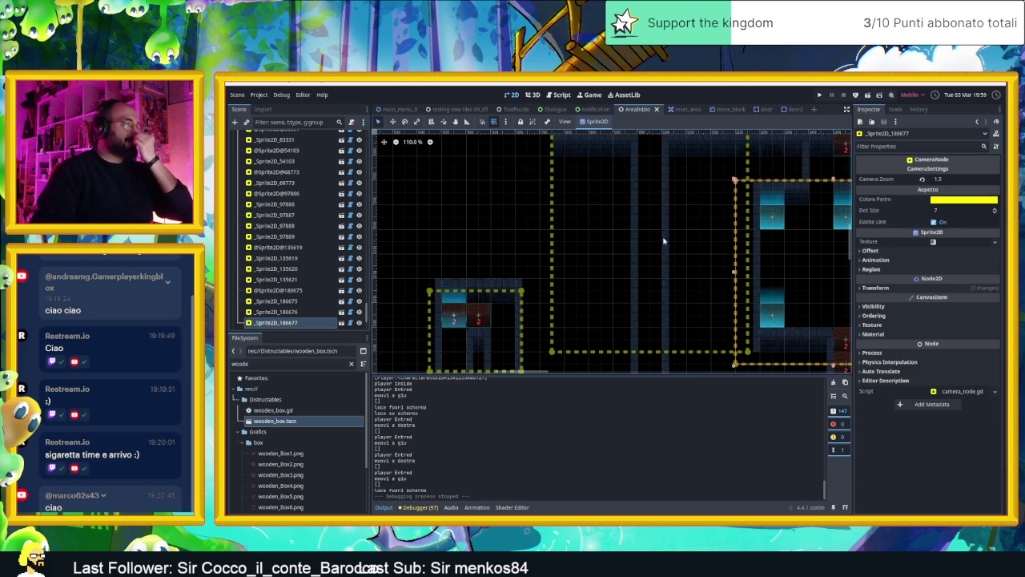
scroll(663, 240, "down", 6)
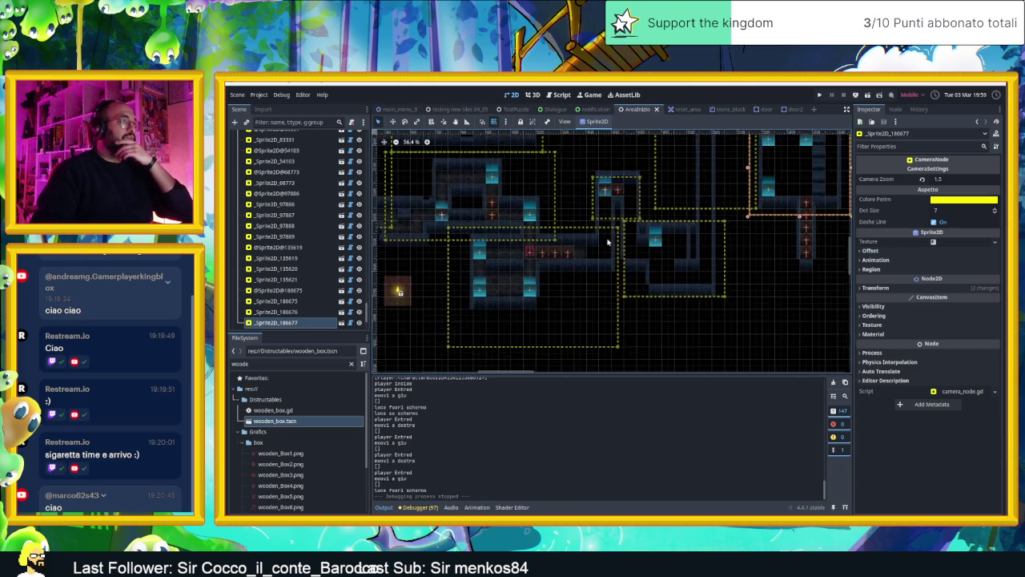
scroll(608, 240, "up", 6)
left_click(645, 228)
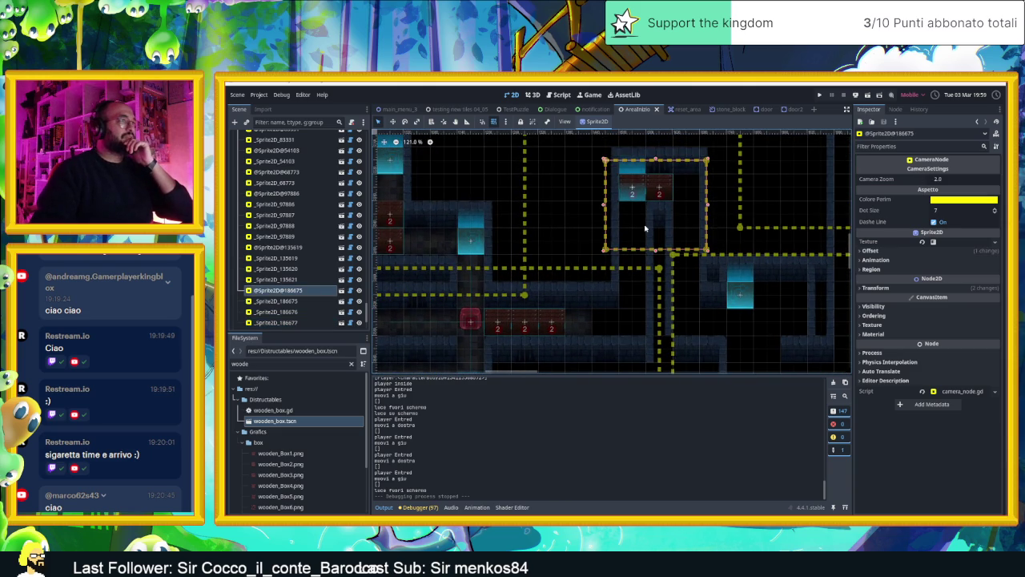
left_click(937, 179)
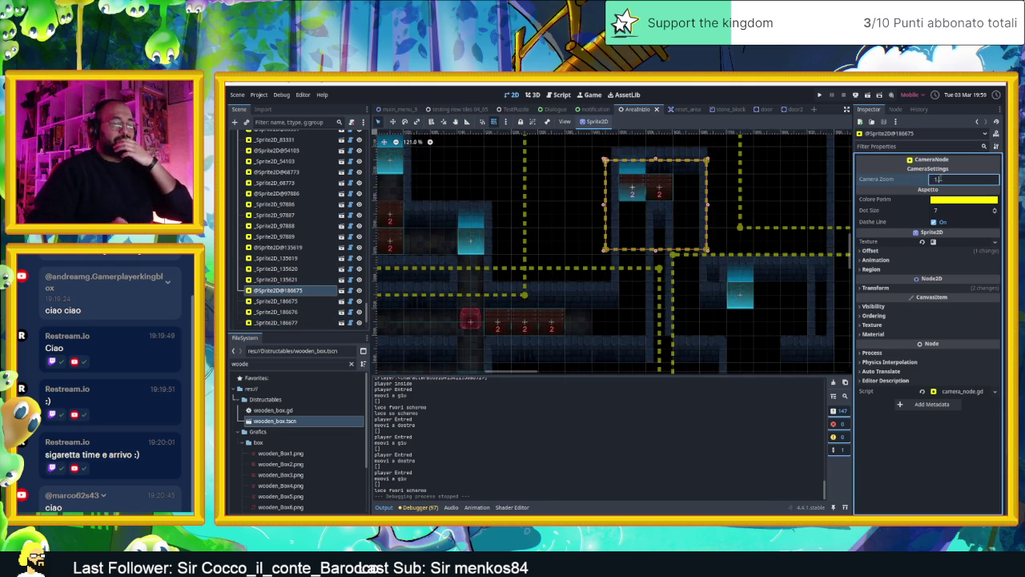
type("5")
key("Return")
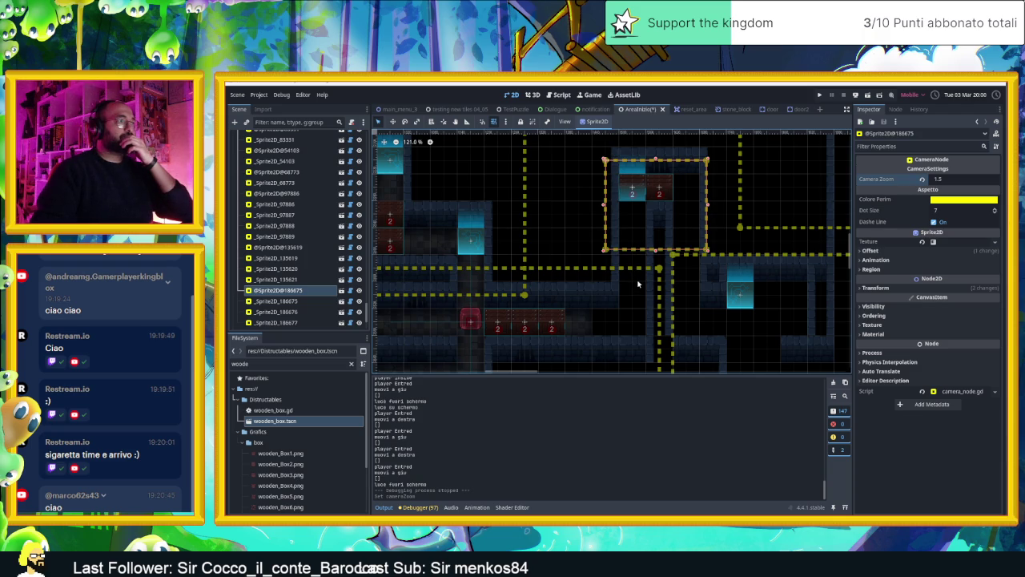
scroll(638, 283, "up", 3)
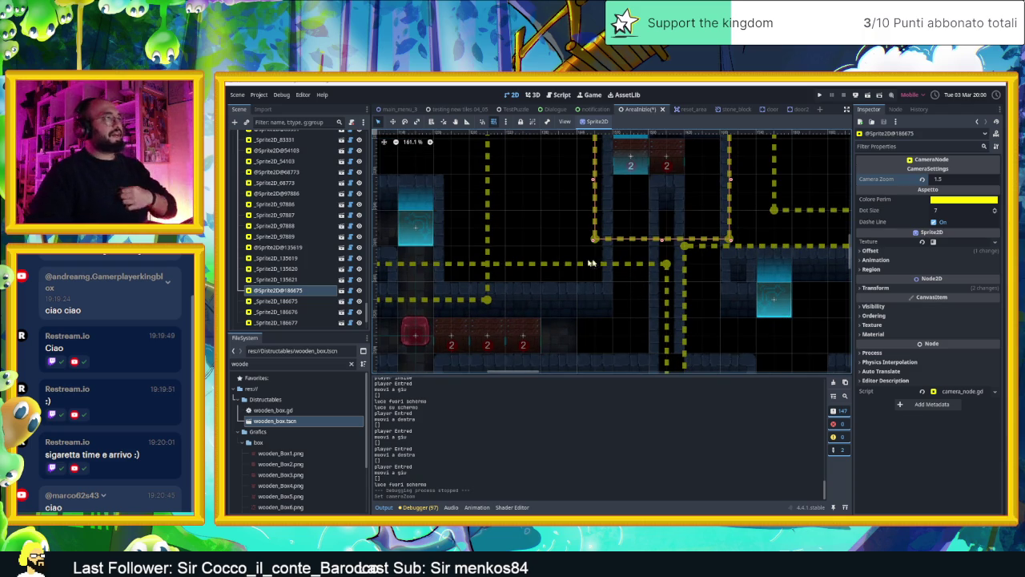
scroll(298, 217, "up", 10)
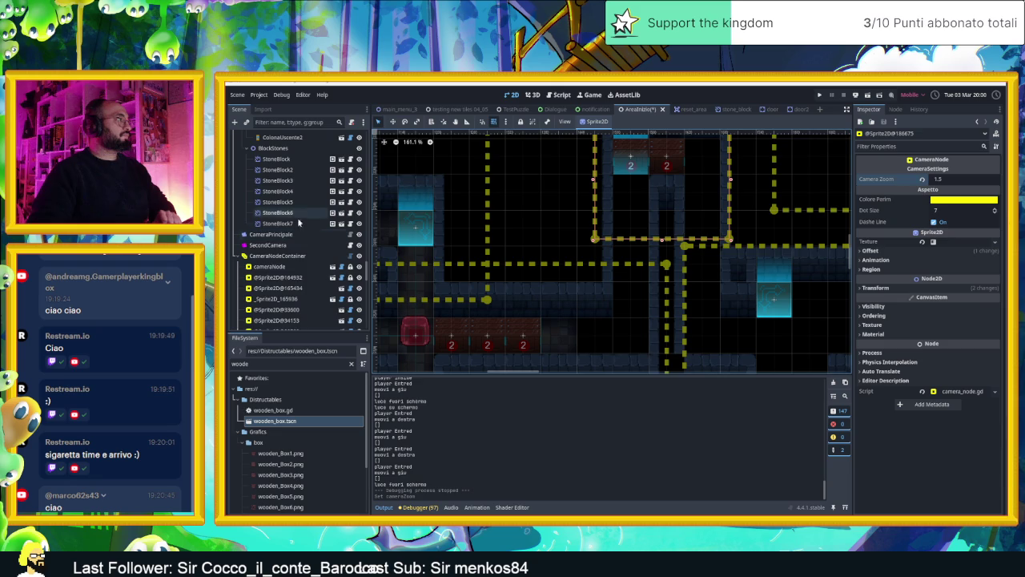
- Hide the CameraNodeContainer nodes and their dashed outlines
left_click(303, 255)
left_click(359, 255)
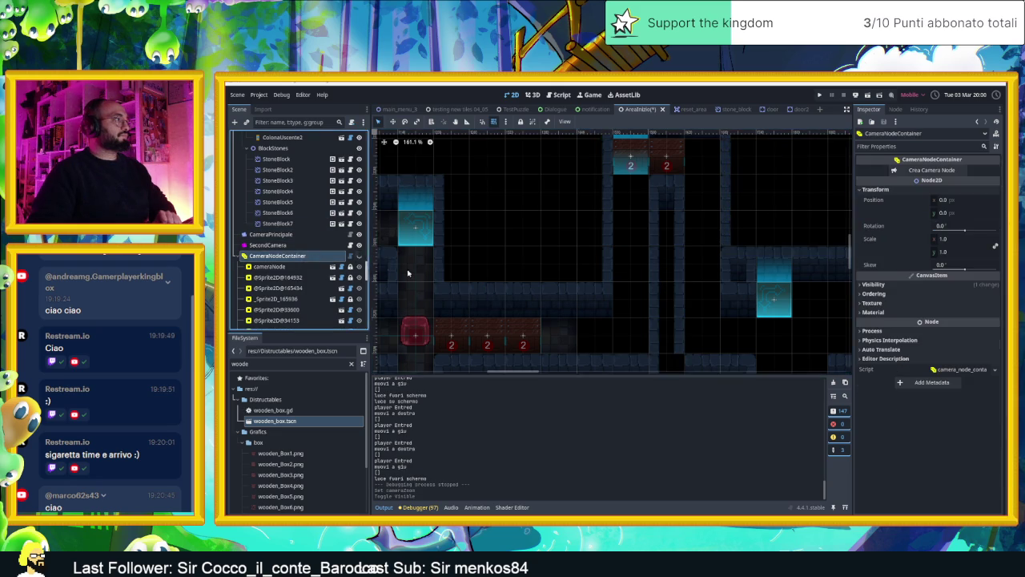
scroll(295, 189, "down", 10)
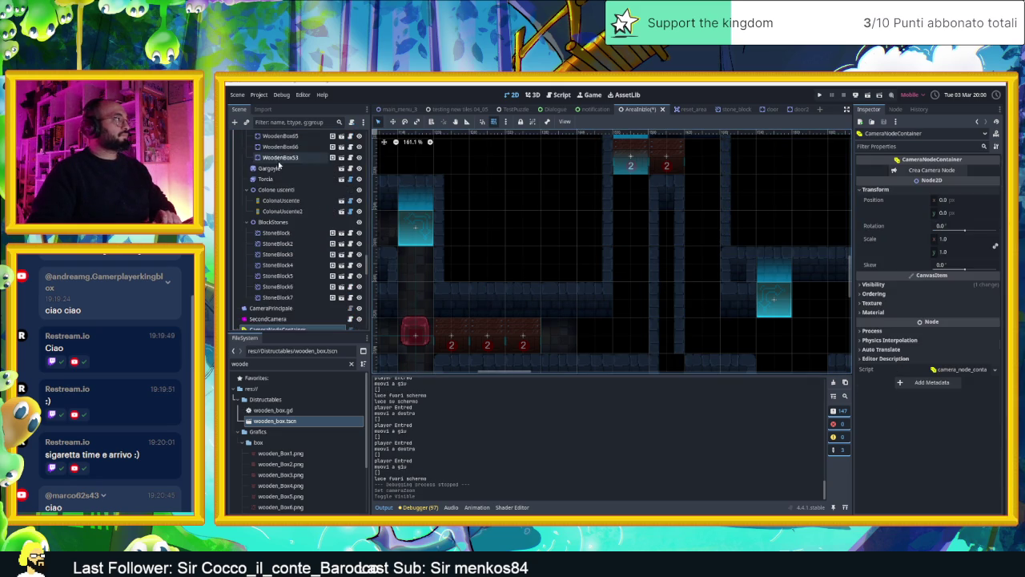
scroll(294, 188, "up", 10)
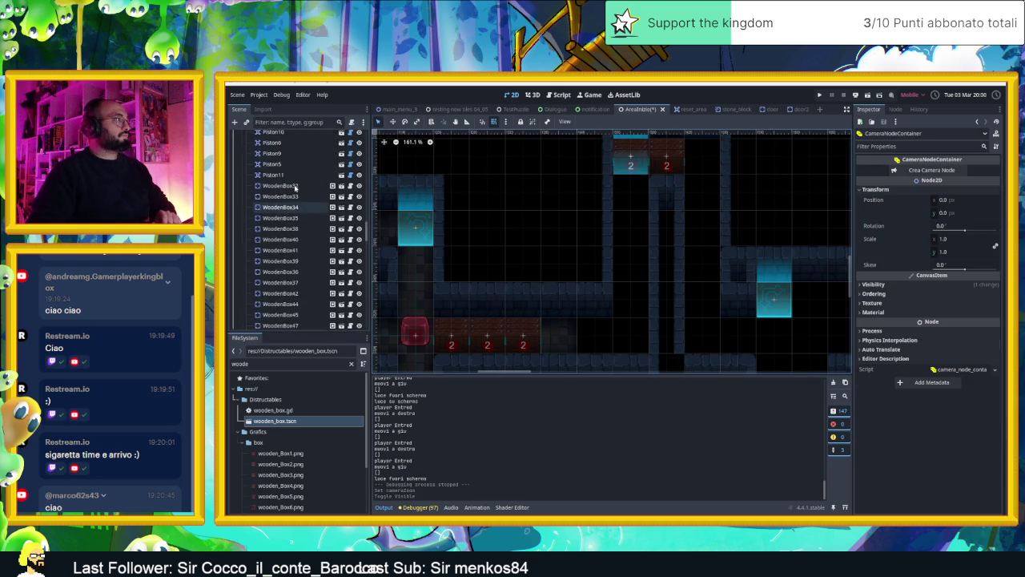
scroll(295, 189, "up", 10)
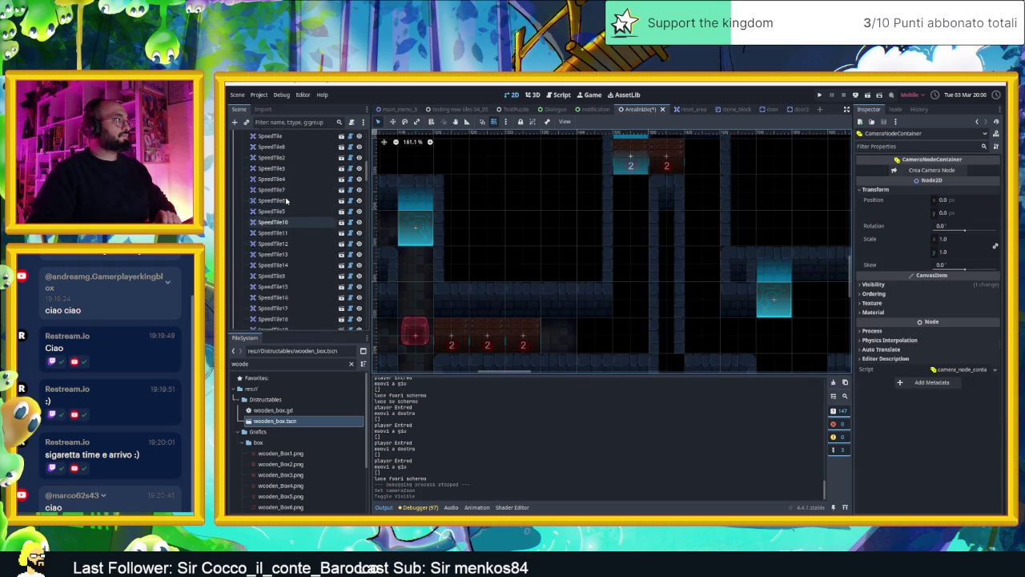
- Select the Muri wall layer, pick wall tiles from its atlas, and save the scene
left_click(278, 221)
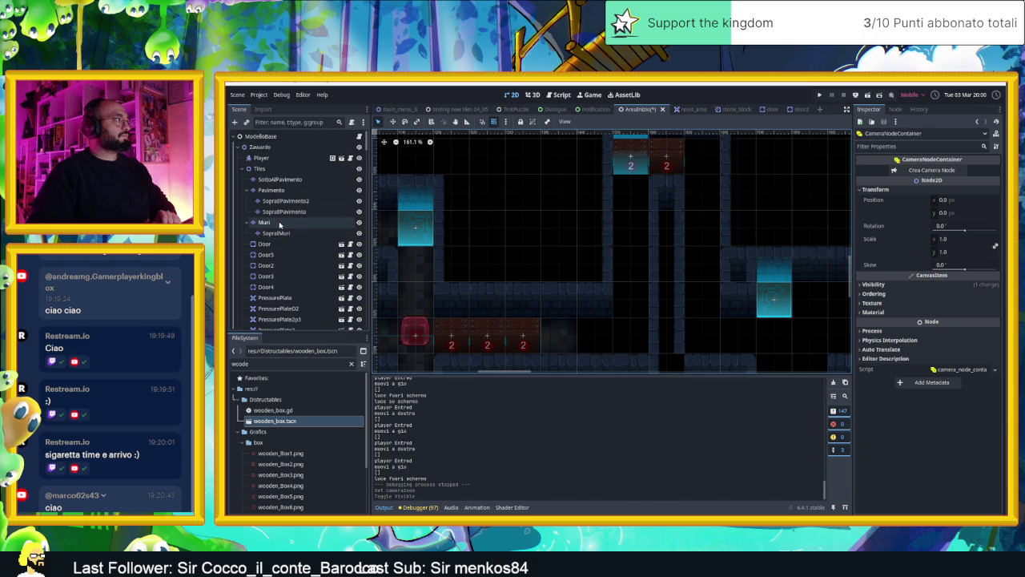
left_click(737, 402)
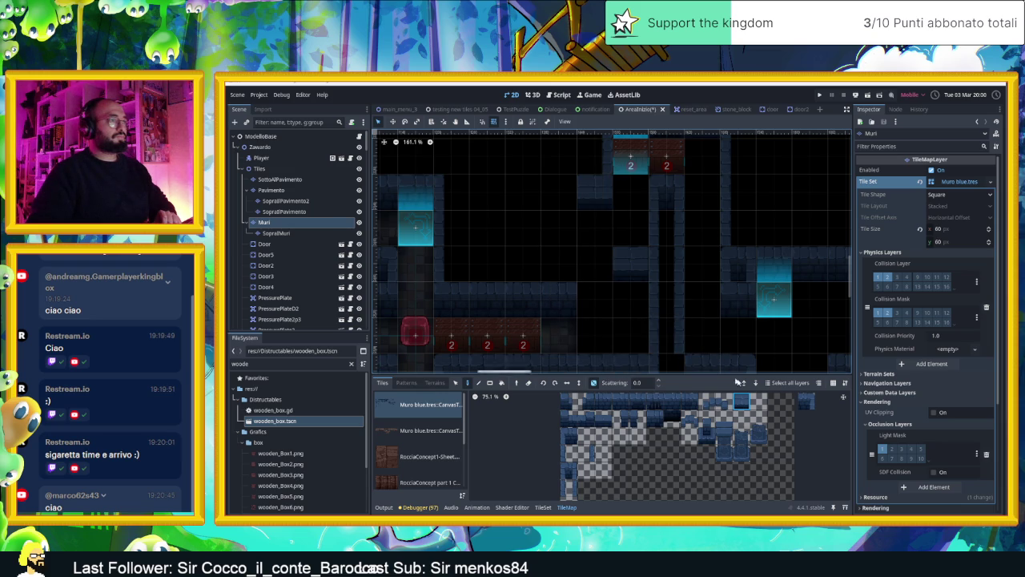
left_click(689, 401)
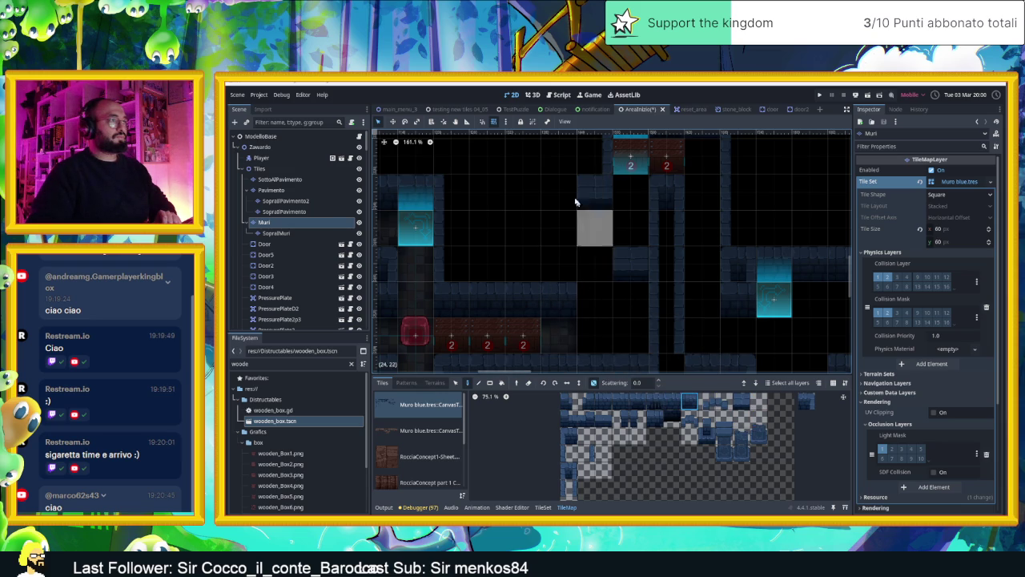
left_click(586, 453)
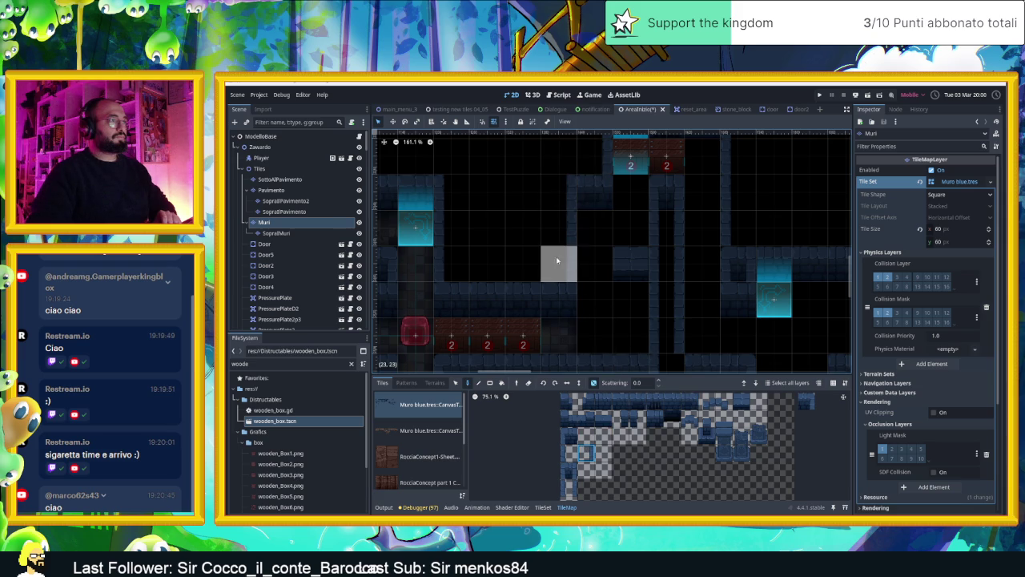
scroll(696, 227, "down", 2)
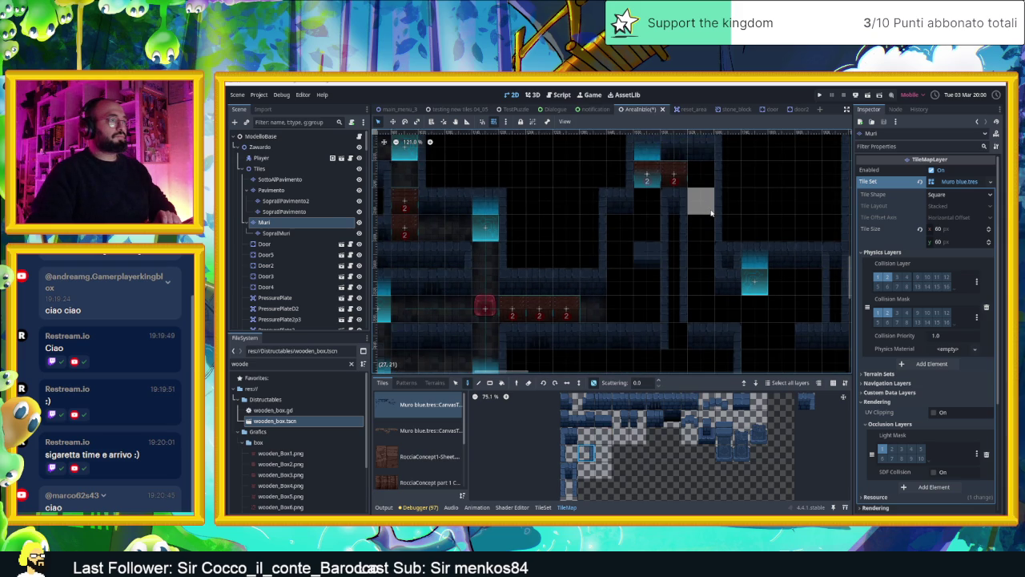
scroll(715, 200, "up", 1)
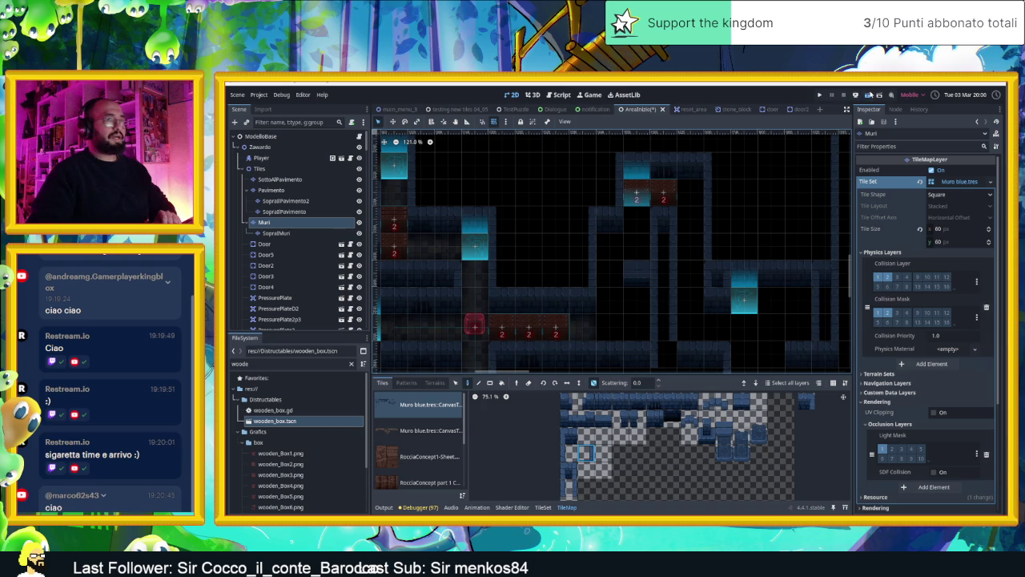
key("ctrl+s")
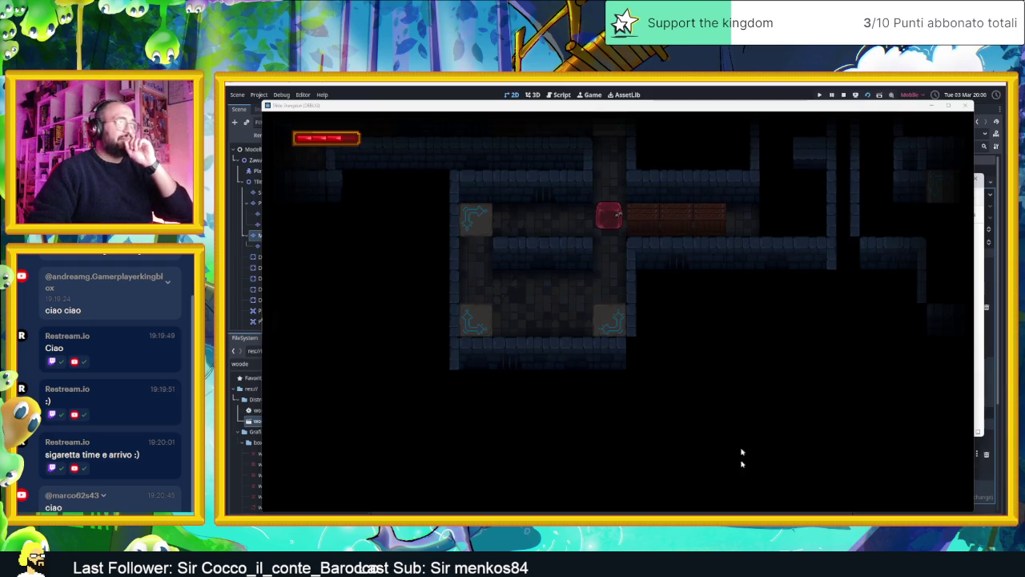
- Stop the second test run of the updated level
left_click(965, 105)
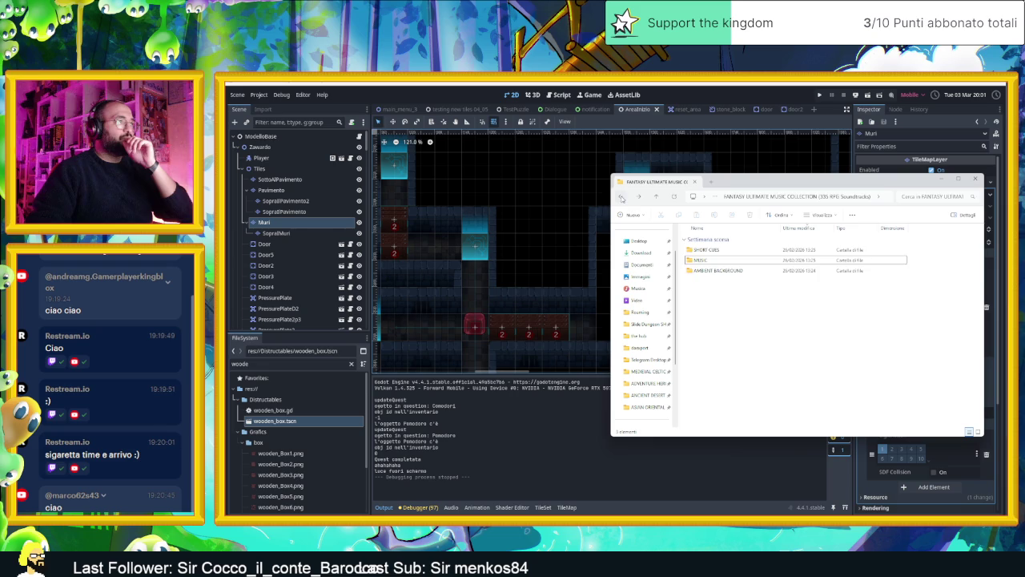
- Peek into the Ultimate Game Music Loops Bundle folder, then return to Download
left_click(621, 198)
key("alt+Left")
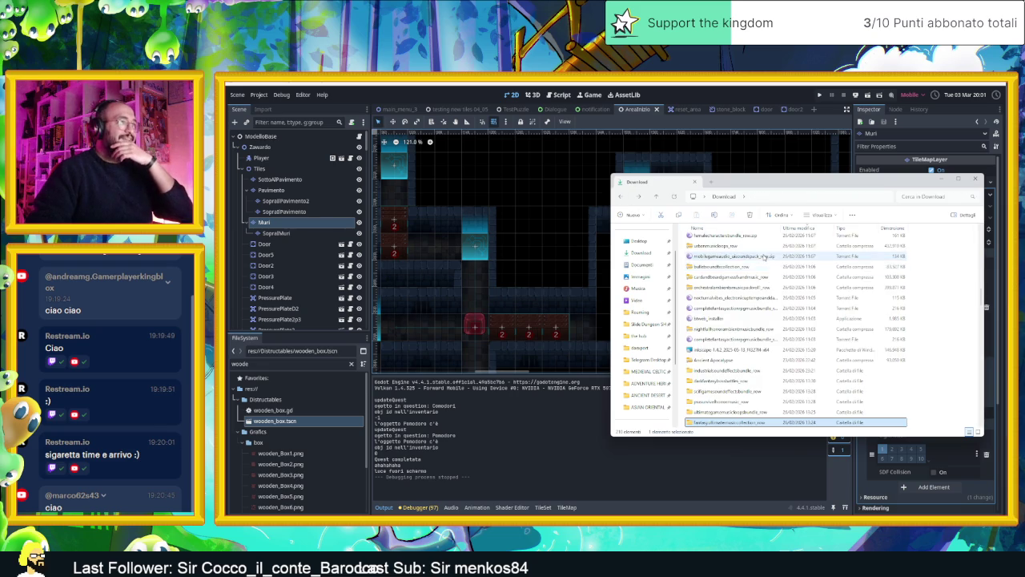
left_click(776, 412)
double_click(775, 412)
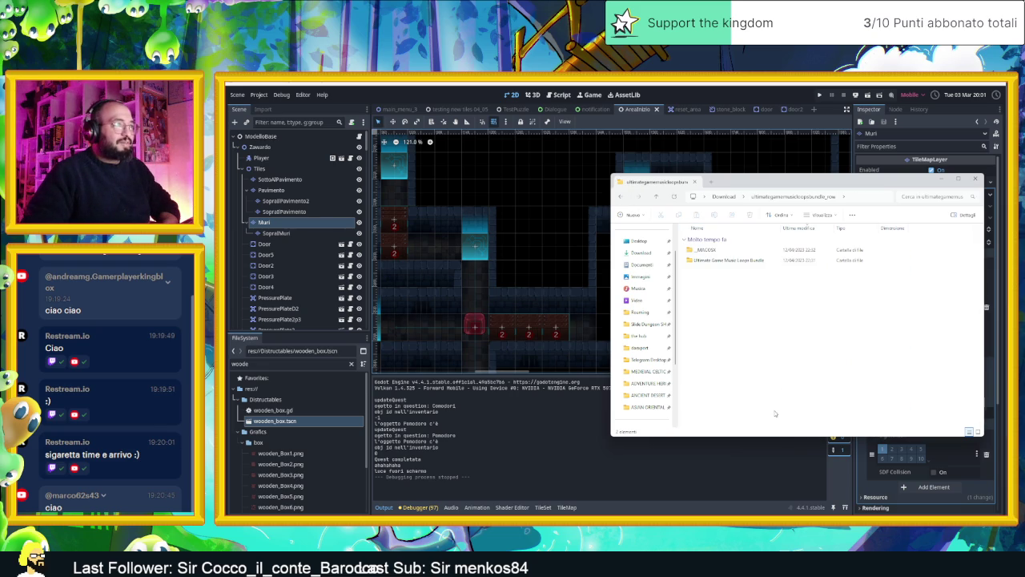
double_click(720, 261)
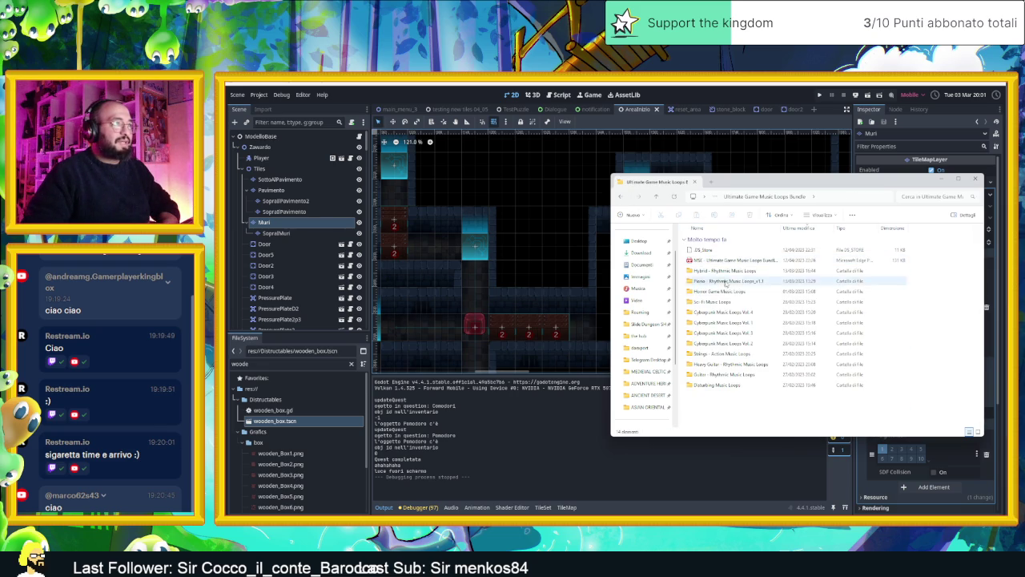
mouse_move(767, 315)
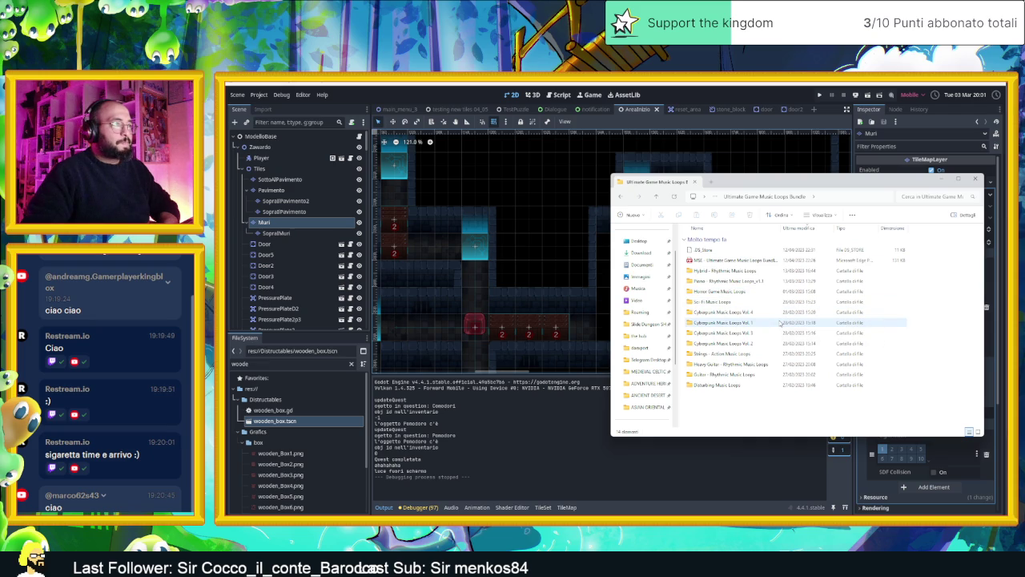
key("BackSpace")
key("BackSpace")
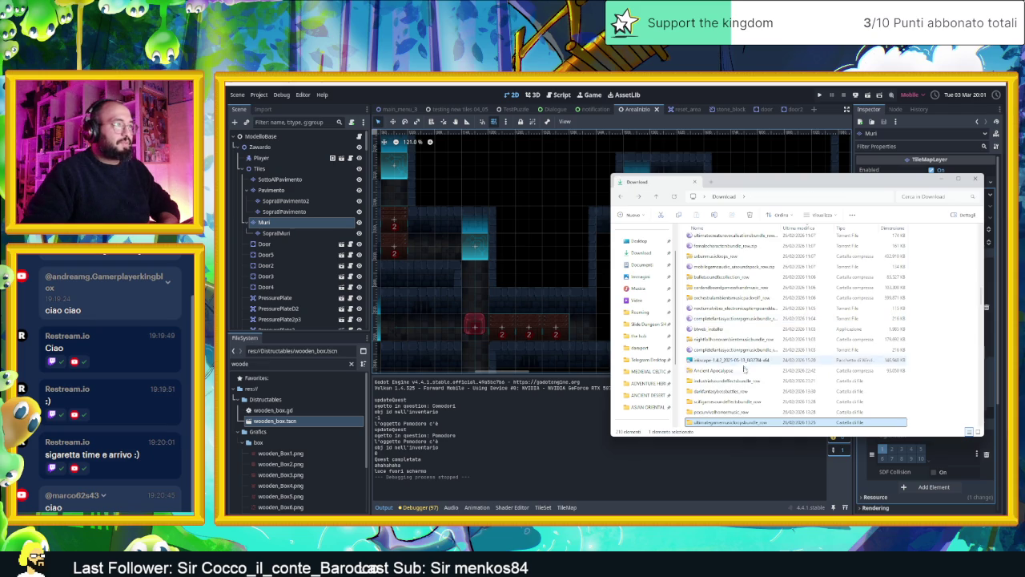
- Look over the darkfantasy, sofigame and fantasyultimatemusiccollection folders in Download
left_click(751, 392)
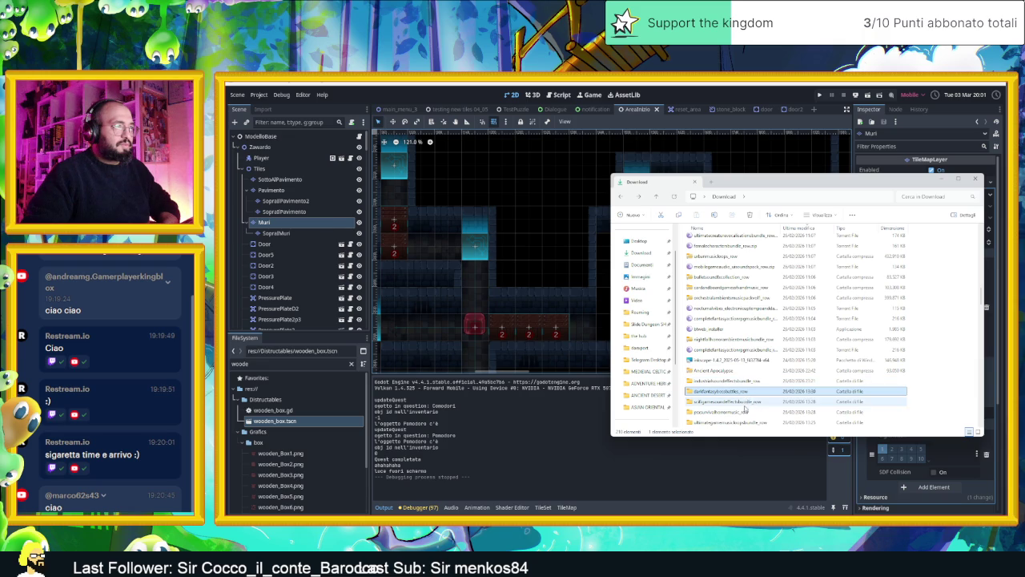
left_click(748, 401)
scroll(757, 418, "down", 1)
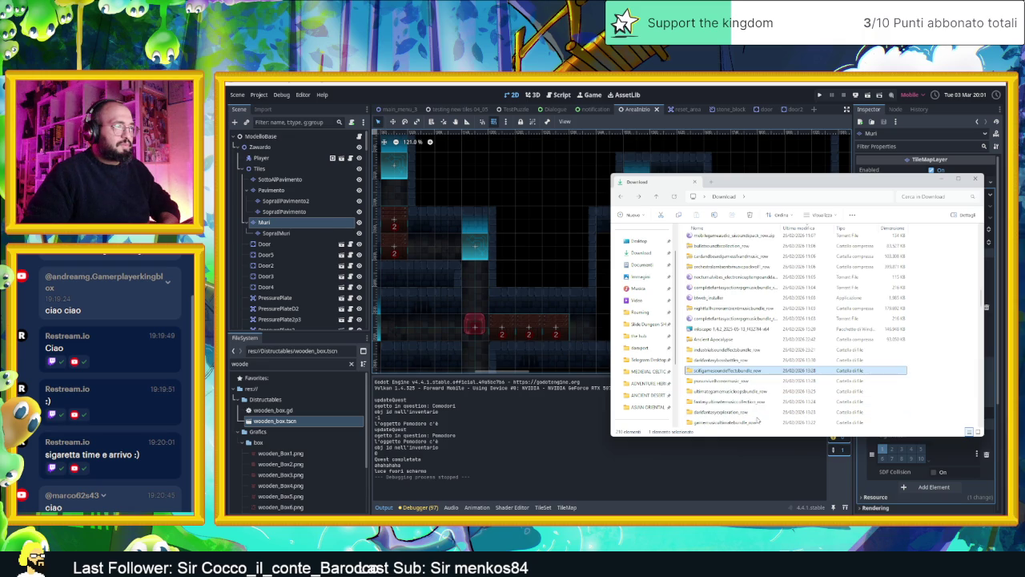
left_click(749, 401)
left_click(751, 412)
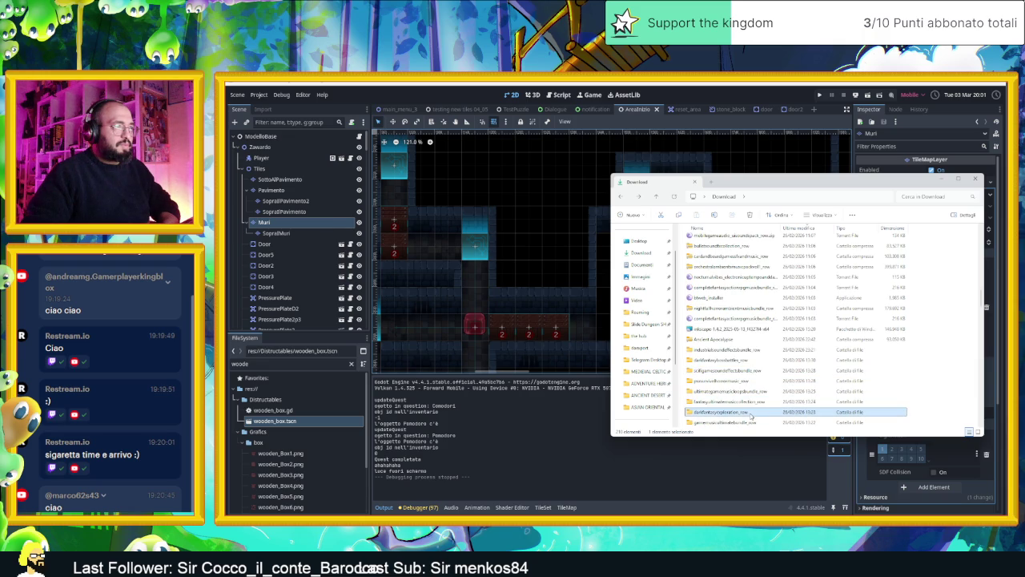
scroll(773, 413, "down", 1)
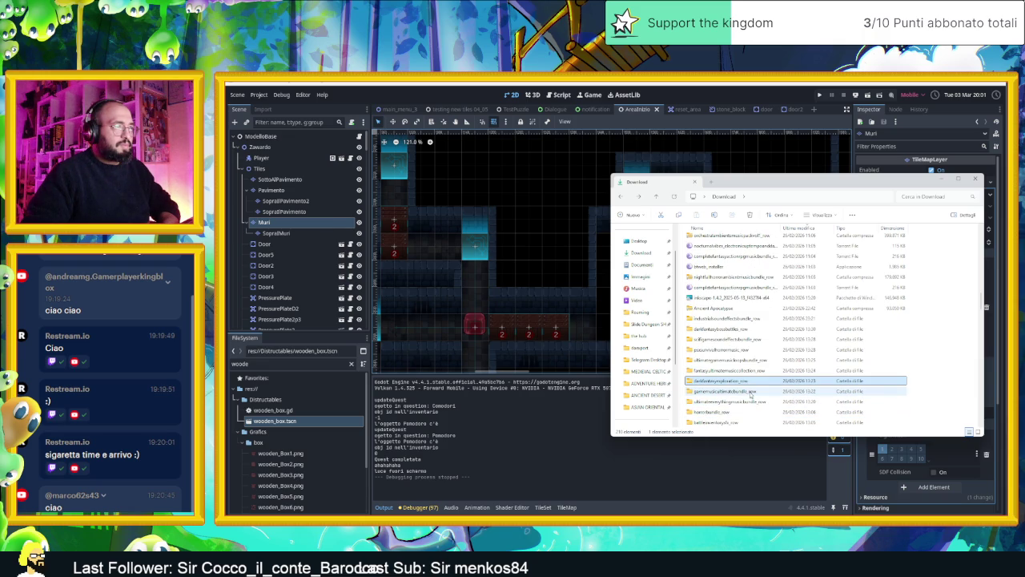
- Open gamemusicultimatebundle_raw, then 1.1 GMUB - Vol. 1, then Game Adventure Collection Music Pack
double_click(750, 392)
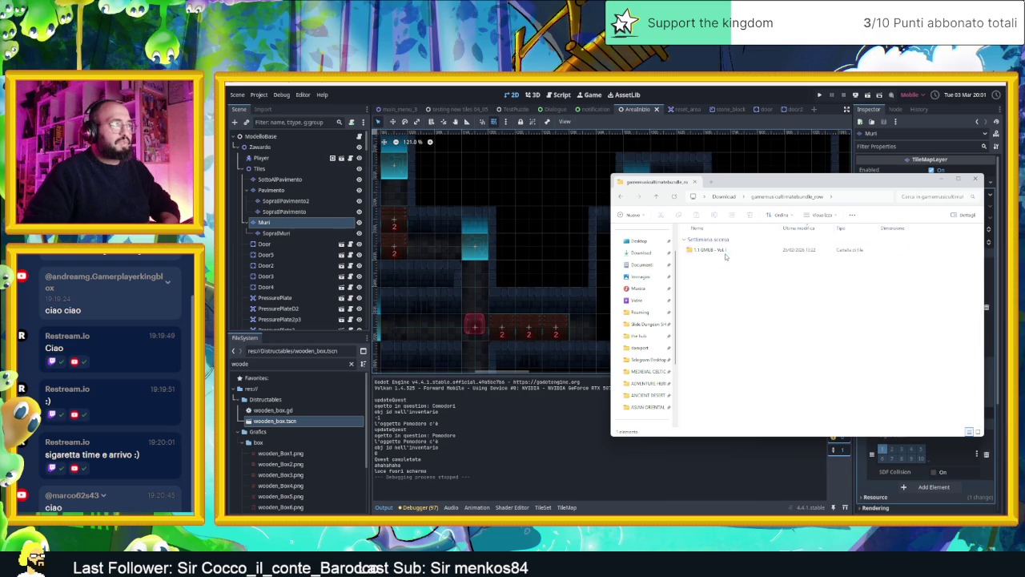
double_click(726, 254)
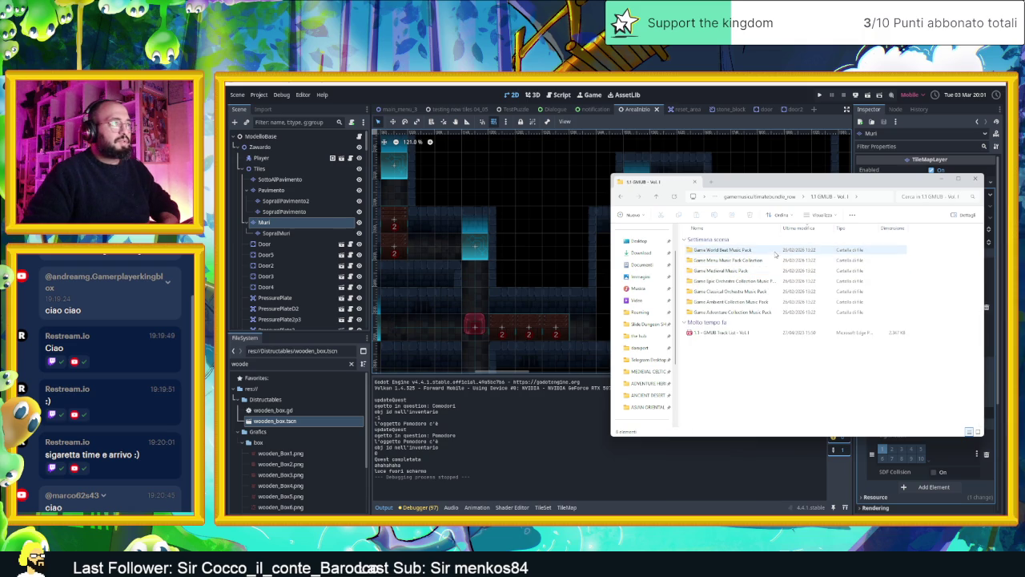
left_click(769, 302)
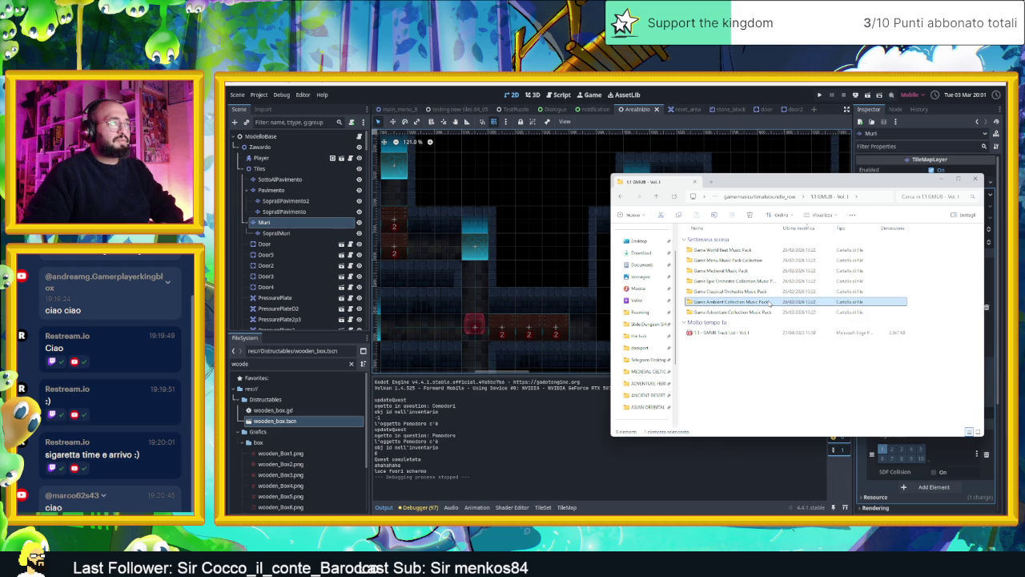
double_click(766, 312)
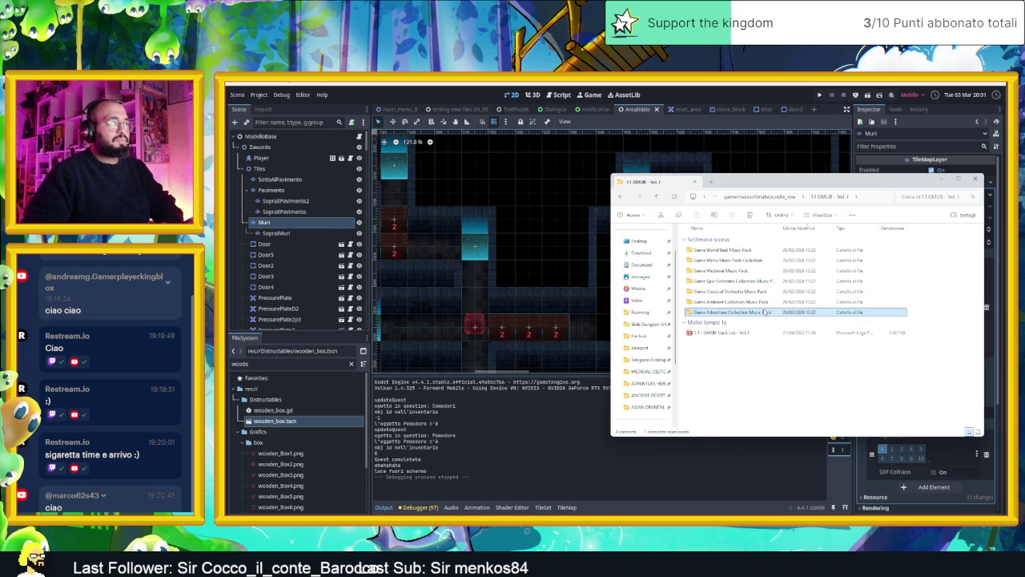
left_click(713, 252)
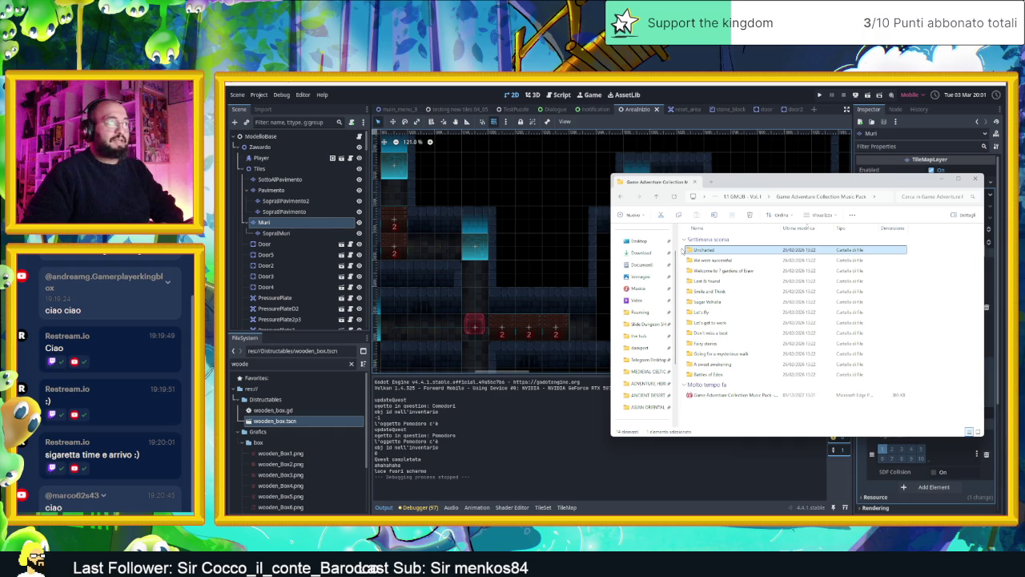
left_click_drag(677, 249, 764, 378)
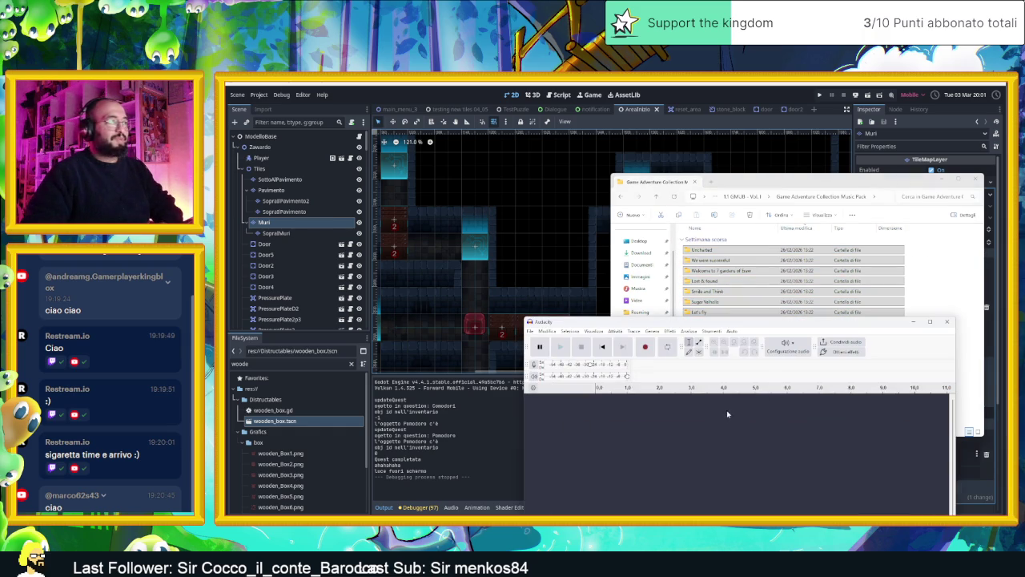
- Close Audacity and empty the VLC playlist with Svuota la scaletta
left_click(947, 321)
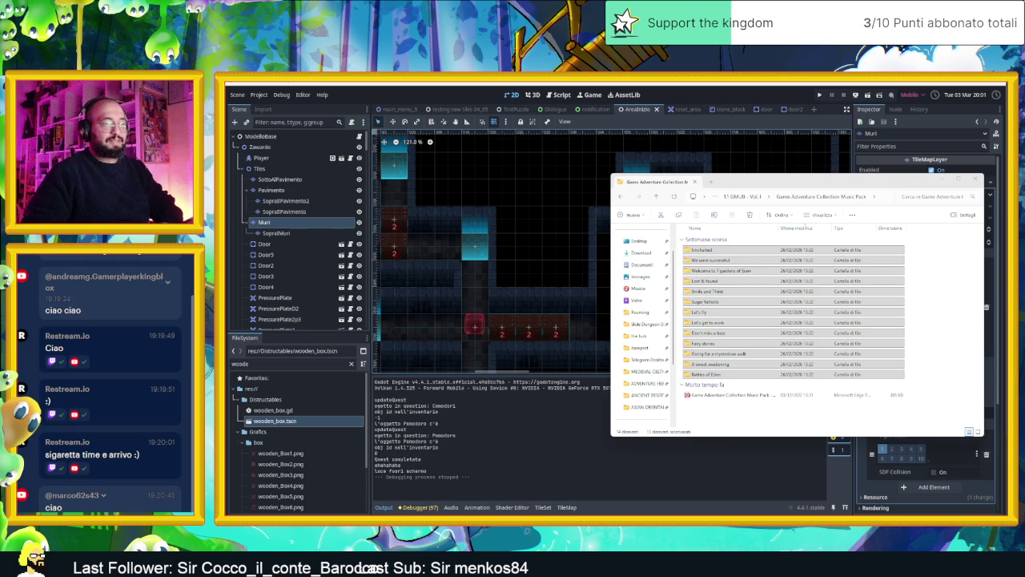
left_click(663, 370)
right_click(664, 371)
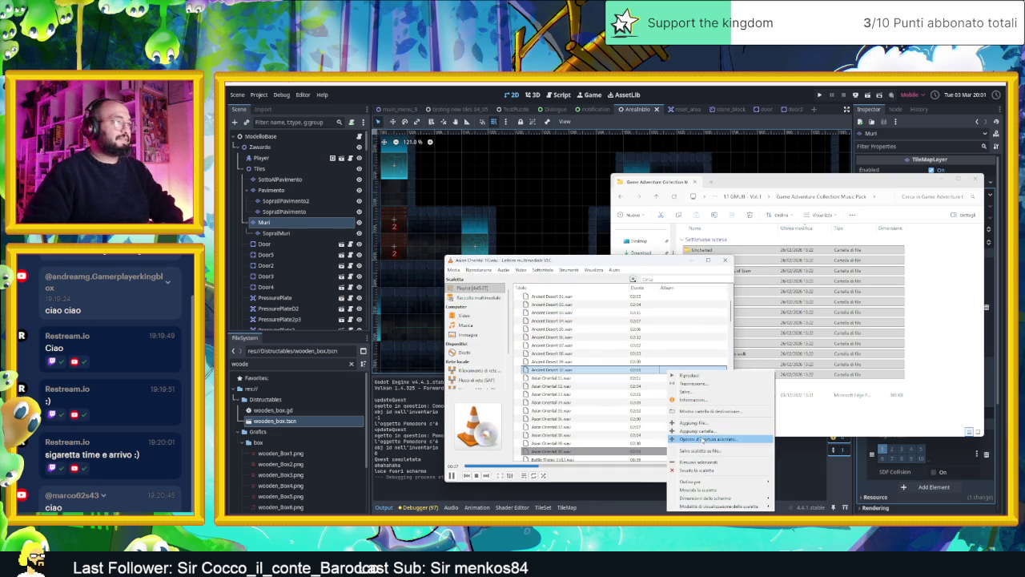
left_click(690, 470)
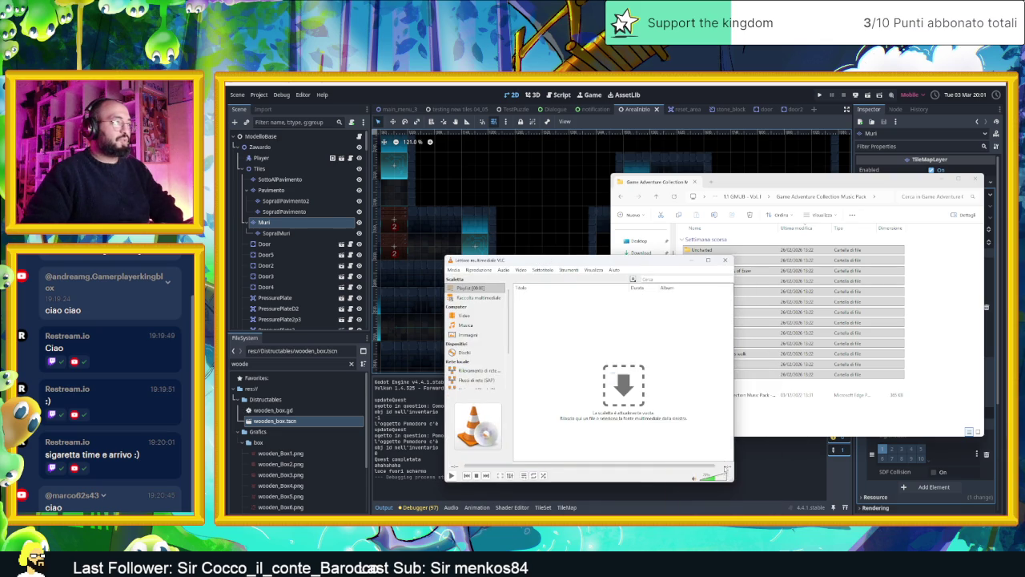
- Select all Adventure Collection track folders, Uncharted through Battles of Eden
left_click(788, 318)
left_click(938, 377)
mouse_move(938, 378)
left_mouse_down()
mouse_move(921, 244)
mouse_move(933, 377)
left_mouse_up()
left_click_drag(881, 276, 720, 344)
mouse_move(944, 371)
left_mouse_down()
mouse_move(984, 396)
mouse_move(983, 373)
mouse_move(937, 362)
mouse_move(680, 237)
mouse_move(550, 298)
mouse_move(552, 308)
left_mouse_up()
- Open the Adventure Collection PDF in Edge, scroll its track table, then minimise Edge
double_click(732, 394)
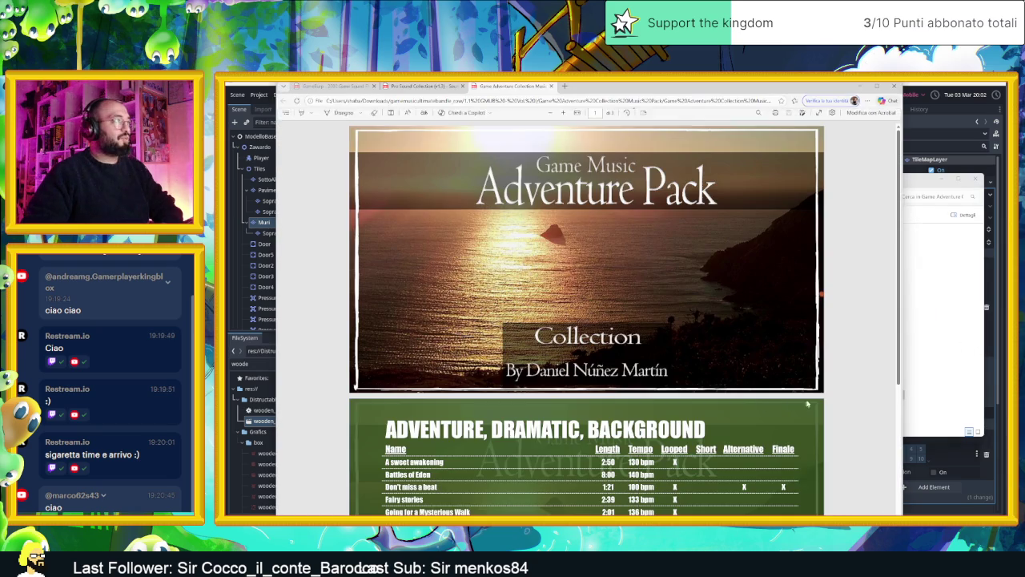
scroll(739, 390, "down", 2)
scroll(739, 389, "down", 3)
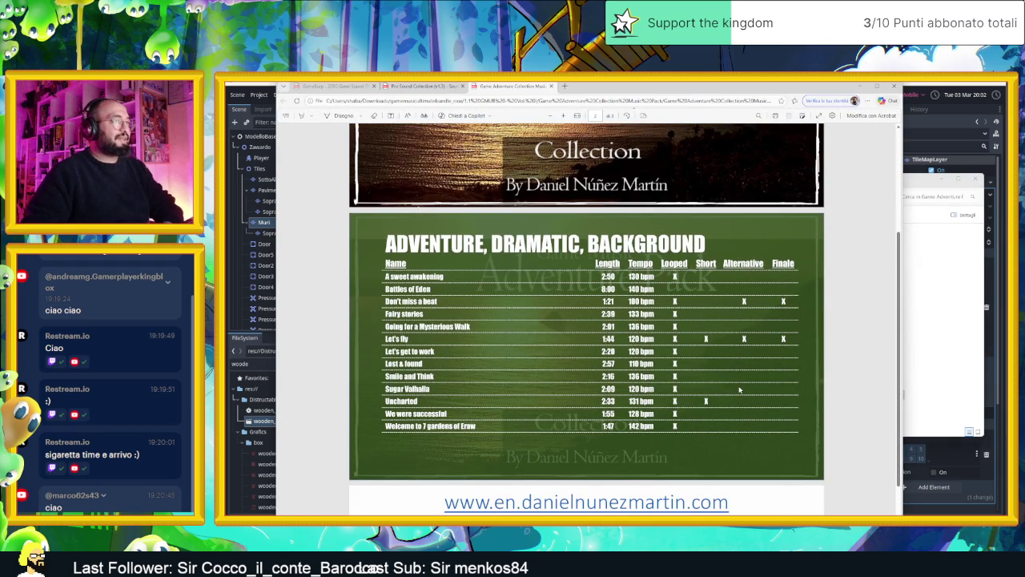
scroll(751, 372, "down", 4)
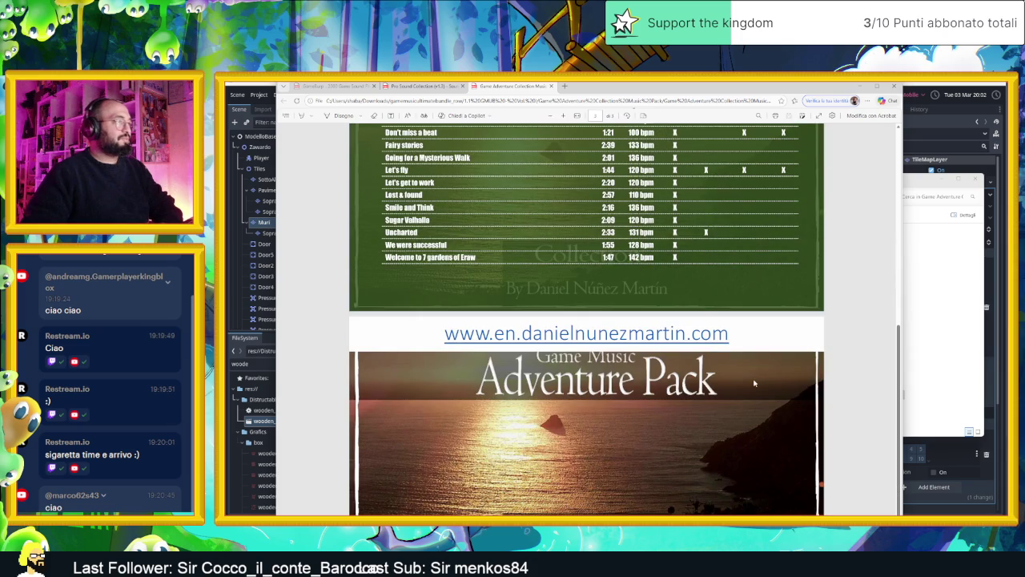
scroll(754, 384, "up", 4)
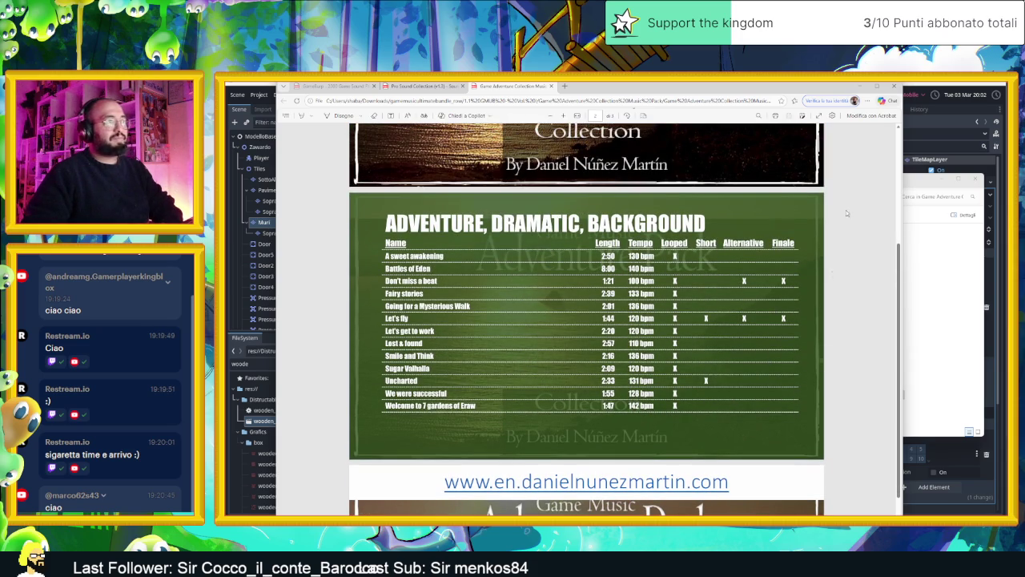
left_click(860, 86)
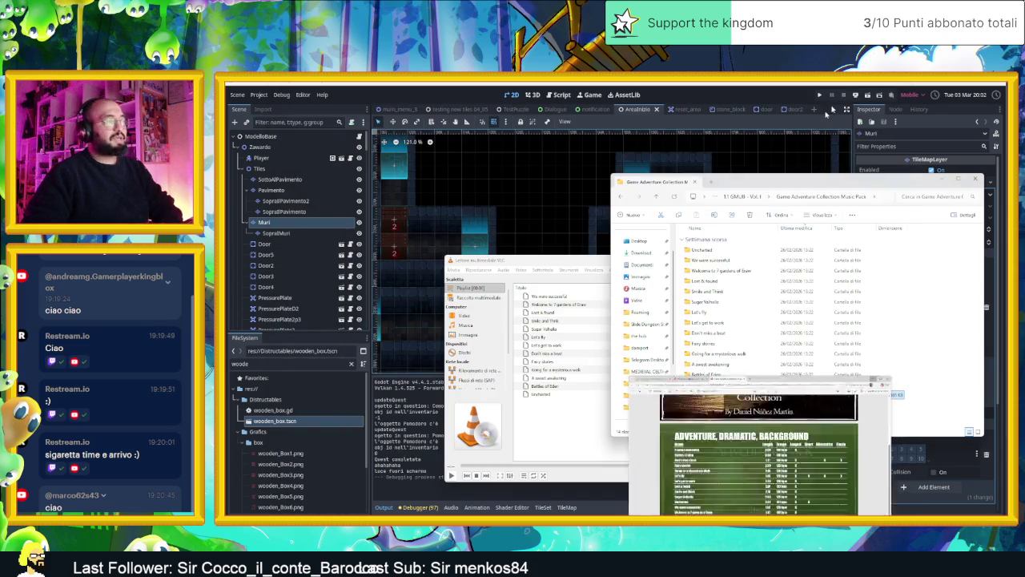
- Play Fairy stories in VLC, then add and play the Medieval Castle of Xativa track
left_click(560, 303)
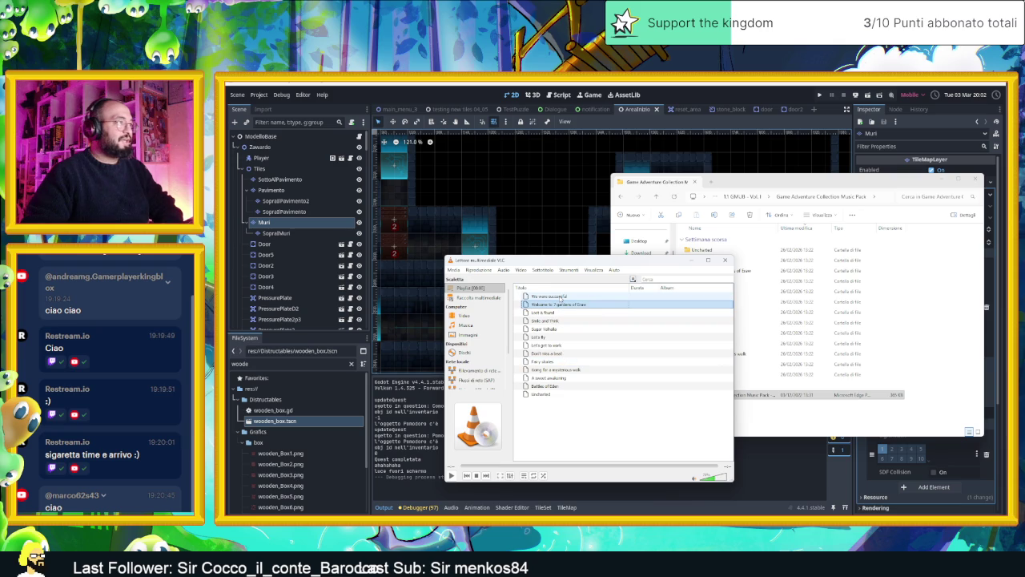
double_click(567, 362)
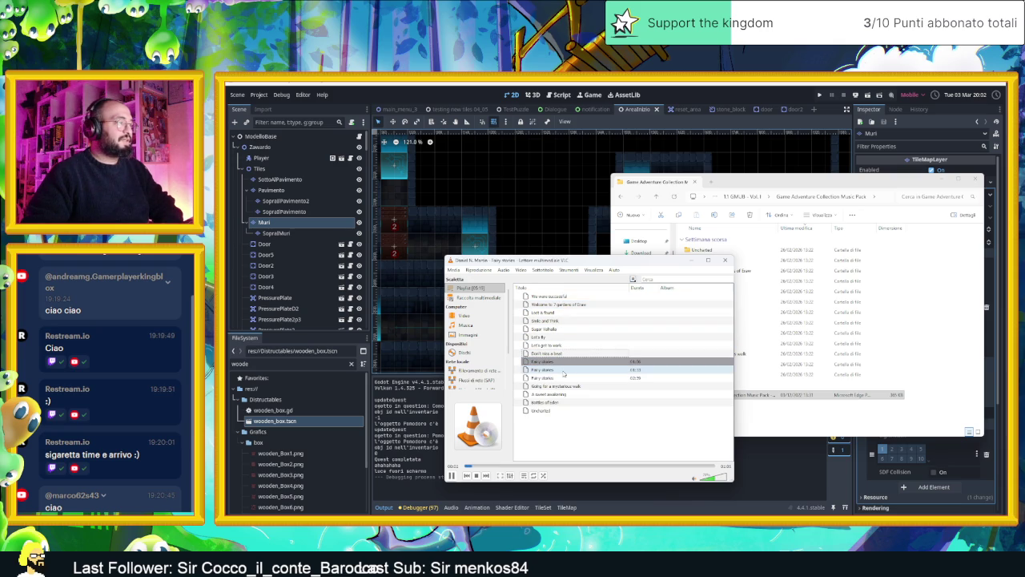
left_click(779, 416)
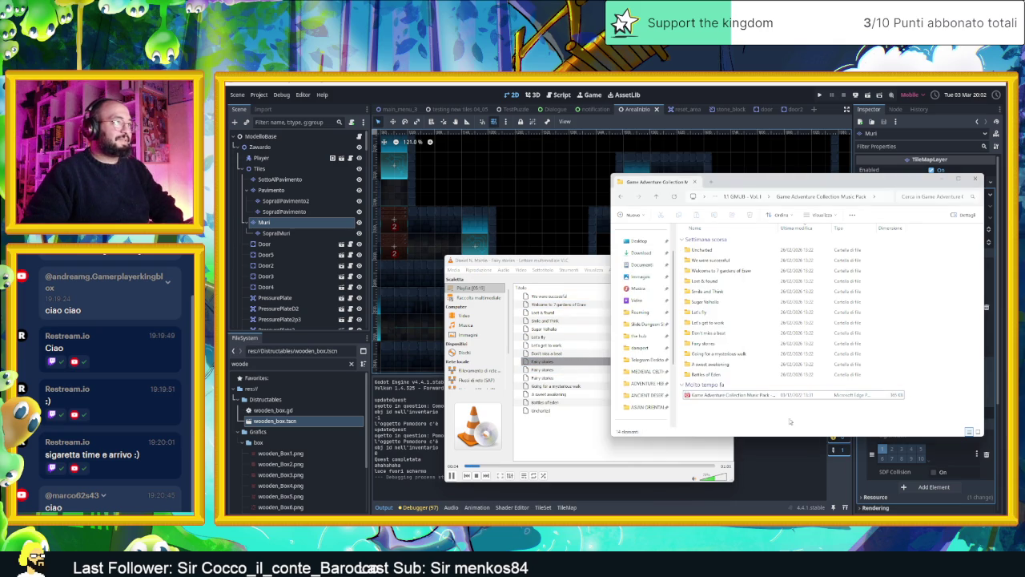
key("alt+Up")
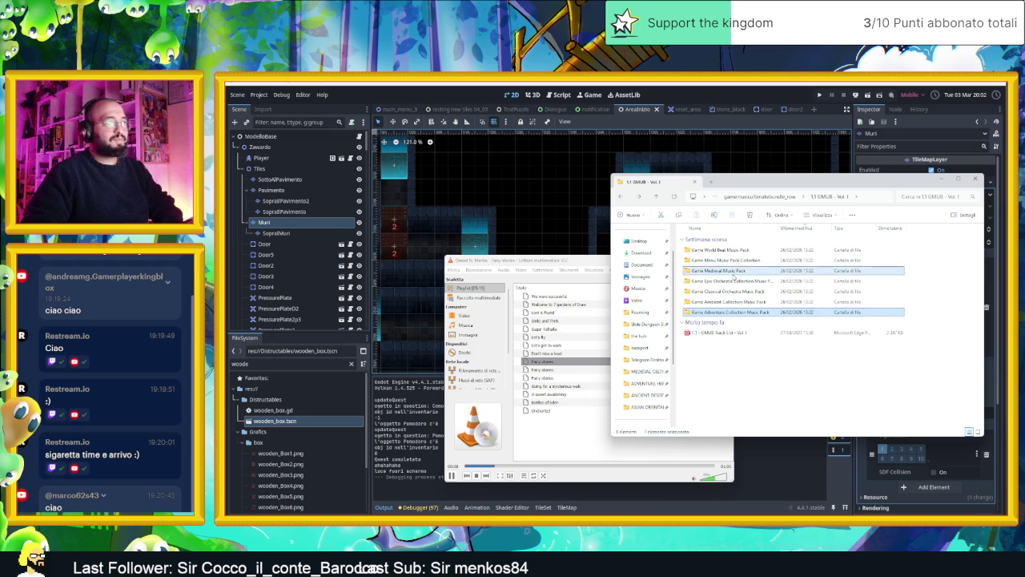
double_click(732, 273)
double_click(725, 250)
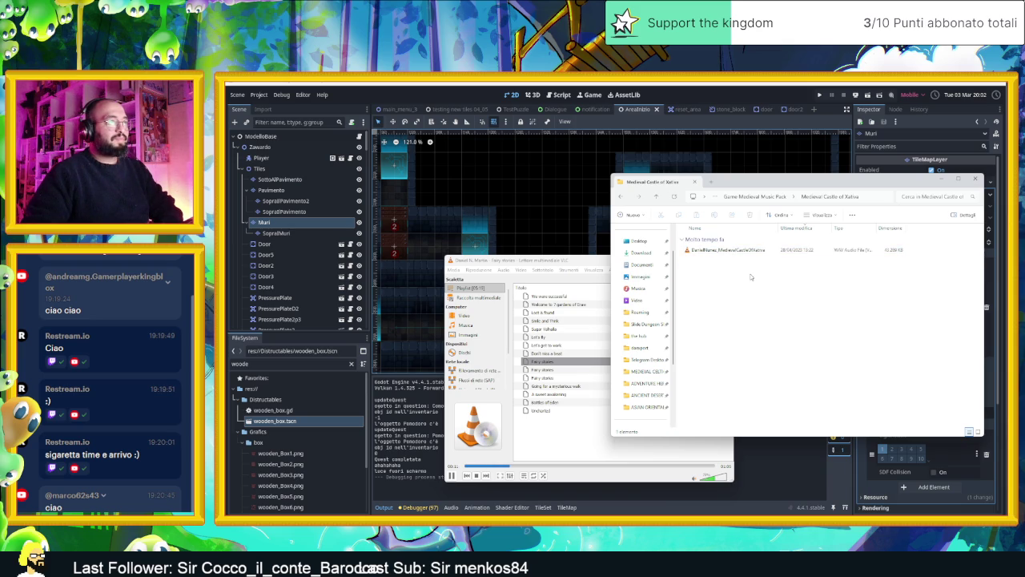
key("alt+Up")
left_click_drag(728, 251, 575, 428)
double_click(573, 419)
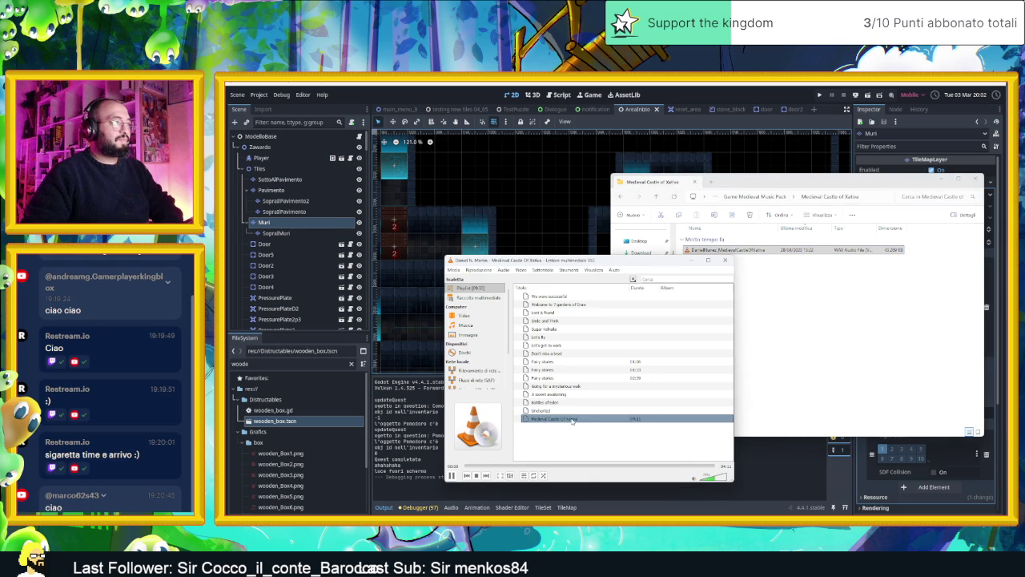
- Climb from the Medieval pack folder back up to Download
left_click(817, 332)
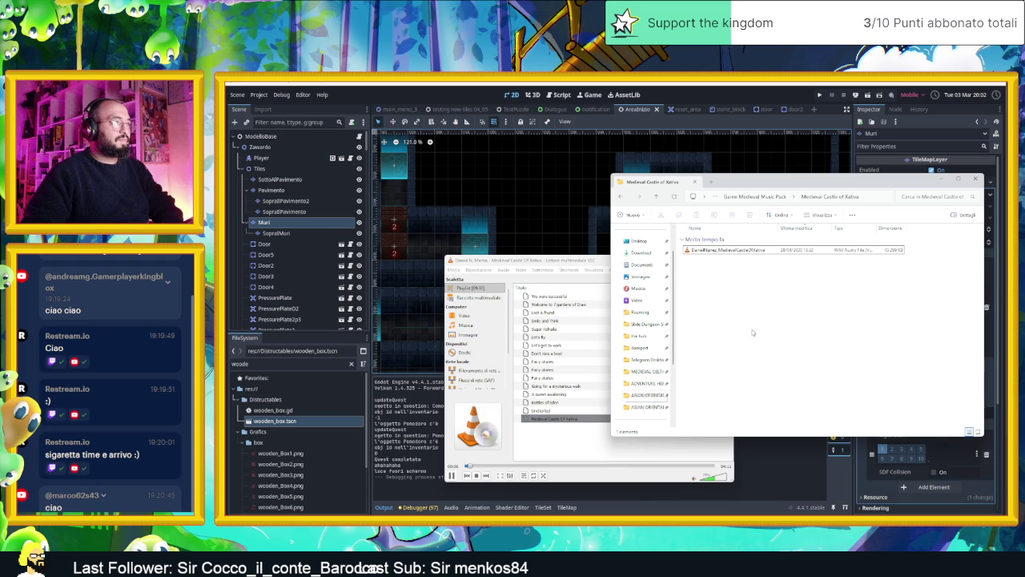
key("alt+Up")
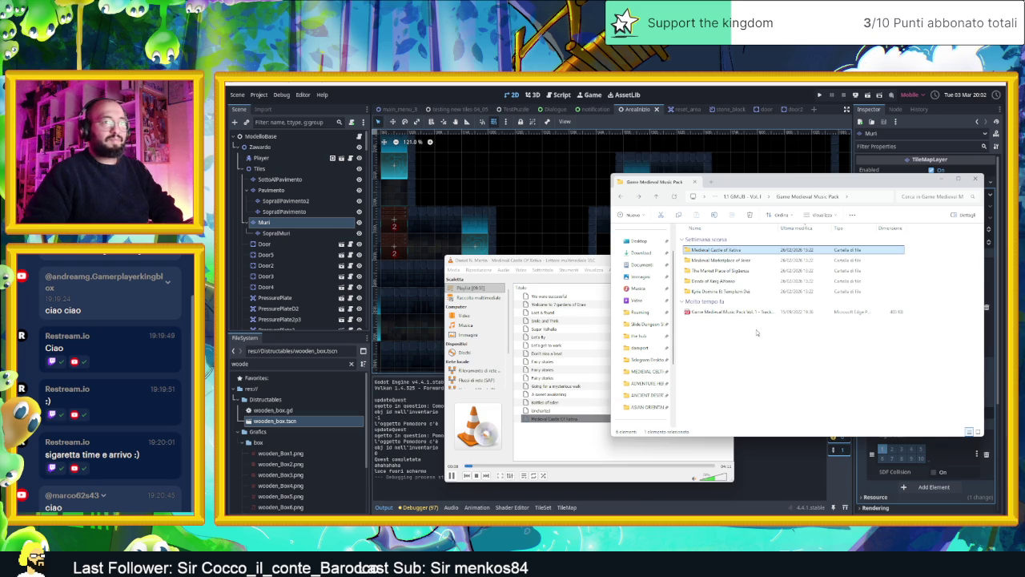
key("alt+Up")
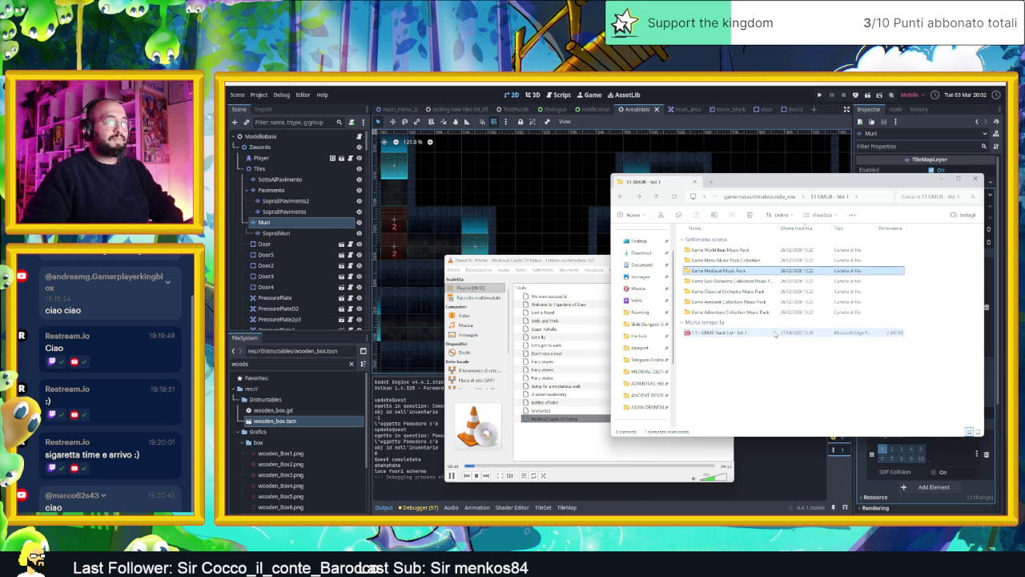
key("alt+Up")
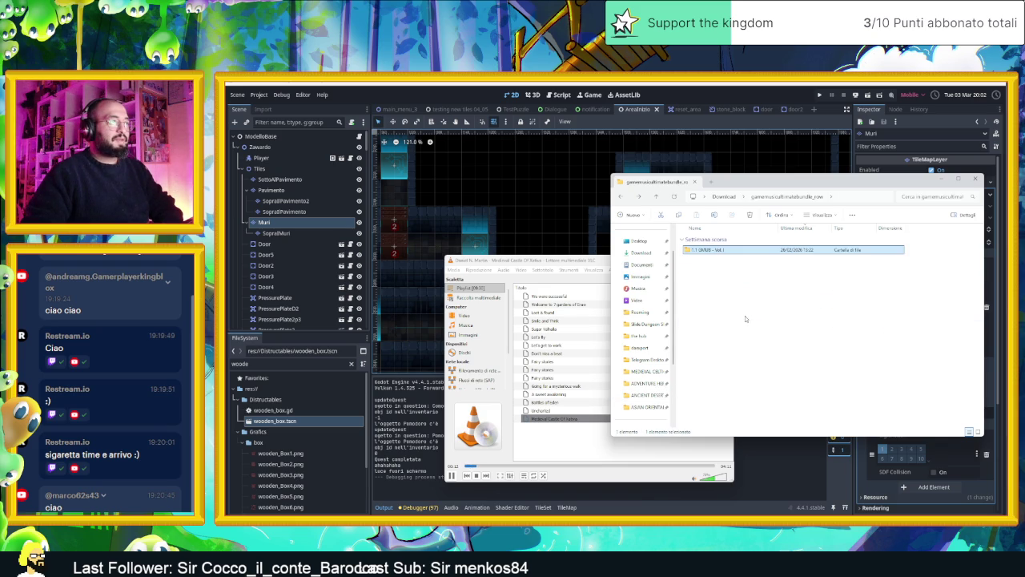
key("alt+Up")
scroll(750, 393, "down", 2)
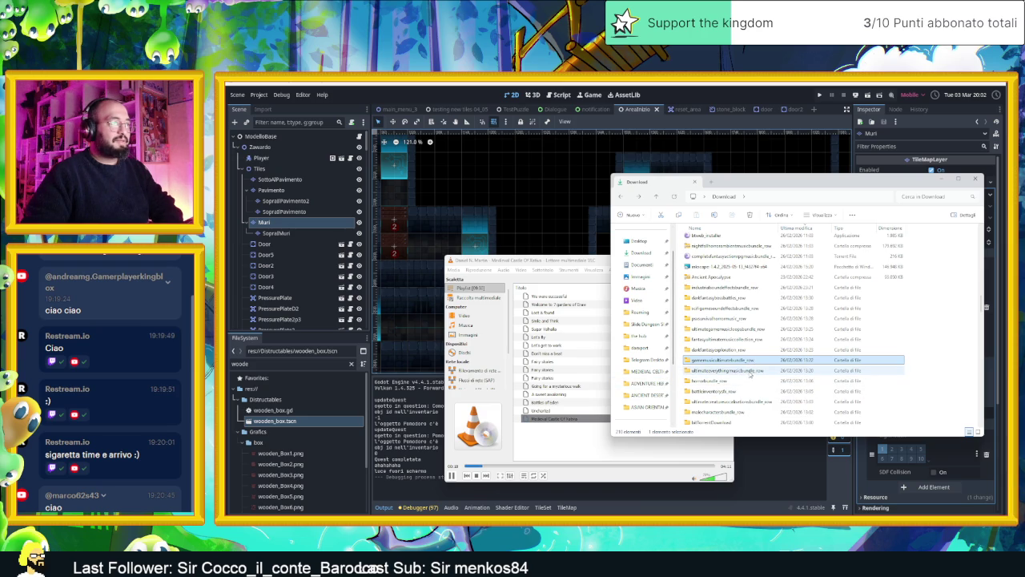
- Open ultimateeverythingmusicbundle_row down to the 09 Electric Ambience folder
left_click(749, 372)
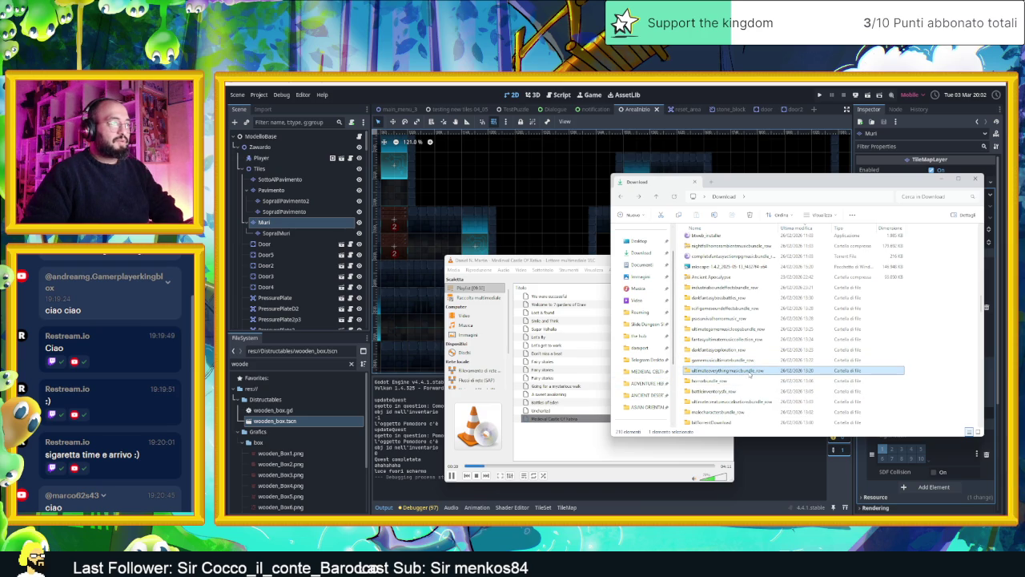
double_click(750, 372)
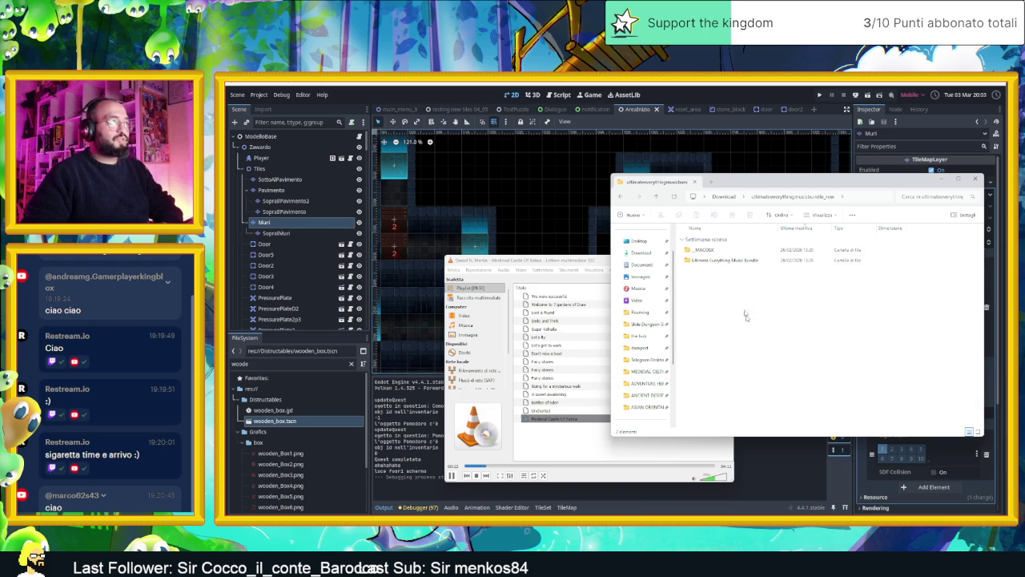
double_click(736, 263)
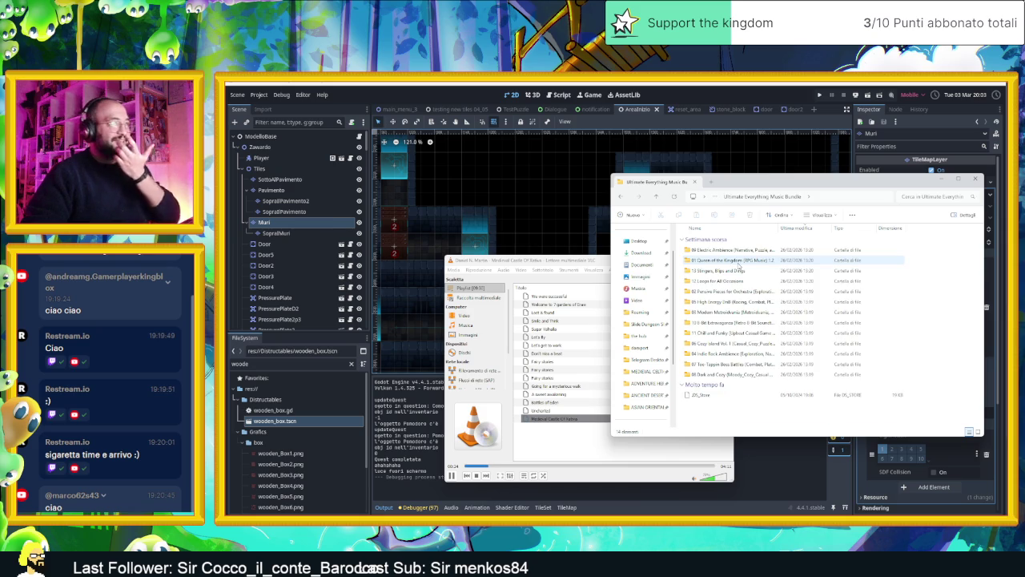
double_click(715, 251)
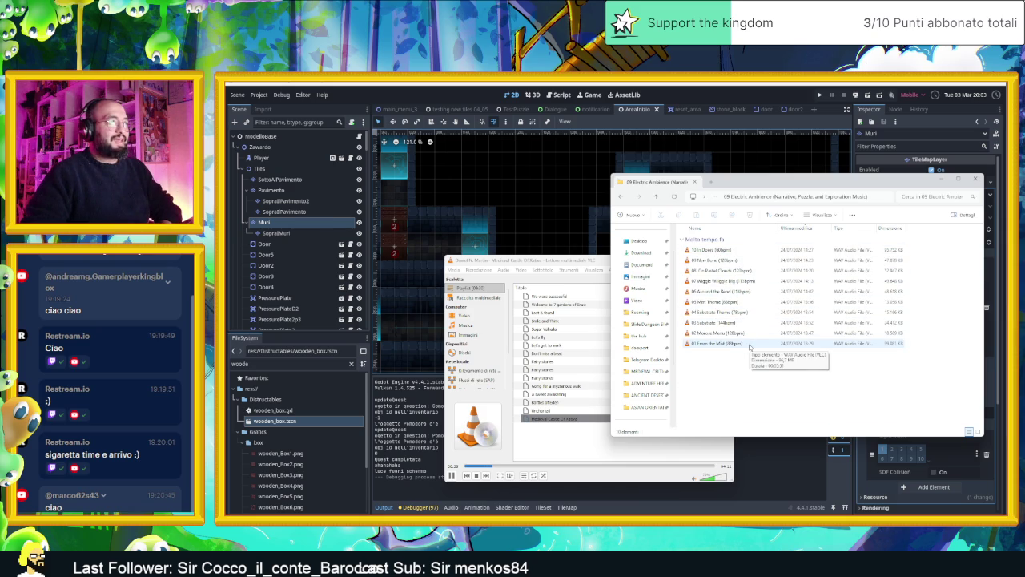
left_click(720, 251)
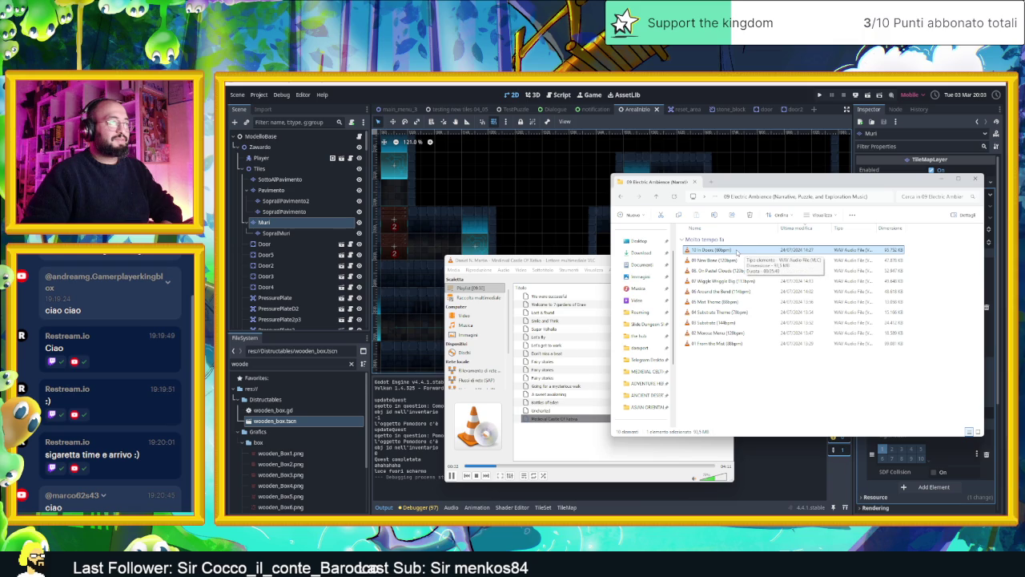
- Go up two levels and drag the Ultimate Everything Music Bundle into VLC's playlist
key("alt+Up")
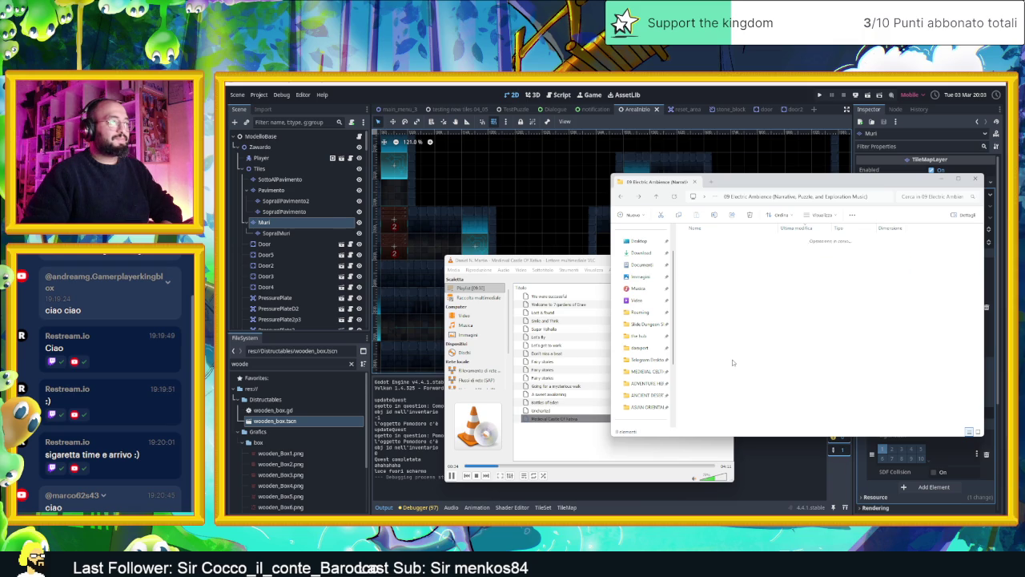
key("alt+Up")
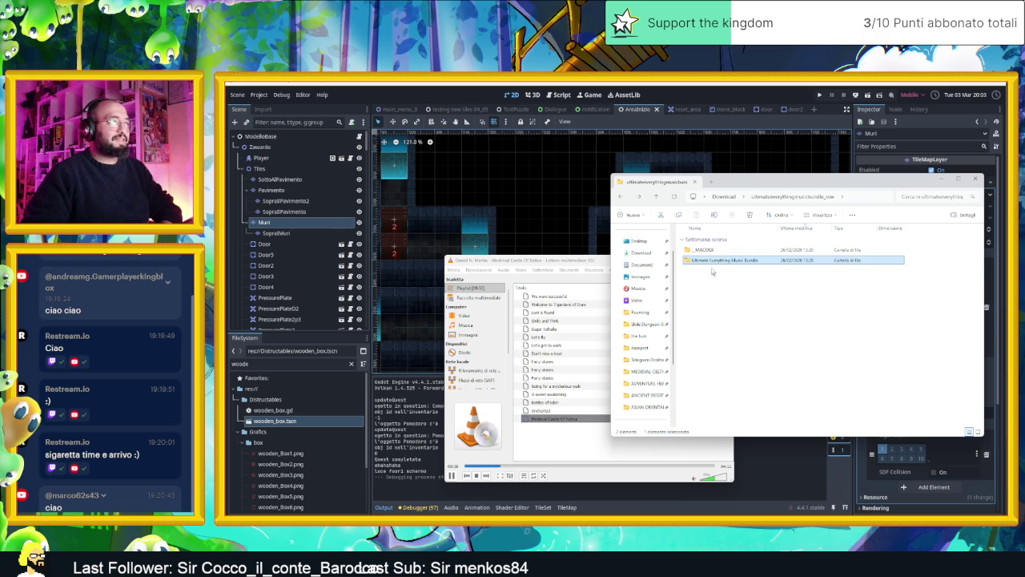
mouse_move(685, 278)
left_mouse_down()
mouse_move(559, 442)
mouse_move(566, 430)
left_mouse_up()
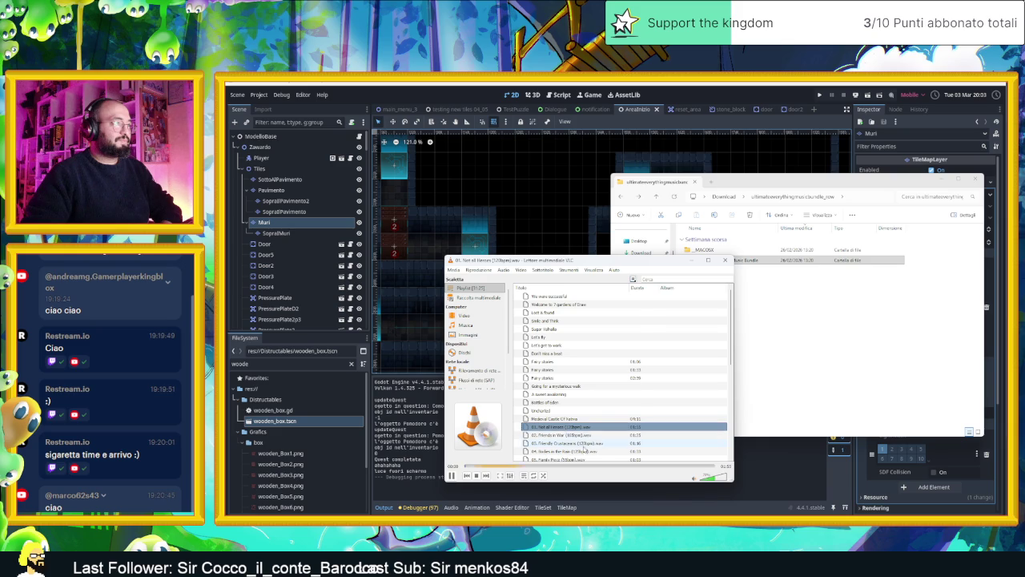
- Scroll through the new bundle entries in VLC's playlist, then minimise VLC
scroll(593, 434, "down", 3)
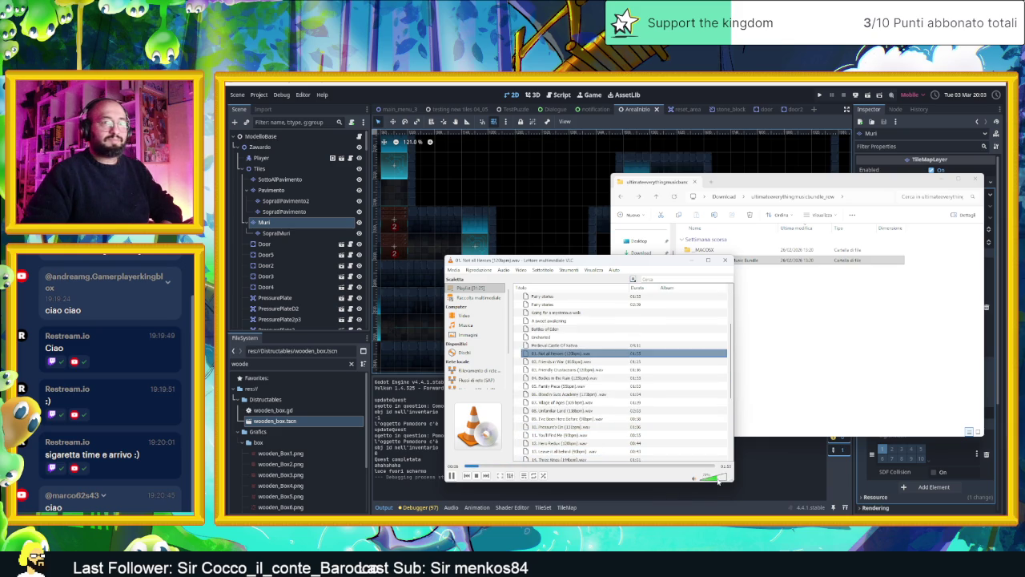
scroll(638, 403, "down", 1)
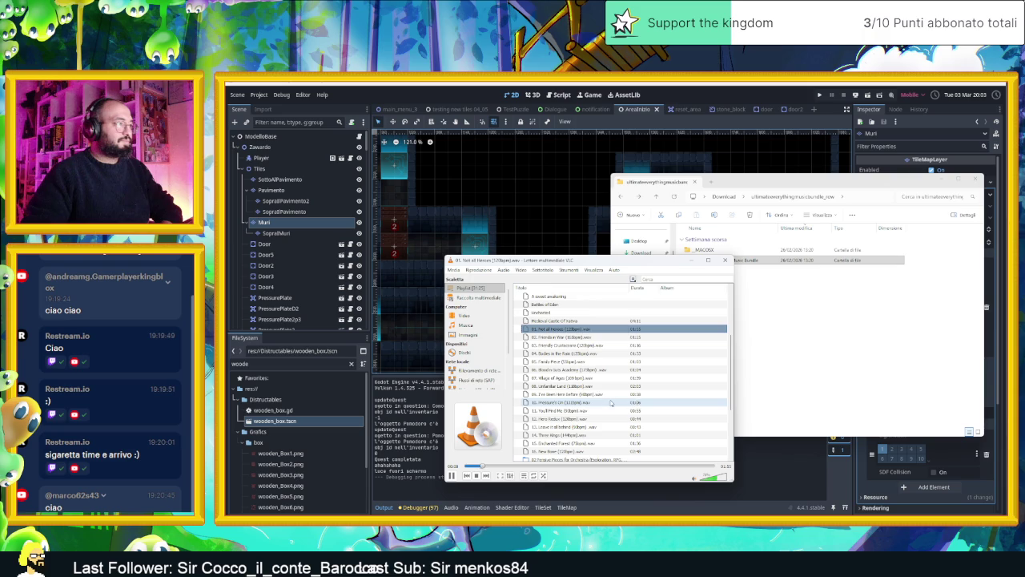
scroll(619, 403, "down", 4)
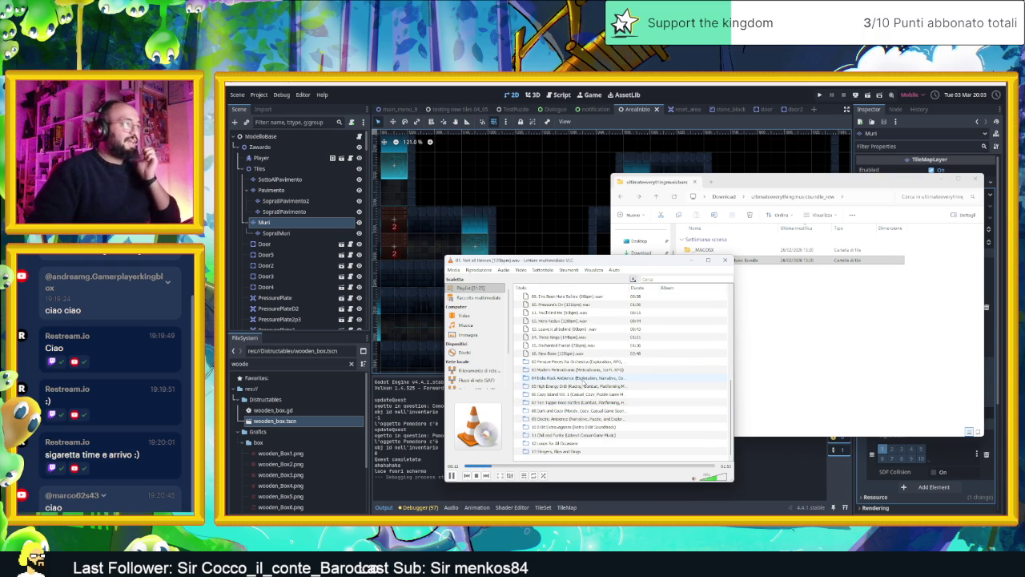
right_click(586, 381)
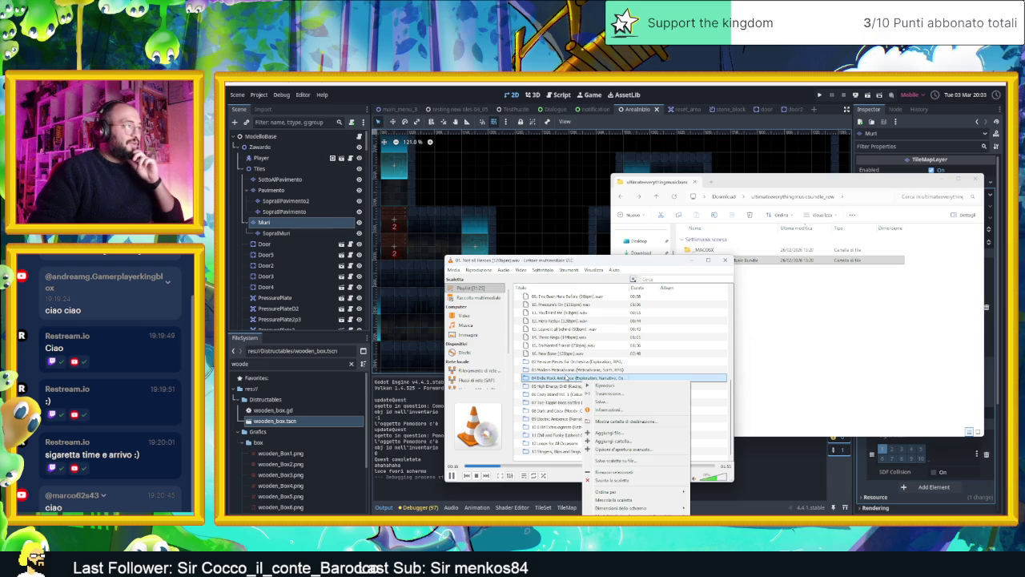
left_click(557, 398)
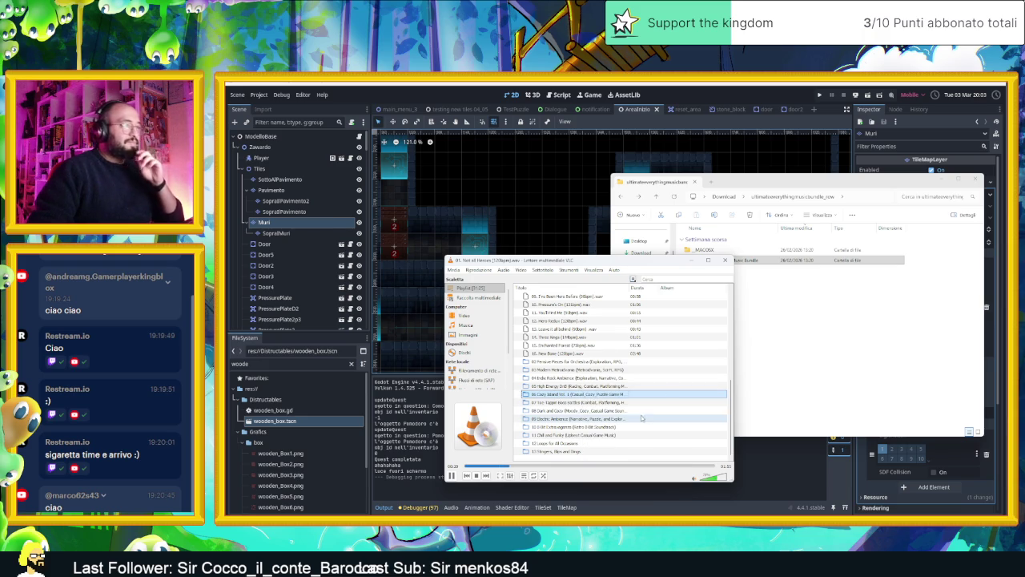
left_click(693, 261)
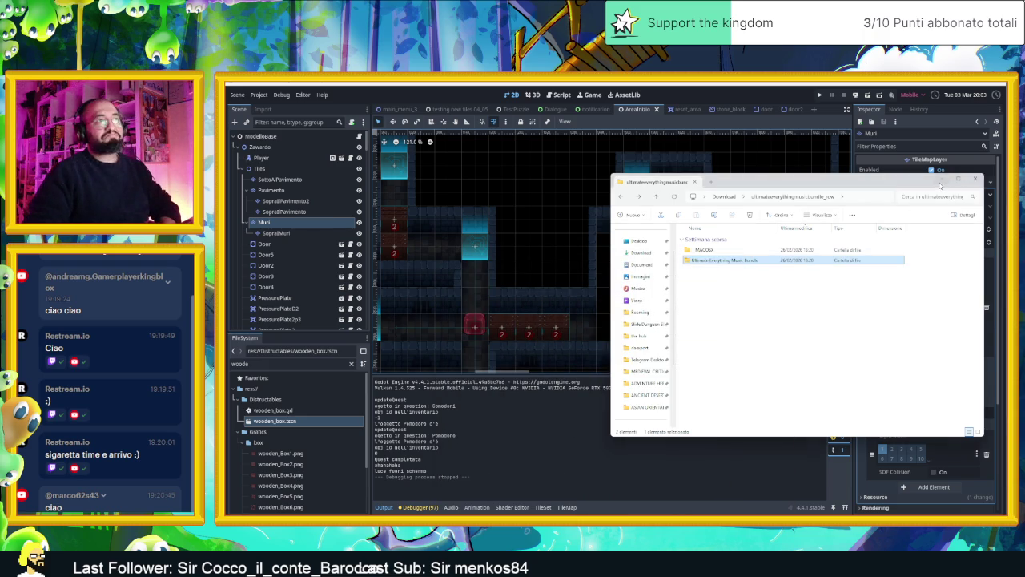
- Bring Godot to the front, then save the level and launch a playtest
left_click(892, 239)
scroll(686, 290, "down", 3)
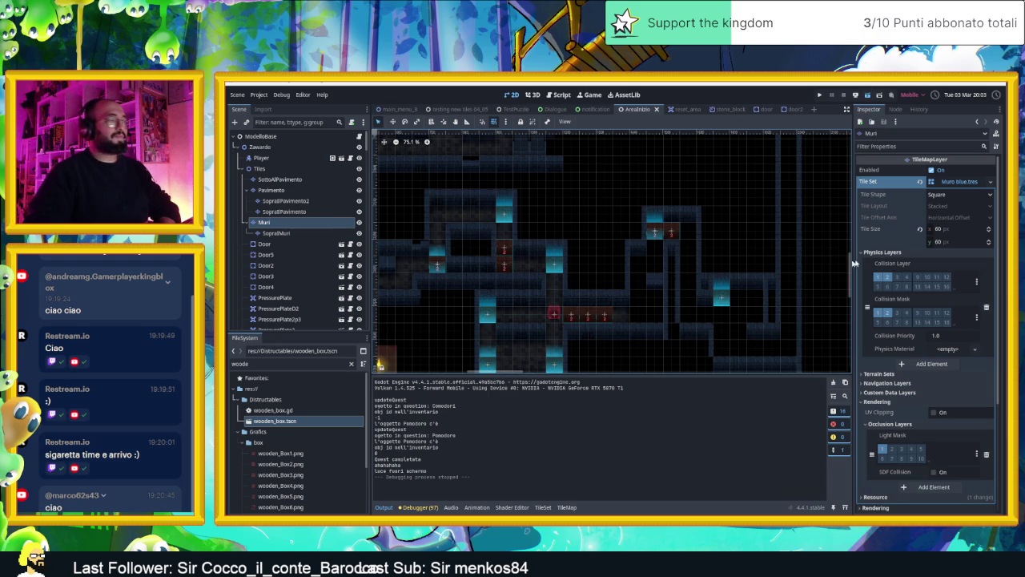
key("ctrl+s")
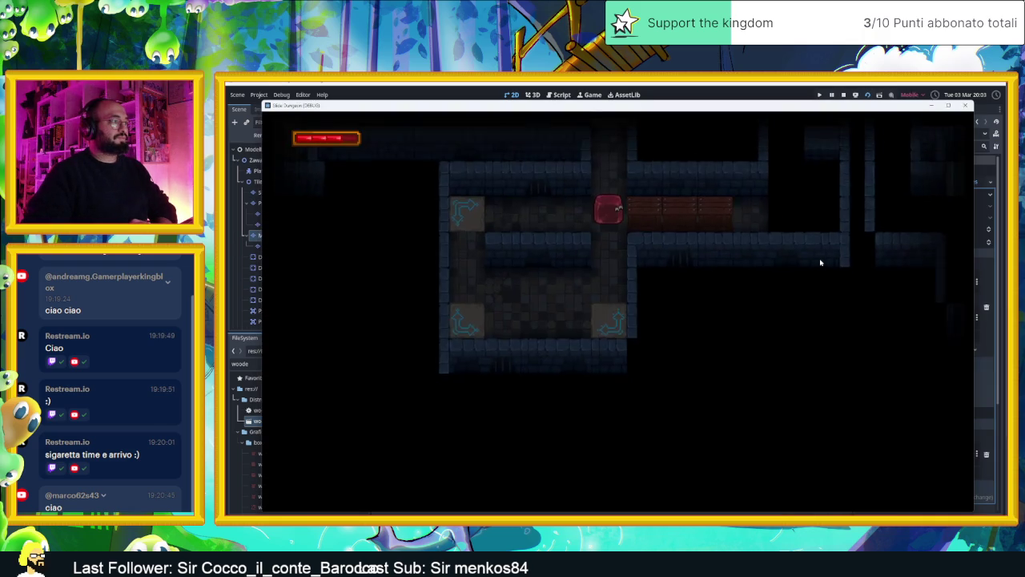
- Slide the slime right, left, up, left and up through the corridors, then stop the game
key("Right")
key("Left")
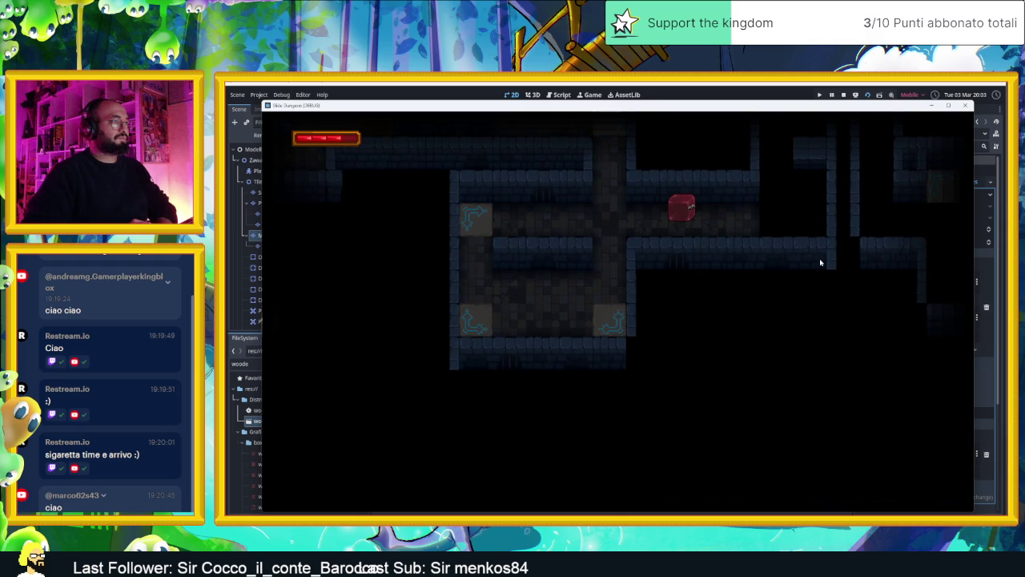
key("Up")
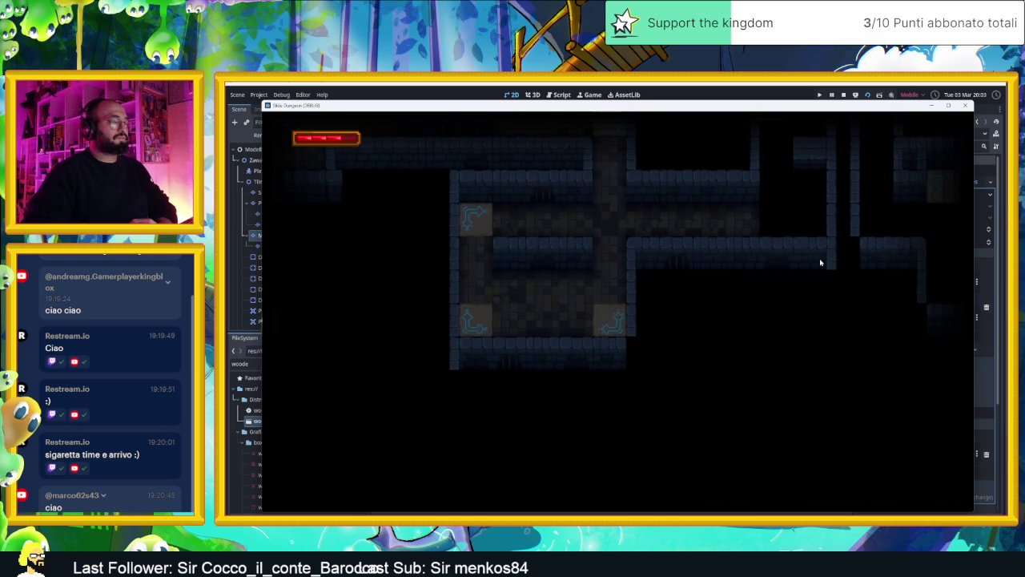
key("Left")
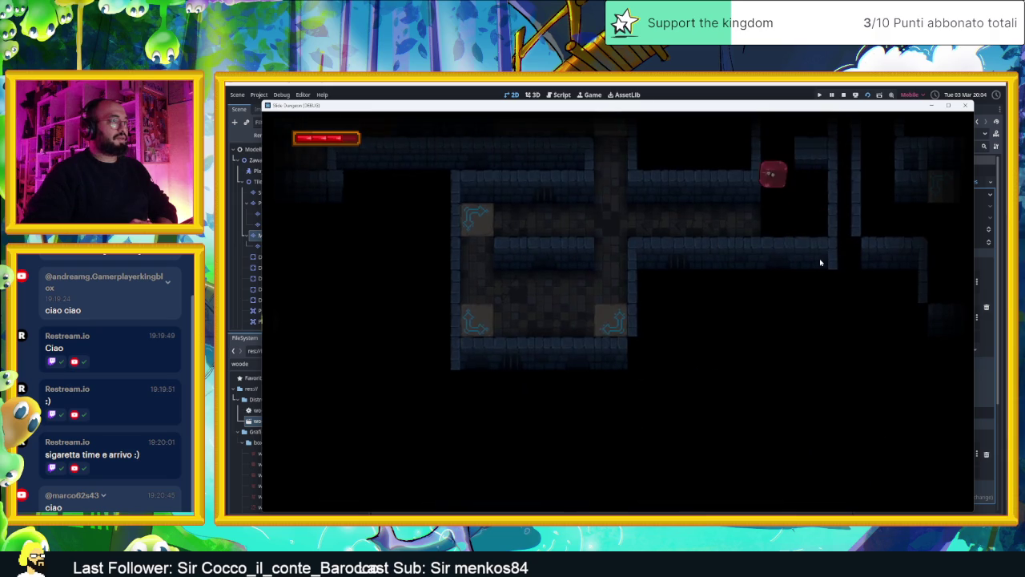
key("Up")
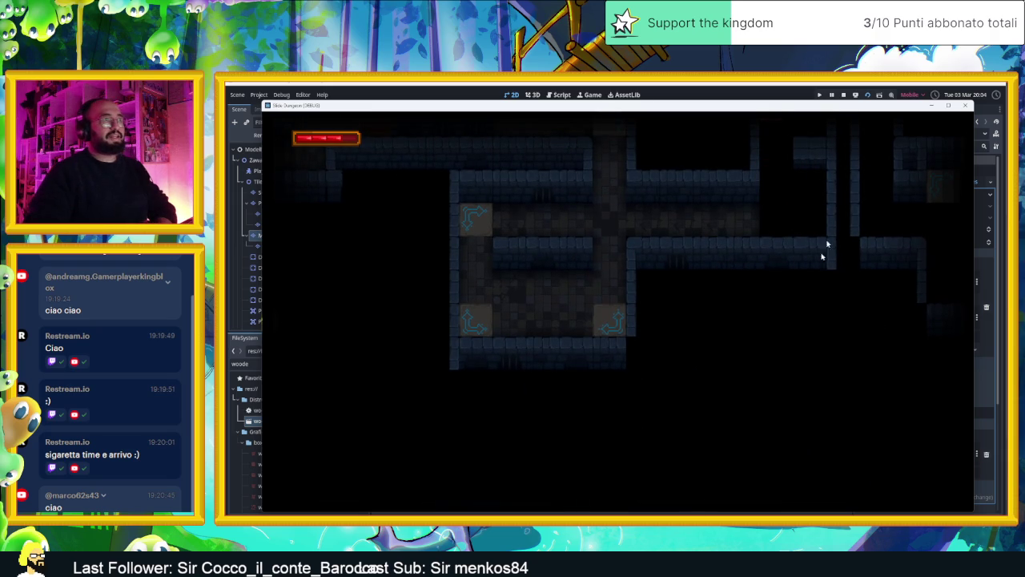
key("F8")
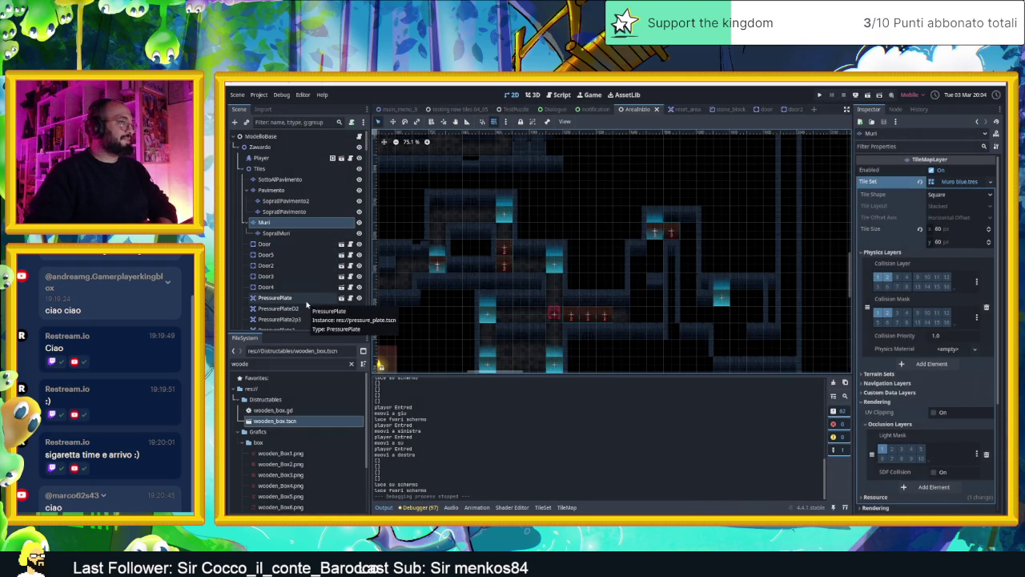
- Pull the upper room camera zone's top, left and bottom edges outward, then save and run
scroll(305, 303, "down", 5)
scroll(306, 303, "down", 10)
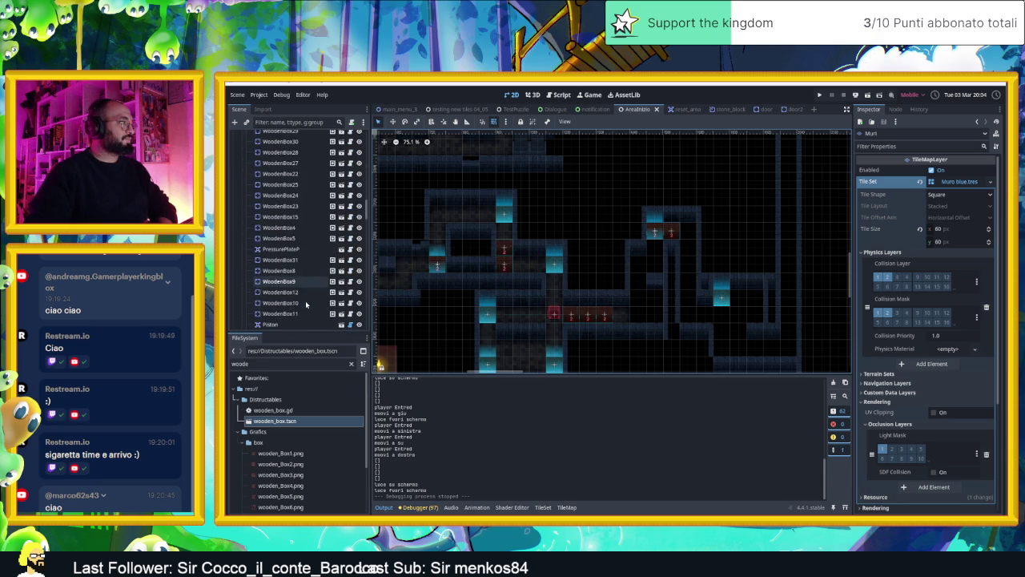
scroll(294, 286, "up", 1)
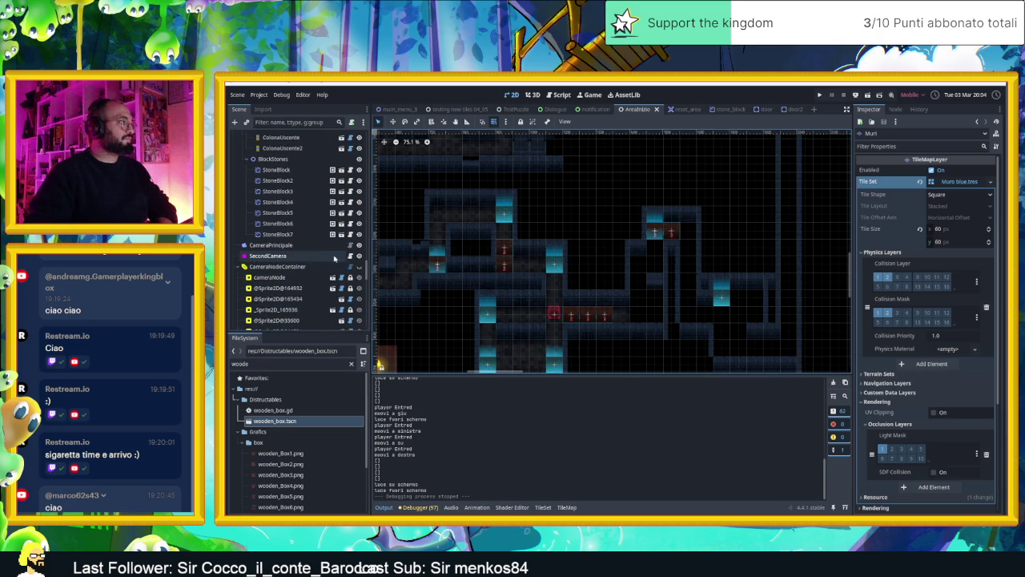
left_click(643, 293)
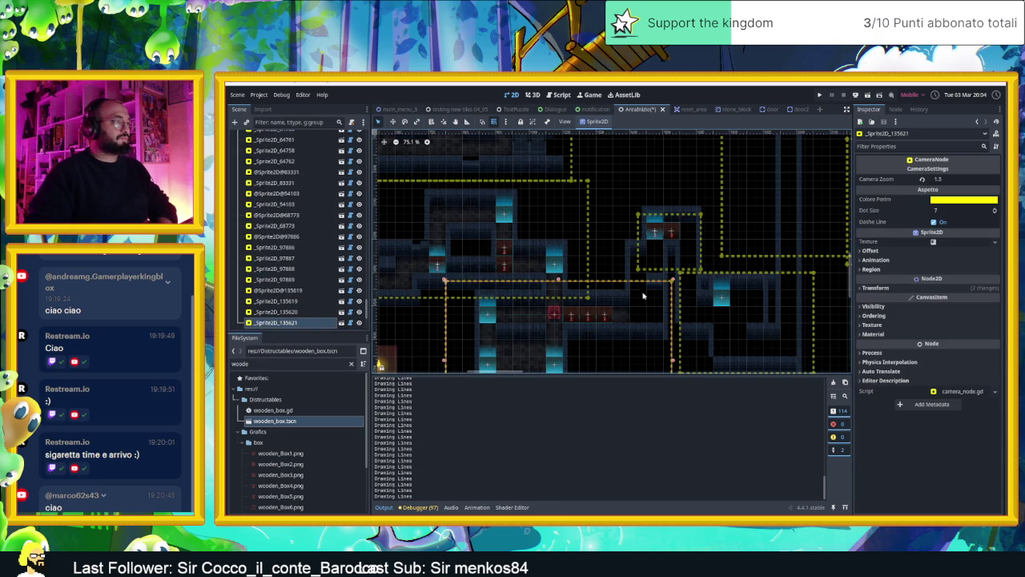
left_click_drag(669, 212, 671, 204)
left_click_drag(637, 239, 612, 239)
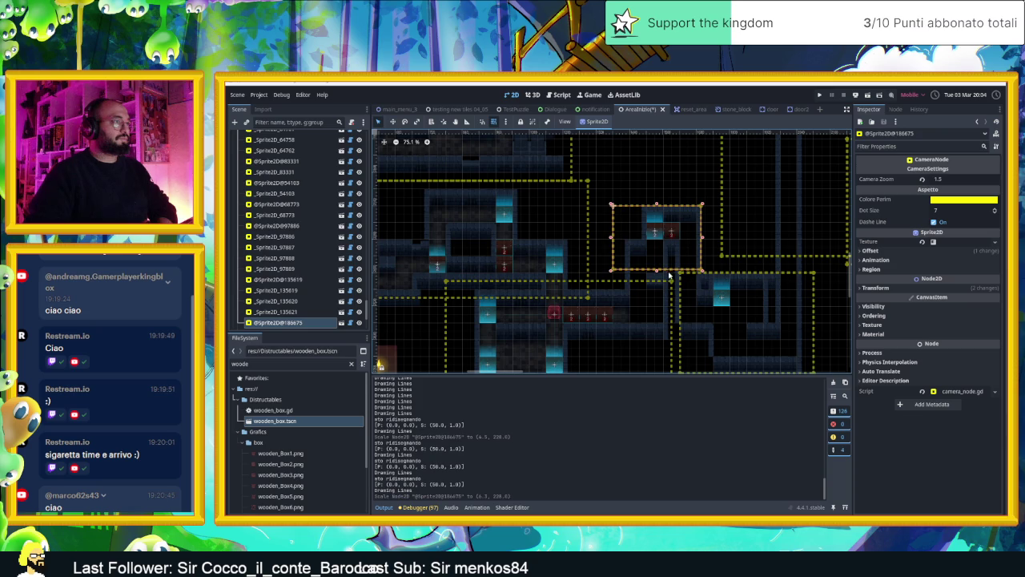
left_click_drag(657, 272, 655, 286)
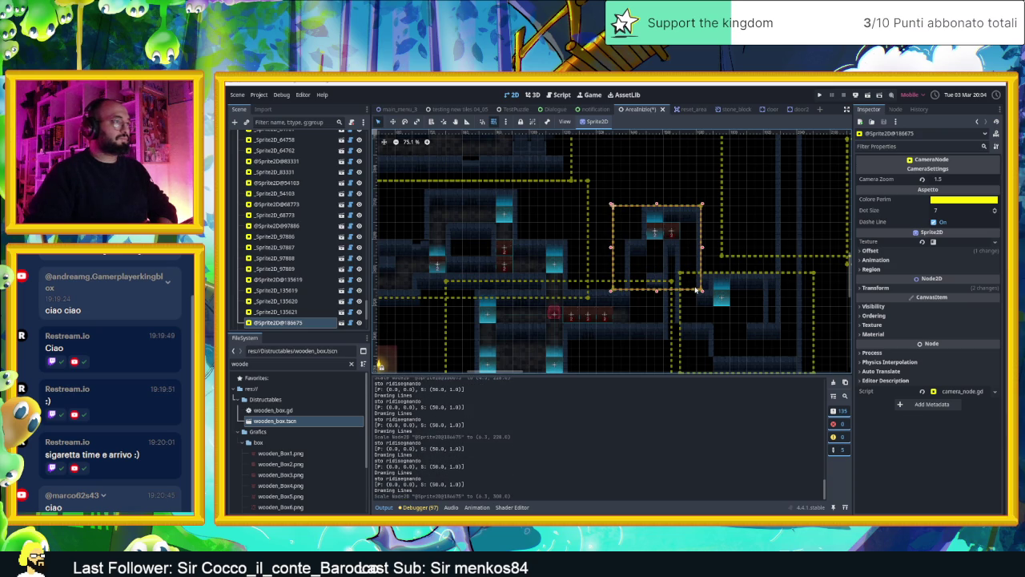
left_click(867, 97)
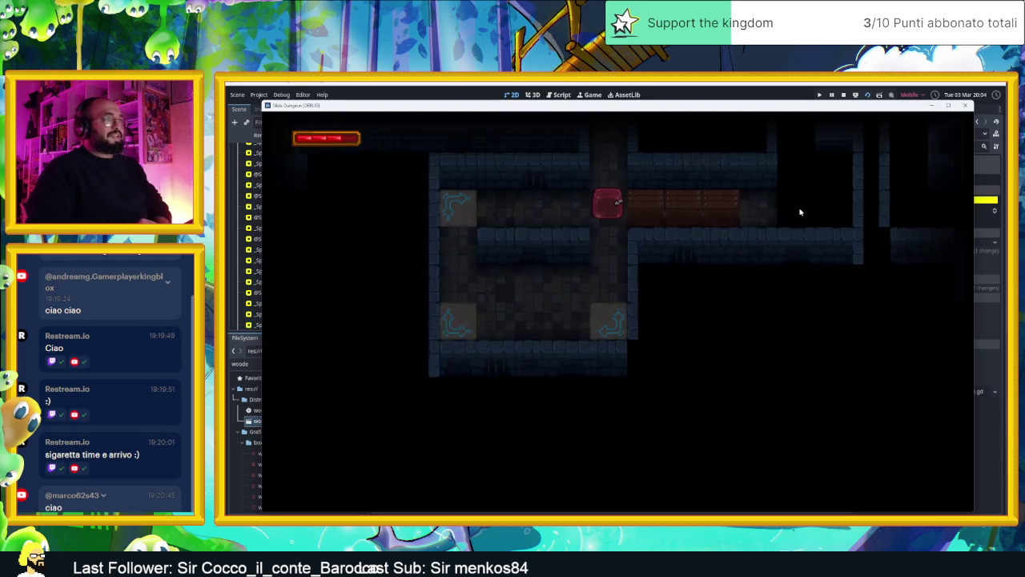
- Slide the slime into the crate corridor, across the arrow tiles, and up to break the crate
key("Down")
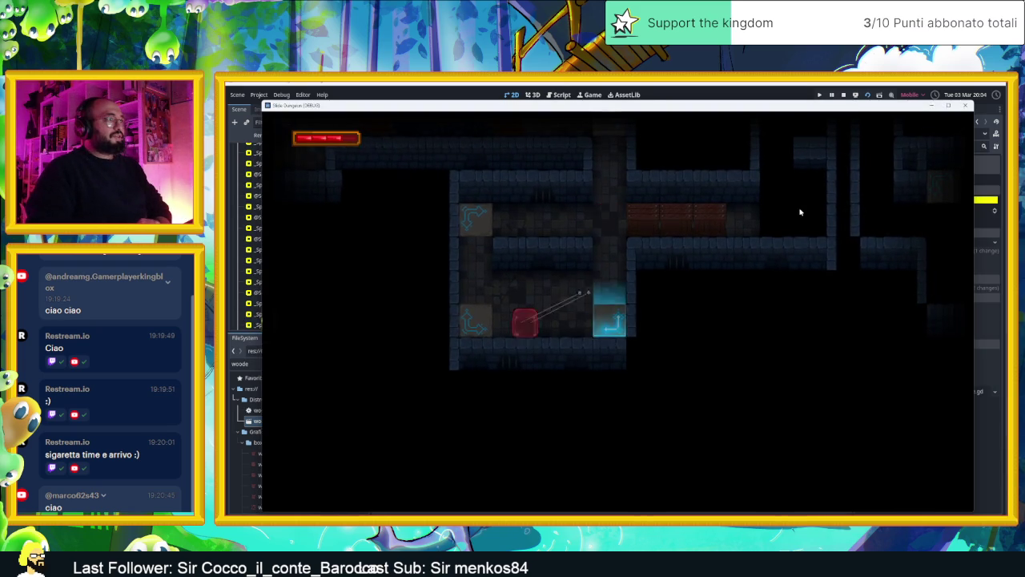
key("Left")
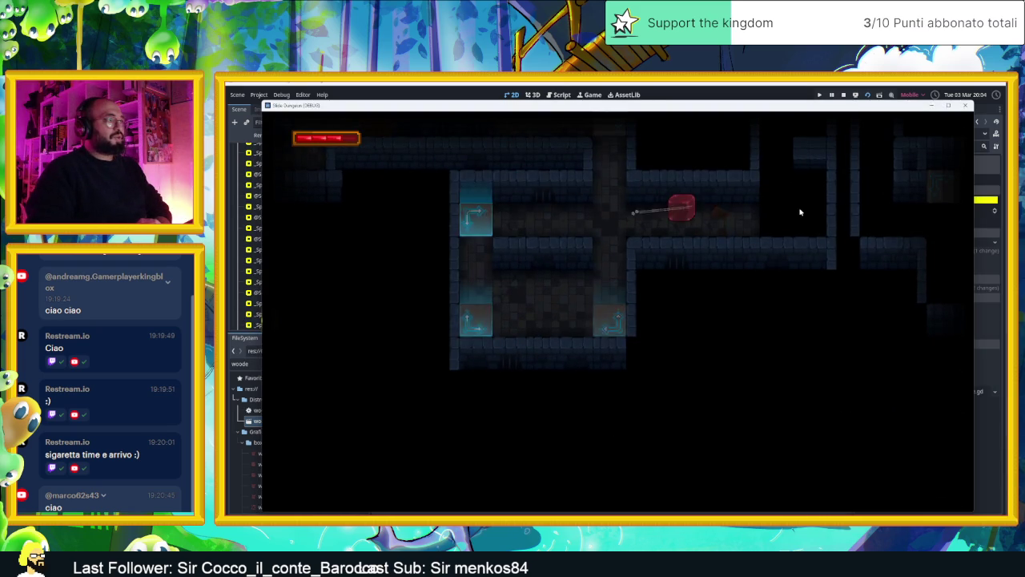
key("Right")
key("Up")
key("Right")
key("Up")
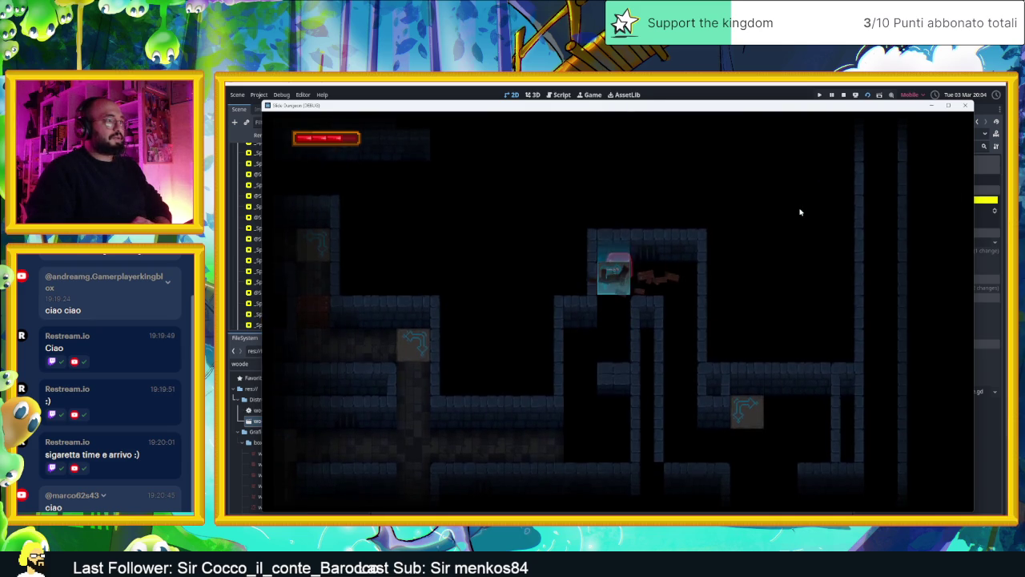
key("Right")
key("Left")
key("Up")
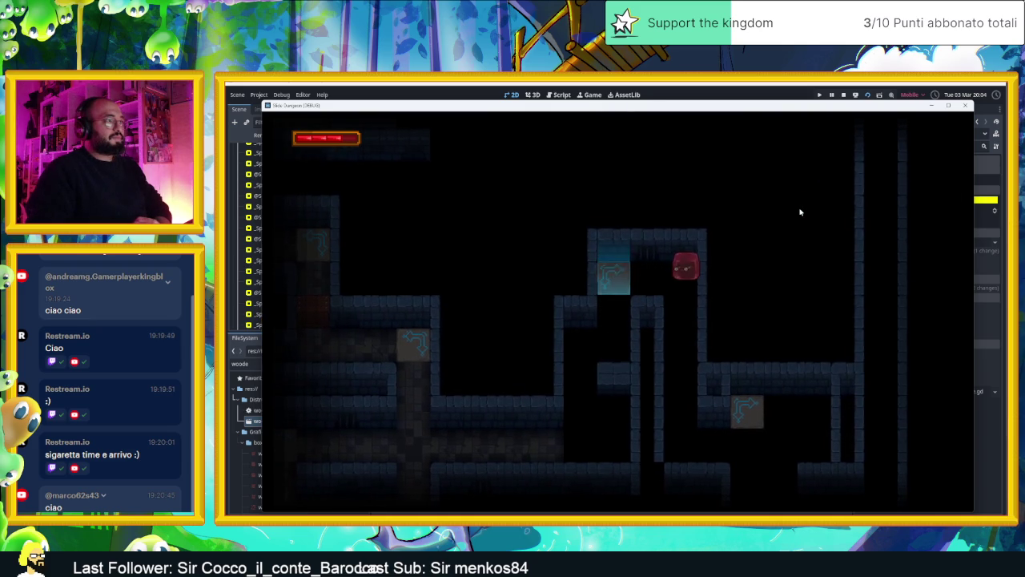
key("Right")
- Guide the slime along the lower row, up and down the corridor, then stop the playtest
key("Down")
key("Right")
key("Up")
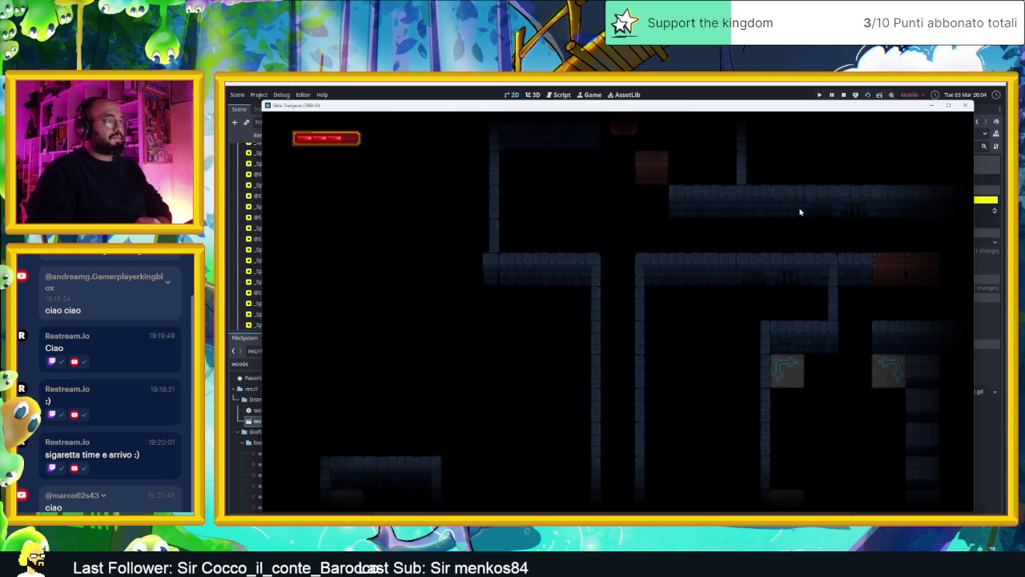
key("Down")
key("Up")
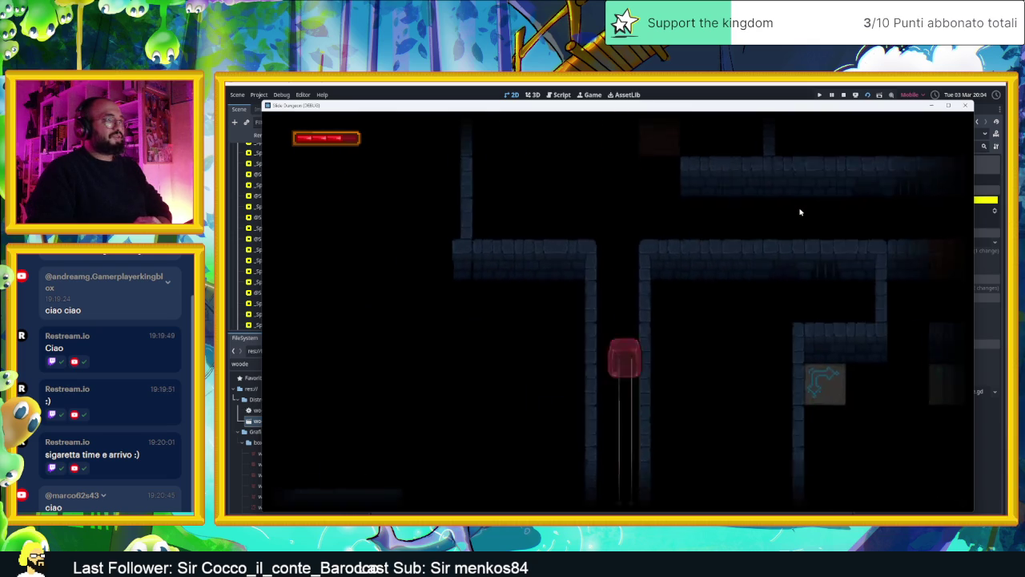
key("Down")
key("Up")
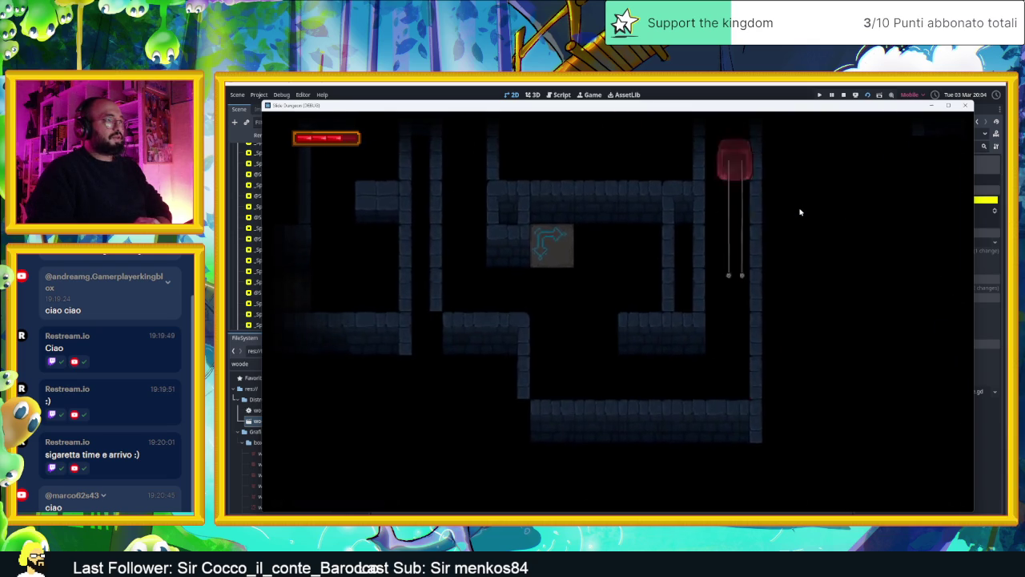
key("Down")
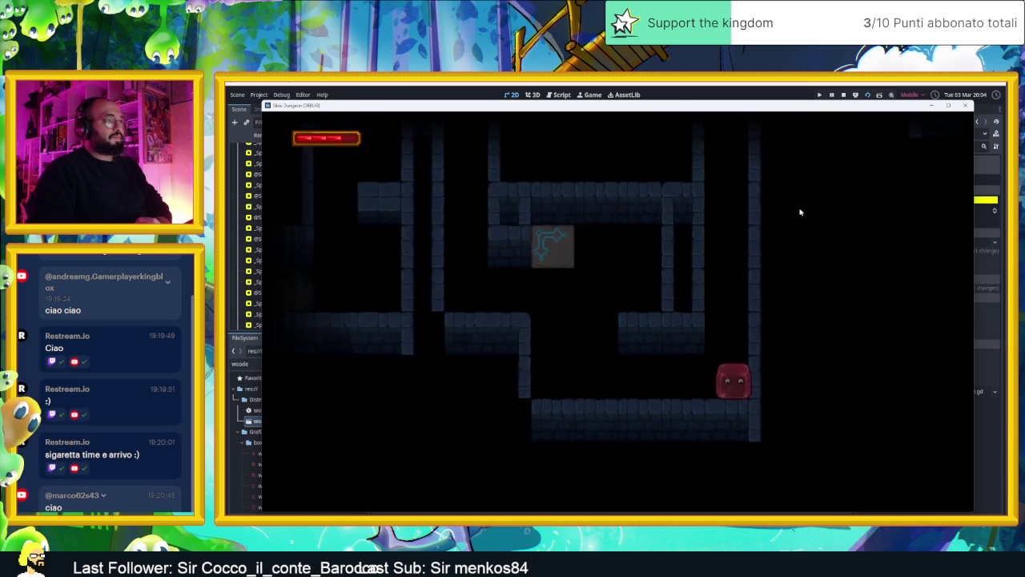
key("Up")
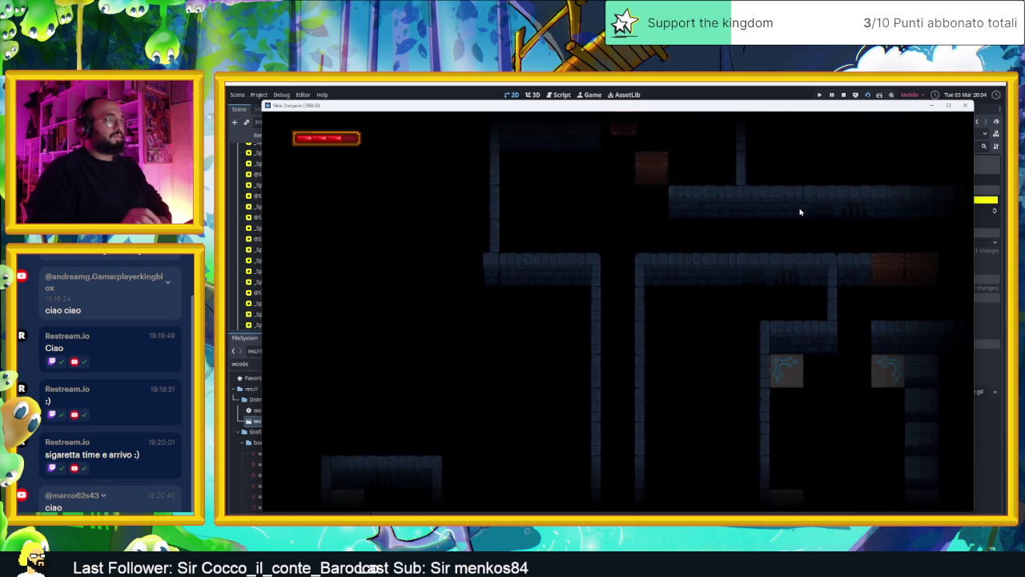
left_click(842, 94)
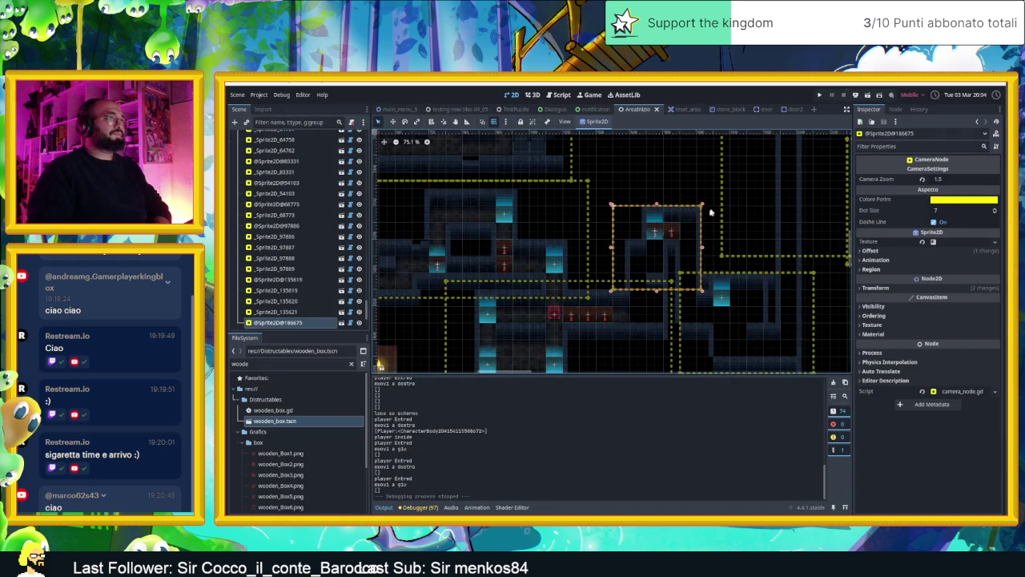
- Narrow the camera-zone rectangle _Sprite2D_186675 by pulling its right edge inward
left_click_drag(753, 230, 703, 310)
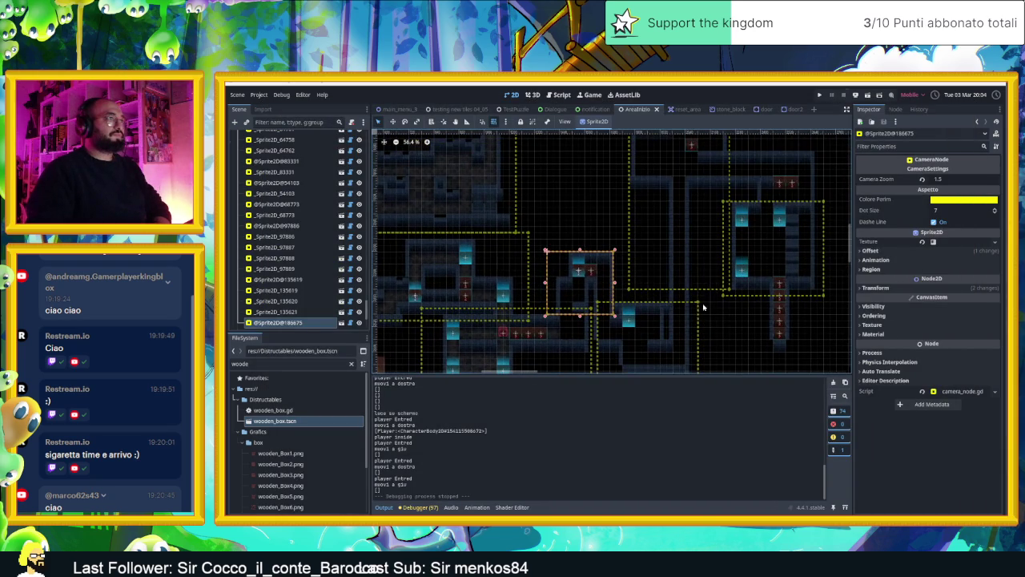
left_click(695, 225)
scroll(725, 186, "down", 2)
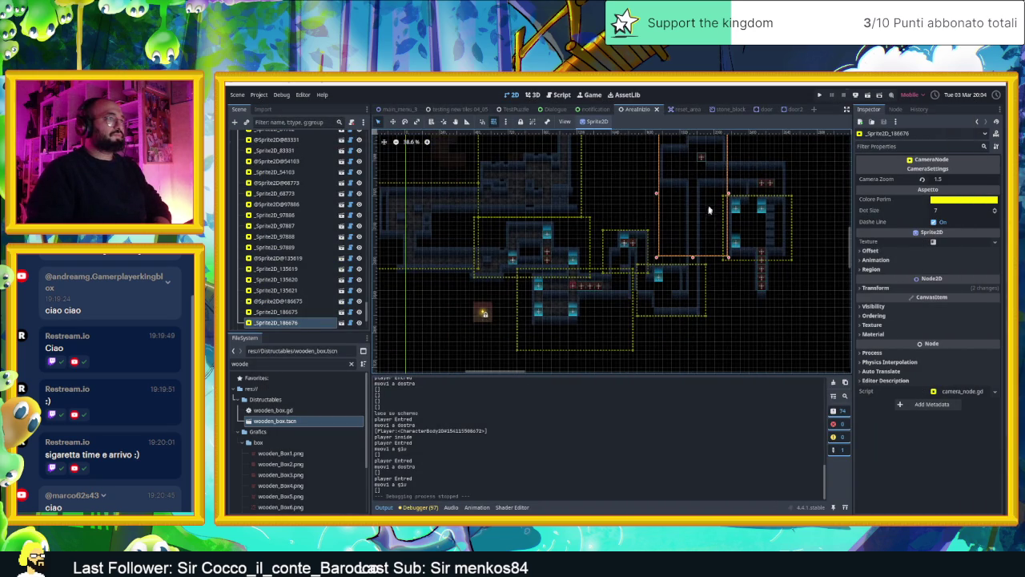
scroll(705, 298, "up", 5)
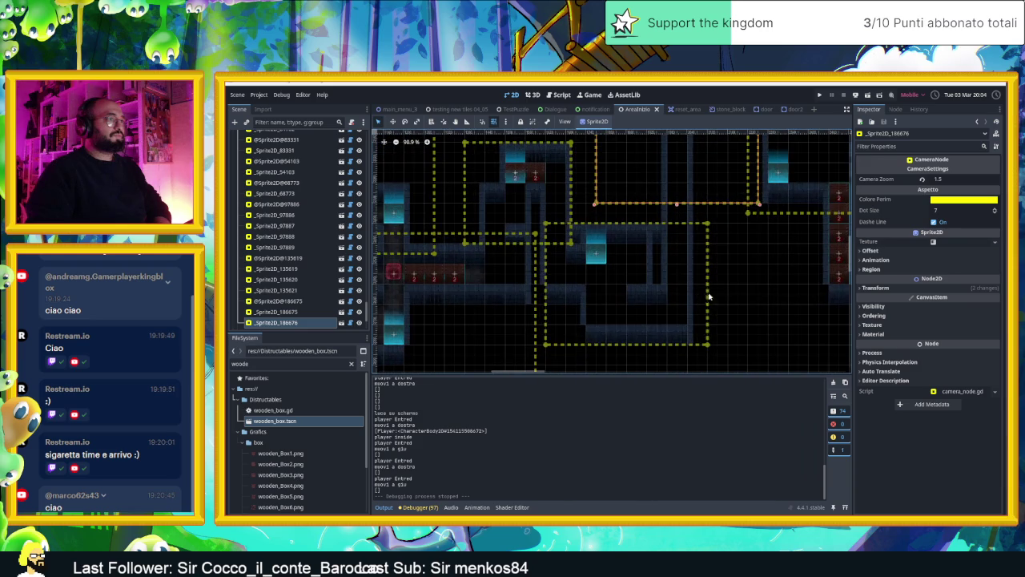
left_click(698, 296)
mouse_move(710, 286)
left_mouse_down()
mouse_move(677, 290)
mouse_move(688, 290)
left_mouse_up()
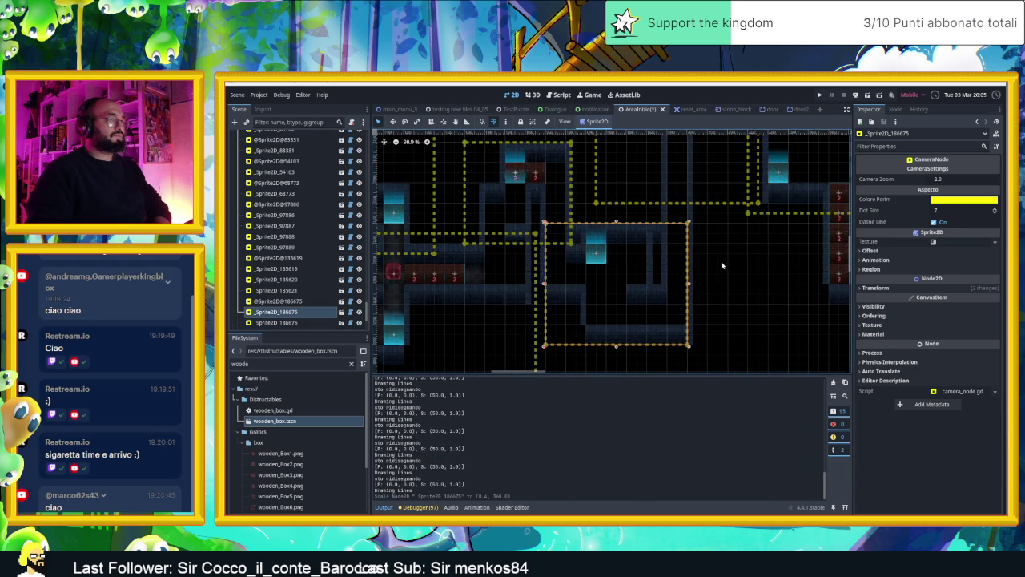
- Resize _Sprite2D_186676 by extending its bottom edge down and lowering its top edge
scroll(717, 264, "down", 5)
left_click(679, 216)
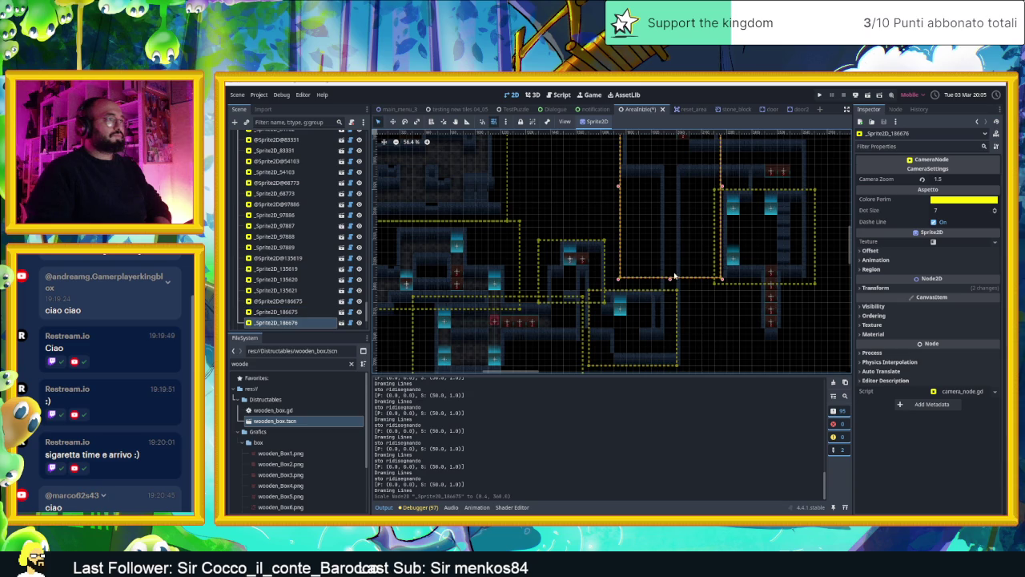
left_click_drag(671, 282, 670, 304)
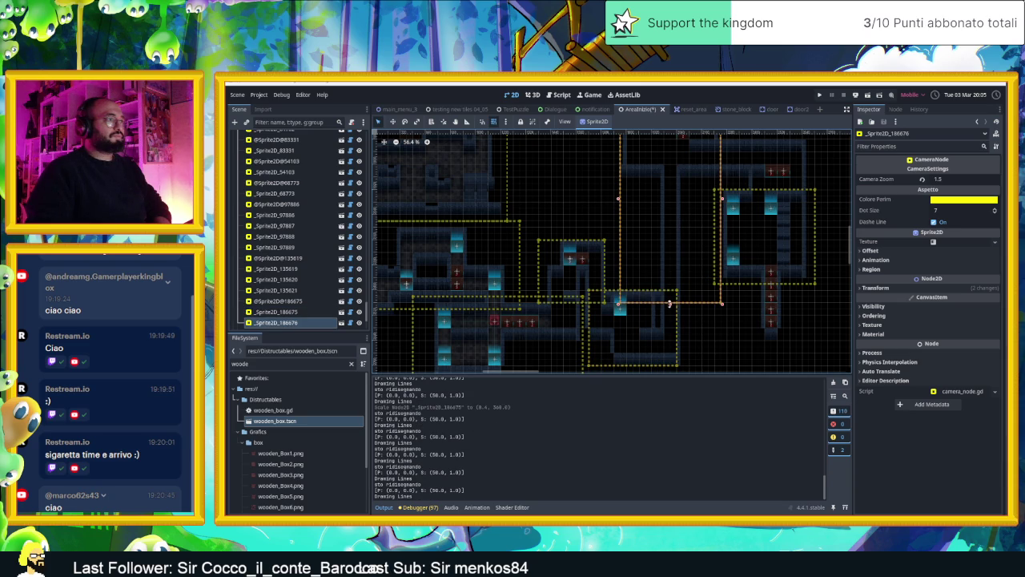
scroll(673, 254, "down", 3)
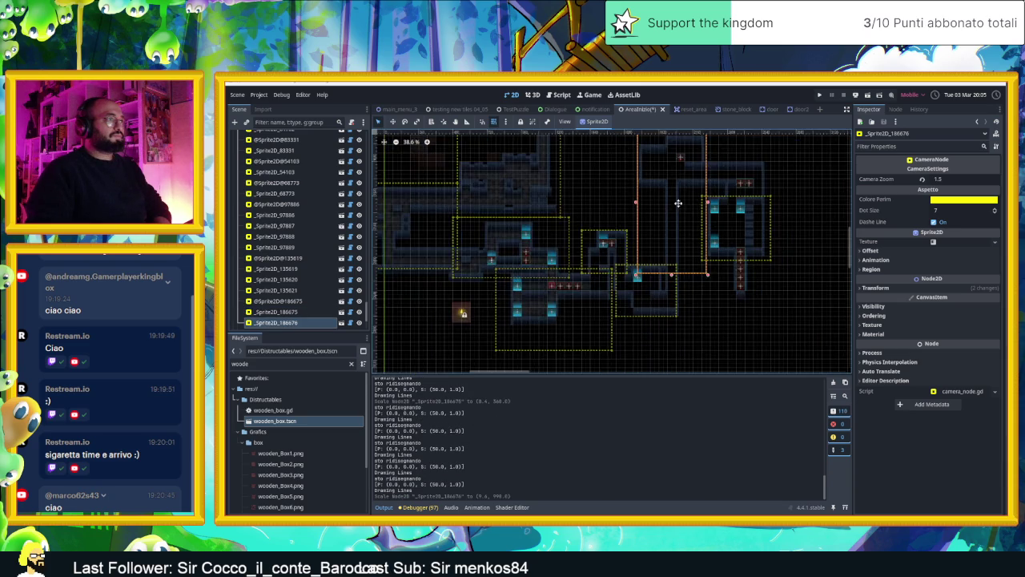
left_click_drag(666, 207, 665, 250)
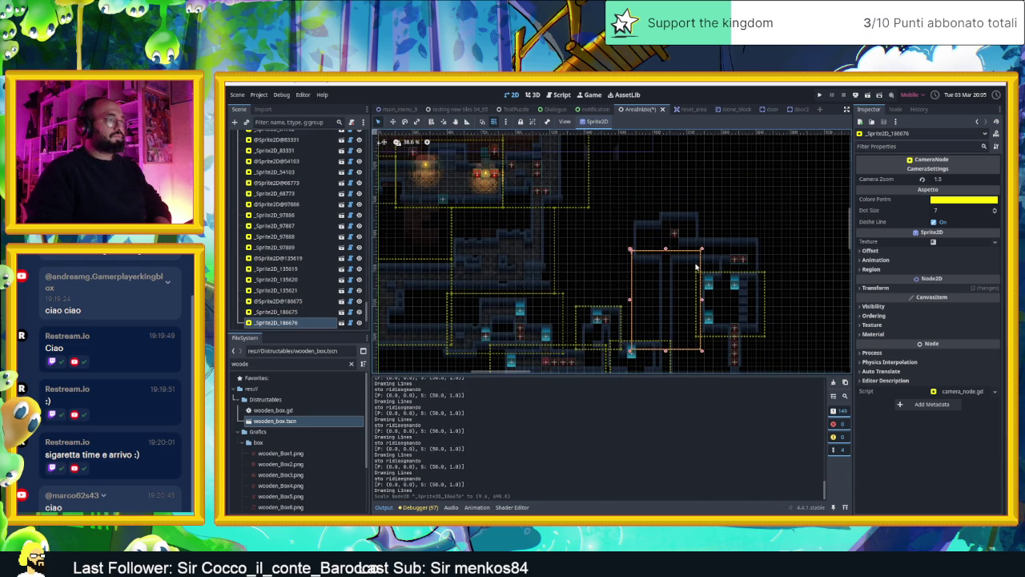
left_click(665, 364)
- Duplicate the larger rectangle, move the shortened copy above, trim the original's top, then save and run
left_click(675, 291)
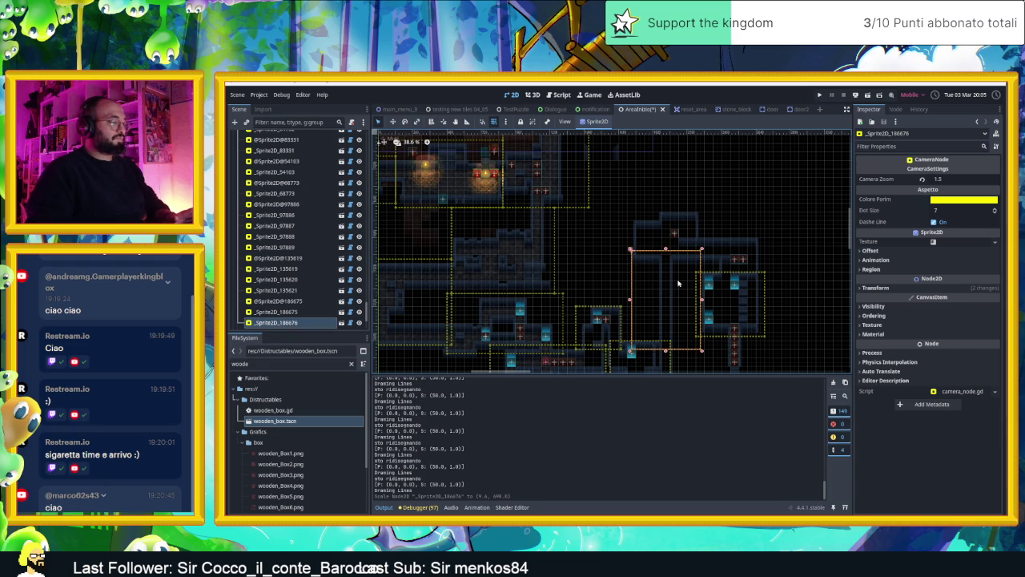
key("ctrl+d")
left_click_drag(681, 287, 673, 222)
mouse_move(665, 164)
left_mouse_down()
mouse_move(666, 218)
mouse_move(669, 207)
left_mouse_up()
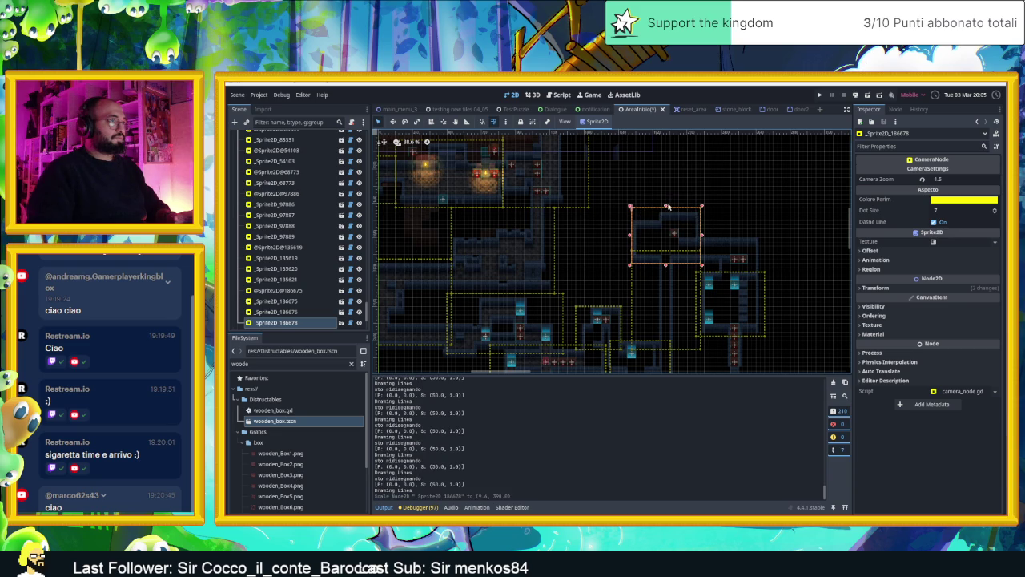
left_click(671, 308)
left_click_drag(665, 257, 665, 263)
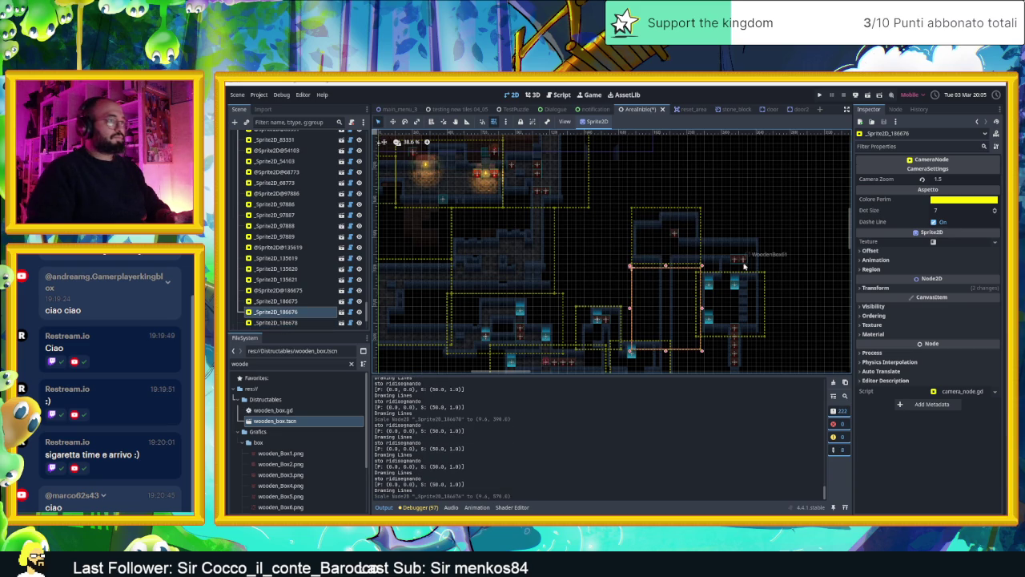
left_click(870, 95)
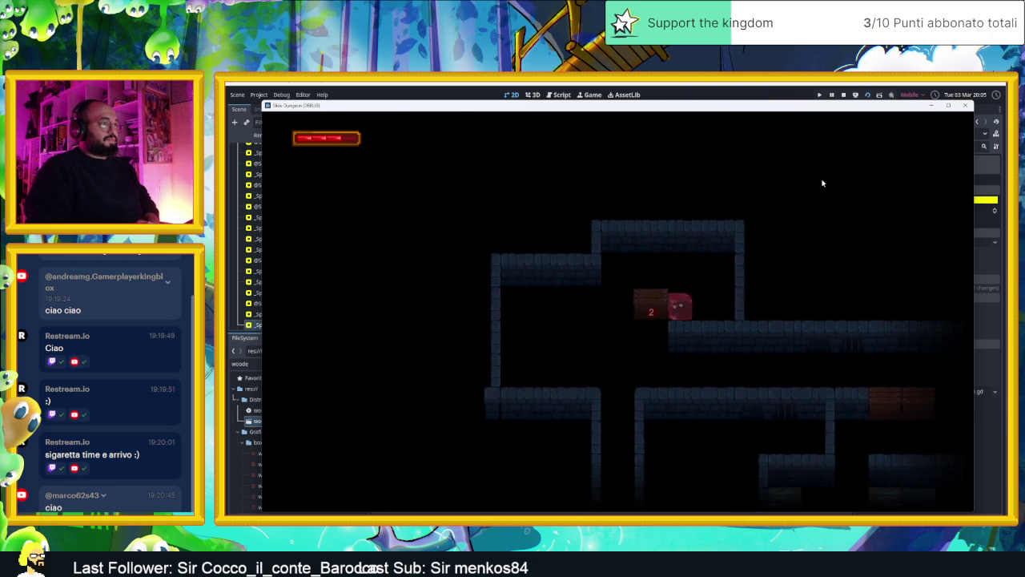
- Slide the slime through the lower corridor into the next room and across the arrow tiles
key("Down")
key("Right")
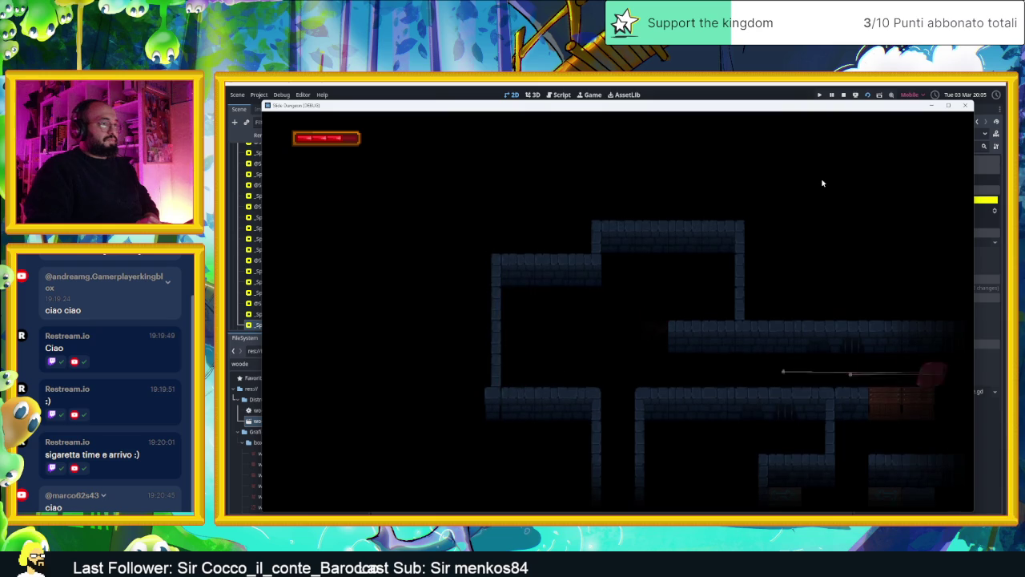
key("Left")
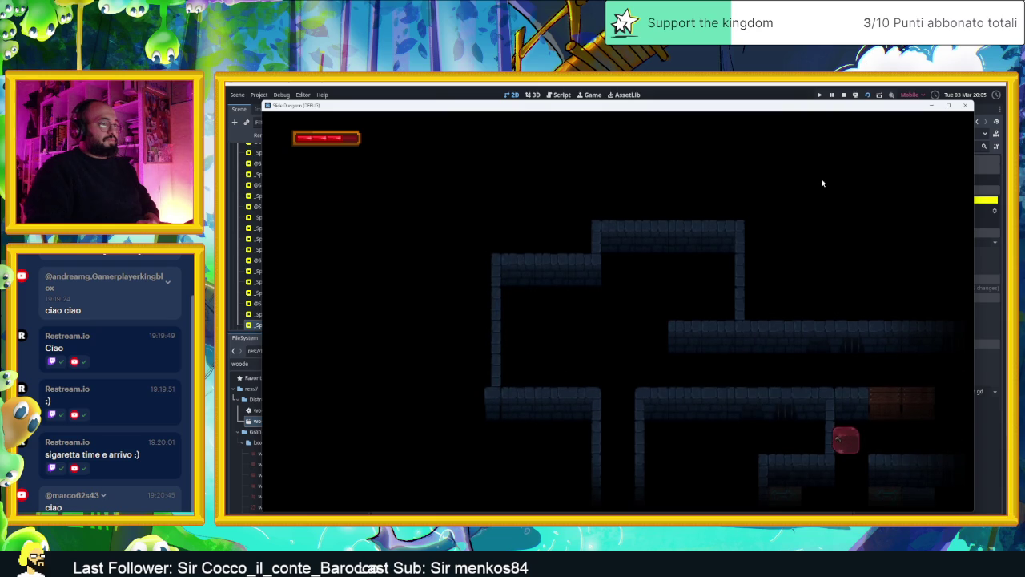
key("Down")
key("Left")
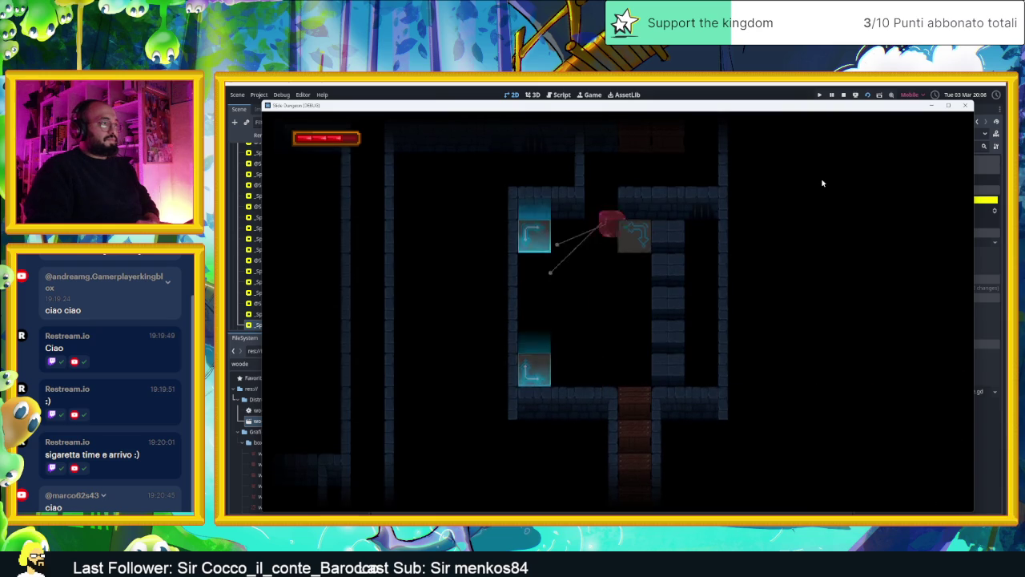
key("Up")
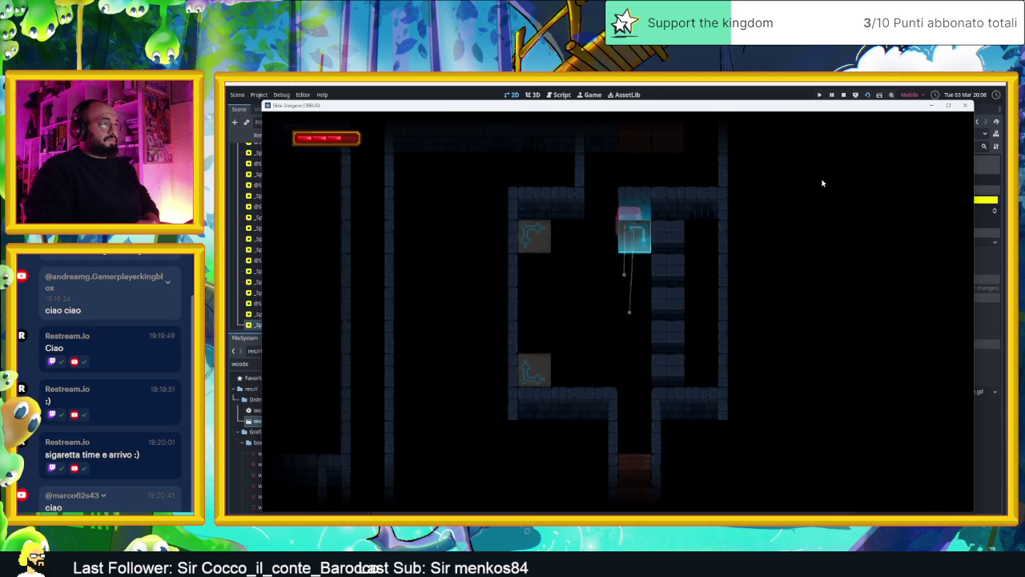
key("Up")
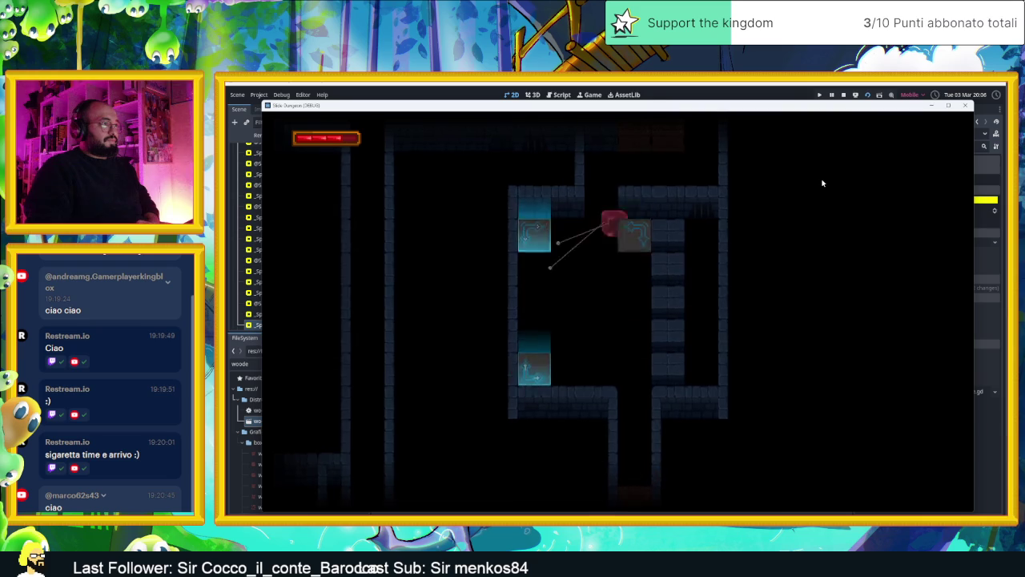
- Loop the slime around the room, out the lower door and back, then stop the playtest
key("Up")
key("Left")
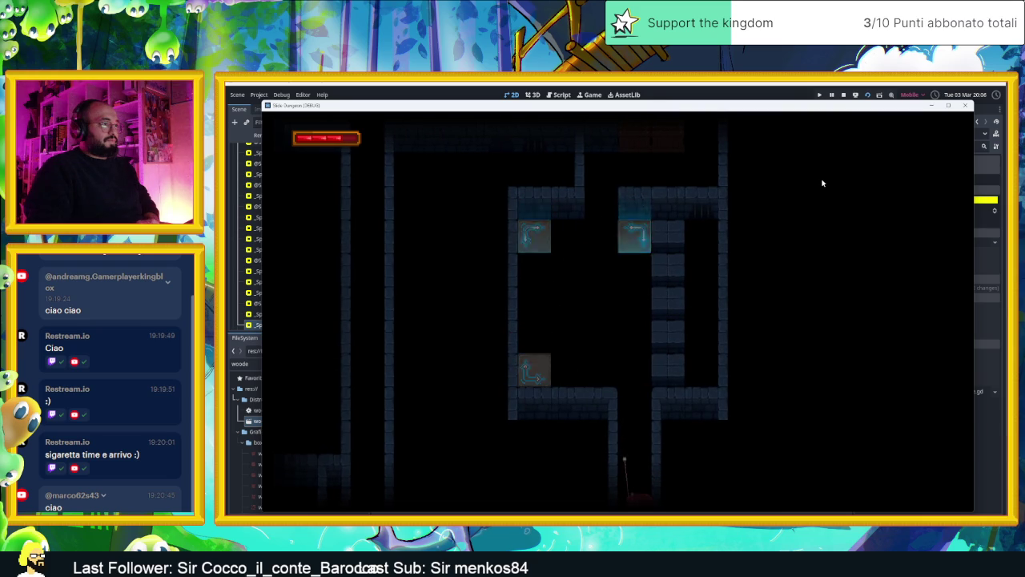
key("Up")
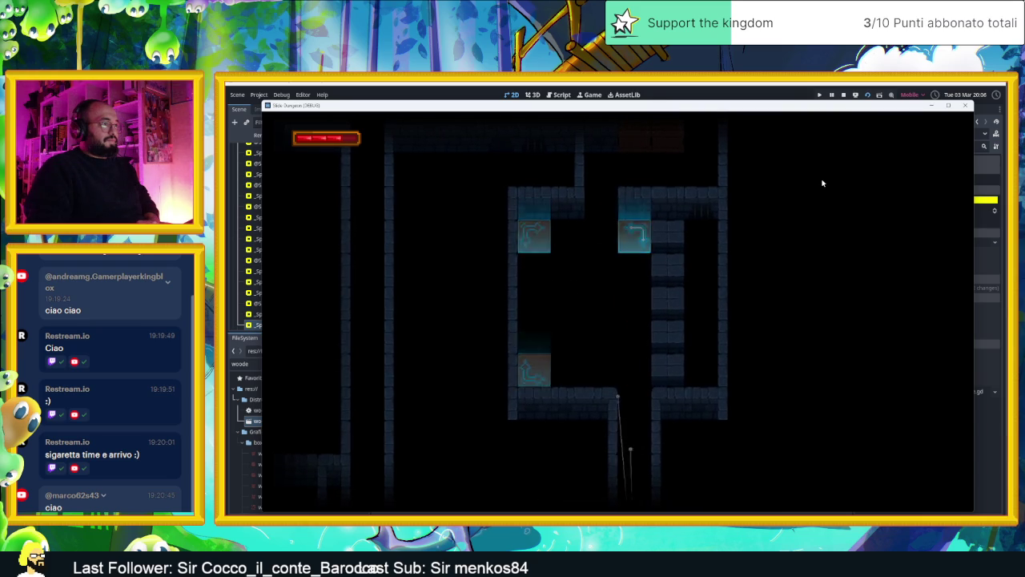
key("Up")
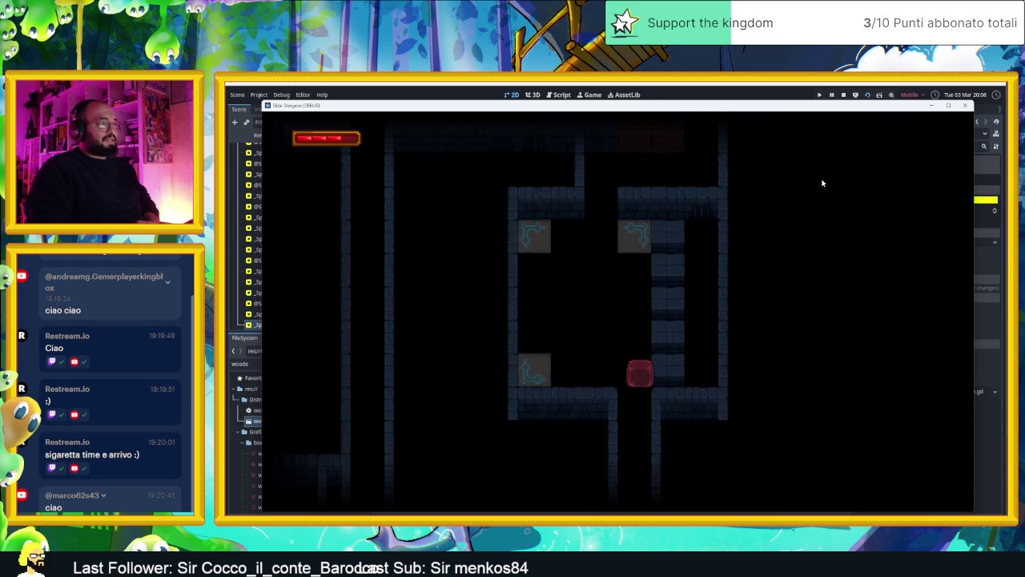
key("Down")
key("Up")
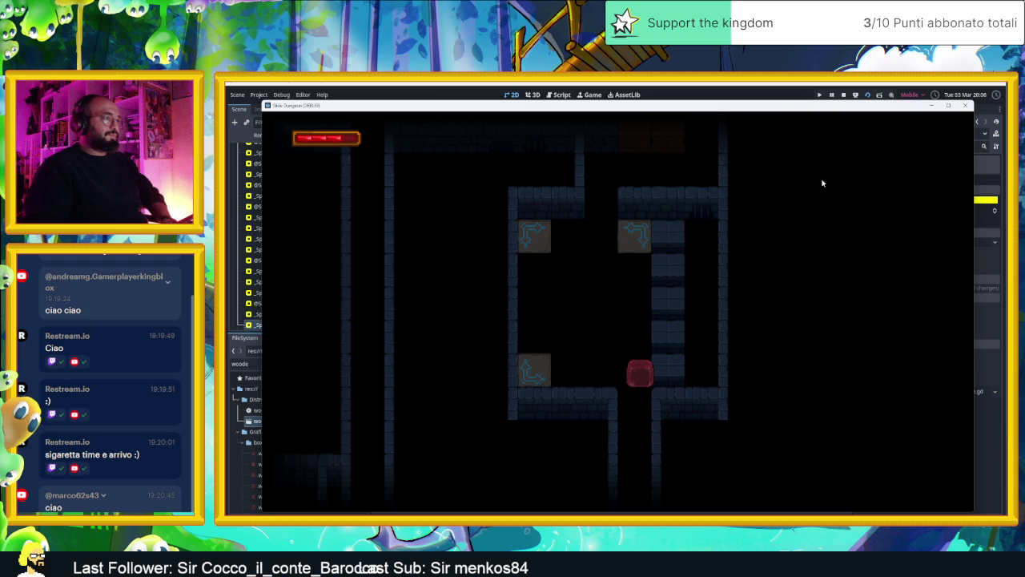
left_click(845, 95)
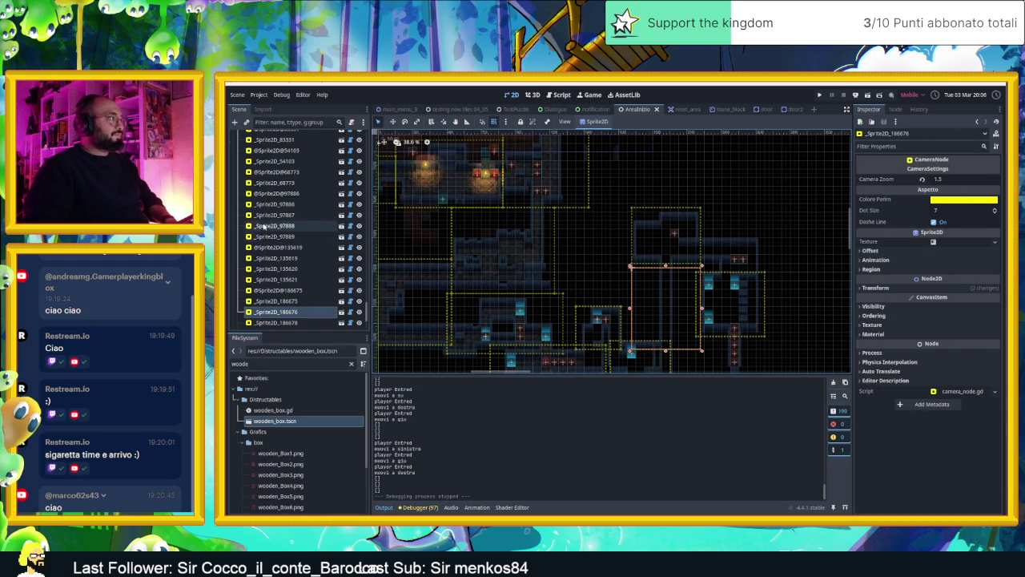
- Change the upper room camera area's Camera Zoom from 1.5 to 1.0 and save AreaInizio
scroll(289, 228, "up", 5)
scroll(720, 264, "up", 3)
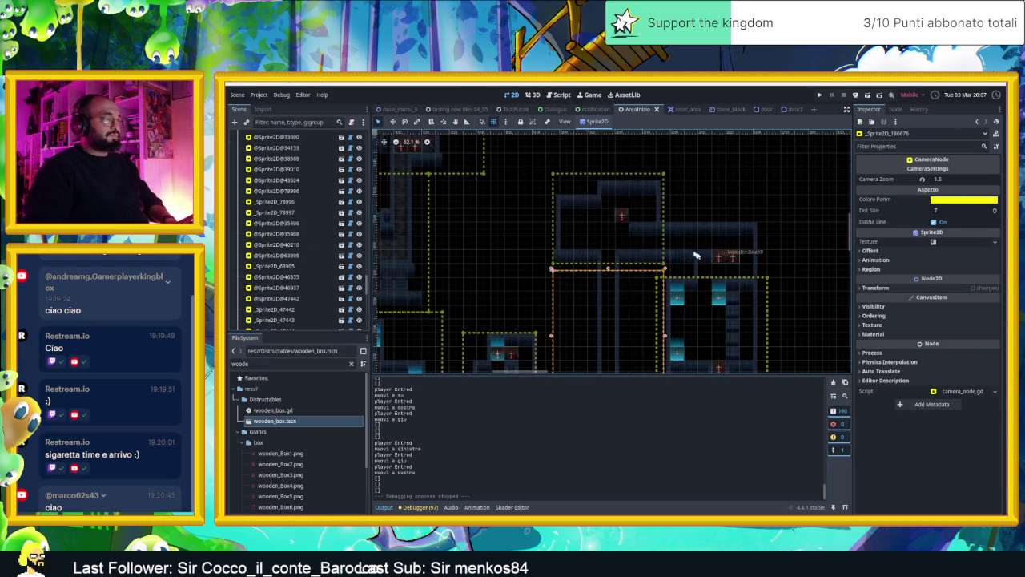
left_click(630, 290)
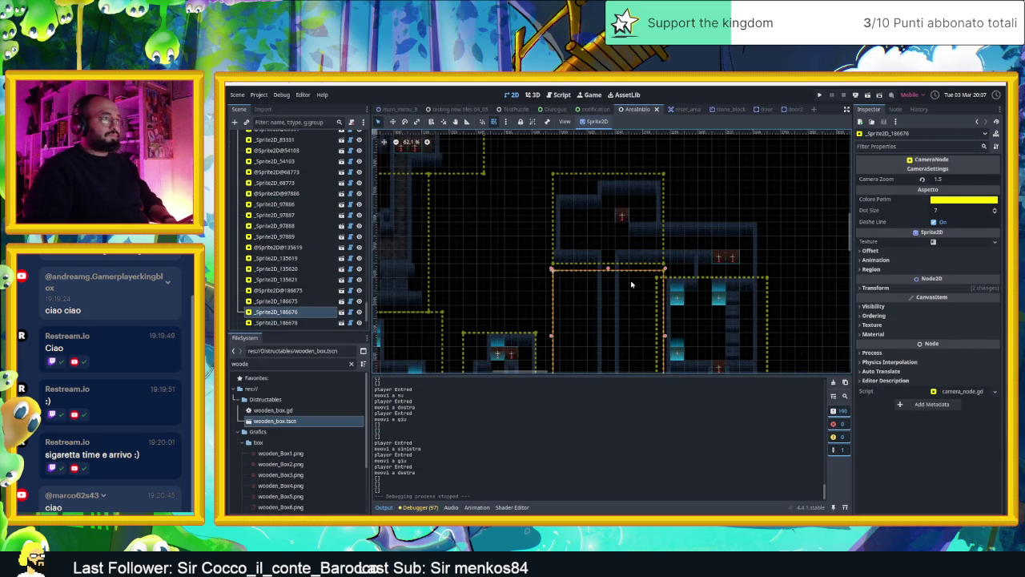
left_click(637, 220)
left_click(970, 179)
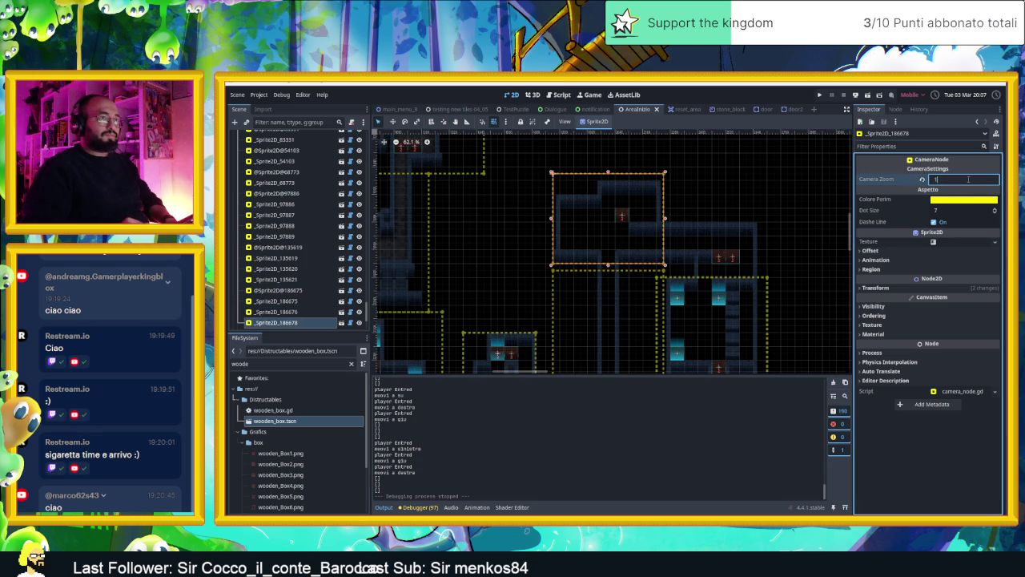
key("Return")
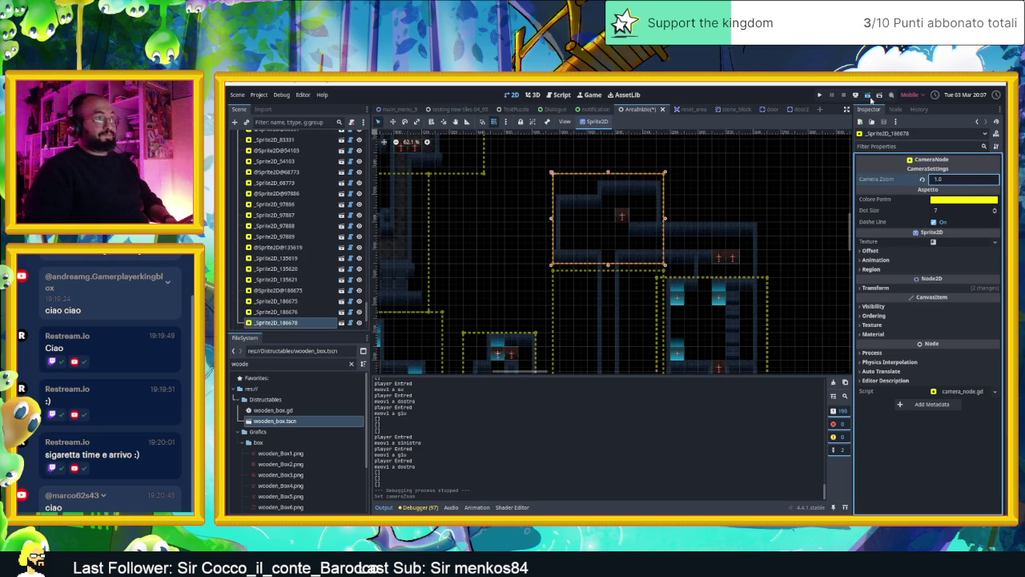
key("ctrl+s")
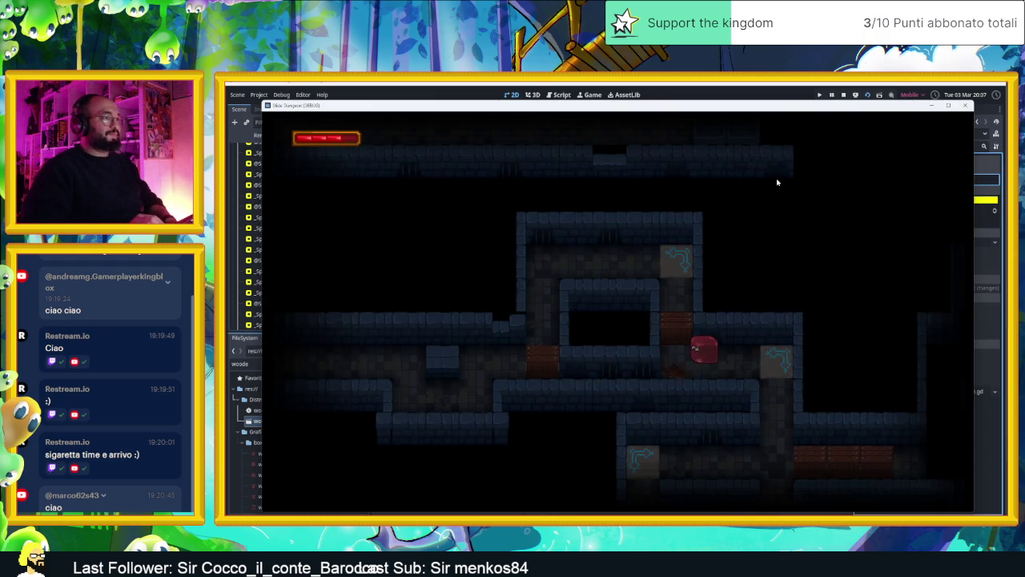
- Dash the slime through the right corridor and next room, smashing the first chest
key("Left")
key("Right")
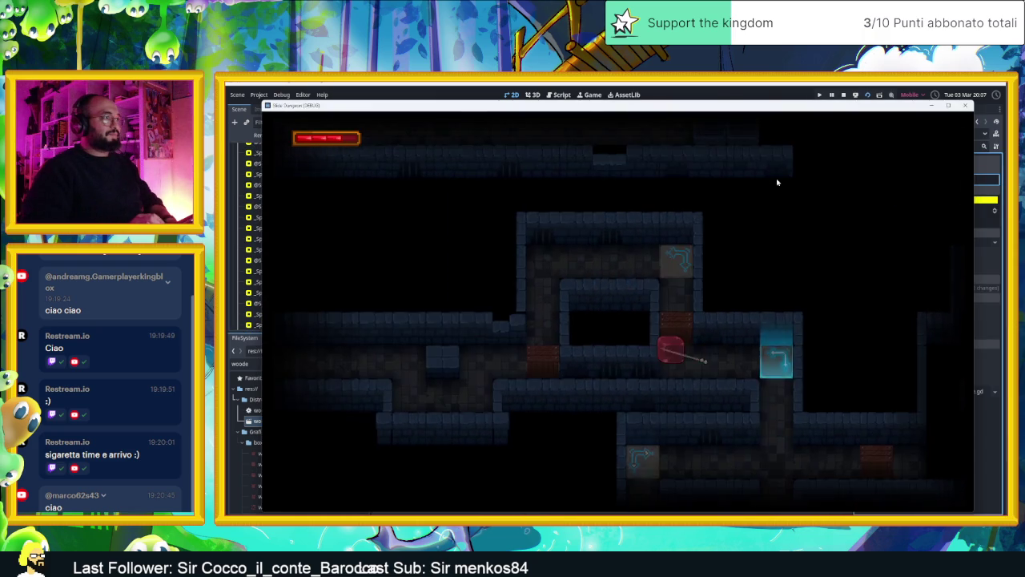
key("Right")
key("Up")
key("Left")
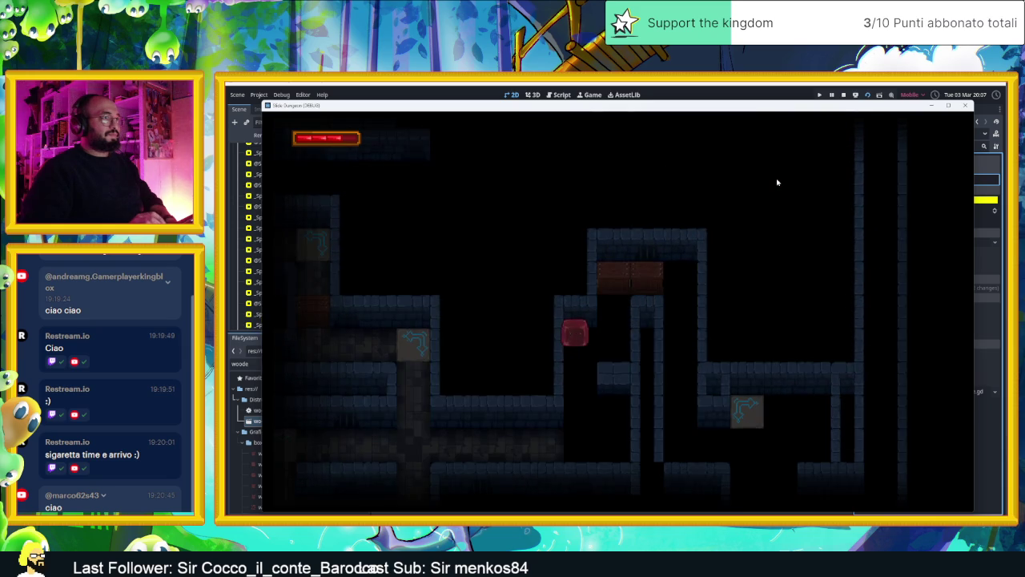
key("Right")
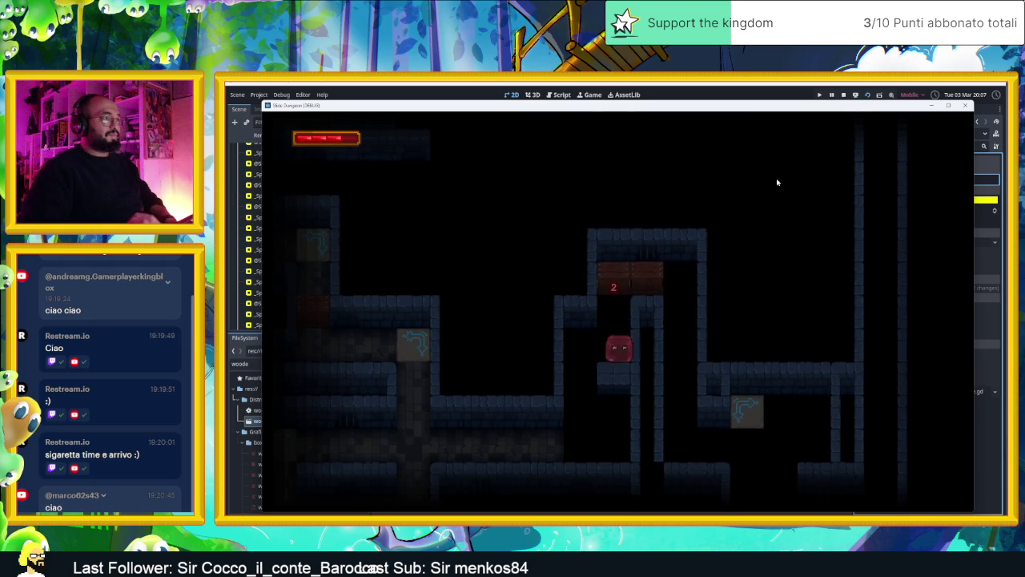
key("Up")
key("Right")
key("Down")
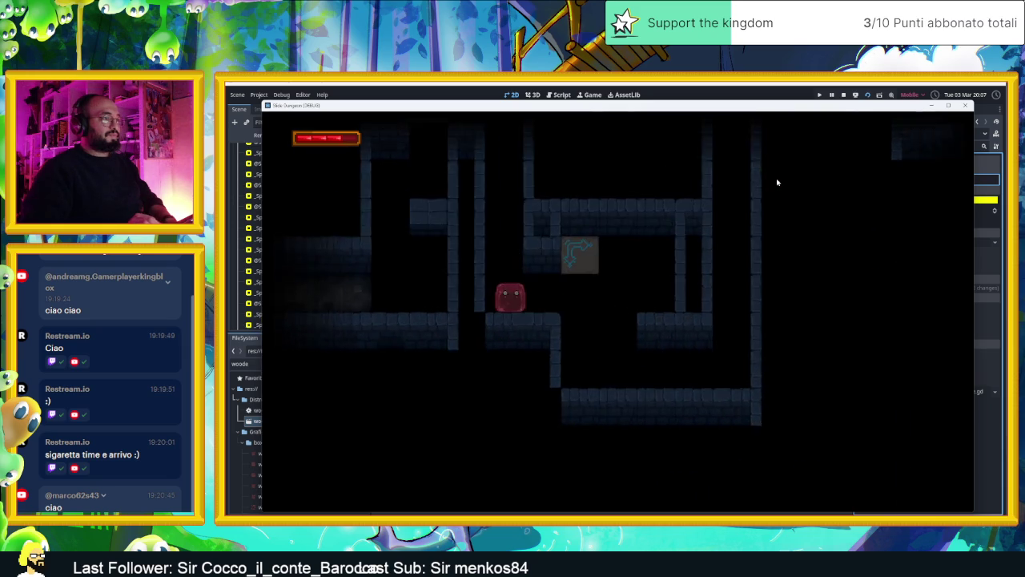
key("Right")
key("Up")
key("Left")
- Dash the slime past the chest room, smash the second chest, and run the corridor below
key("Down")
key("Right")
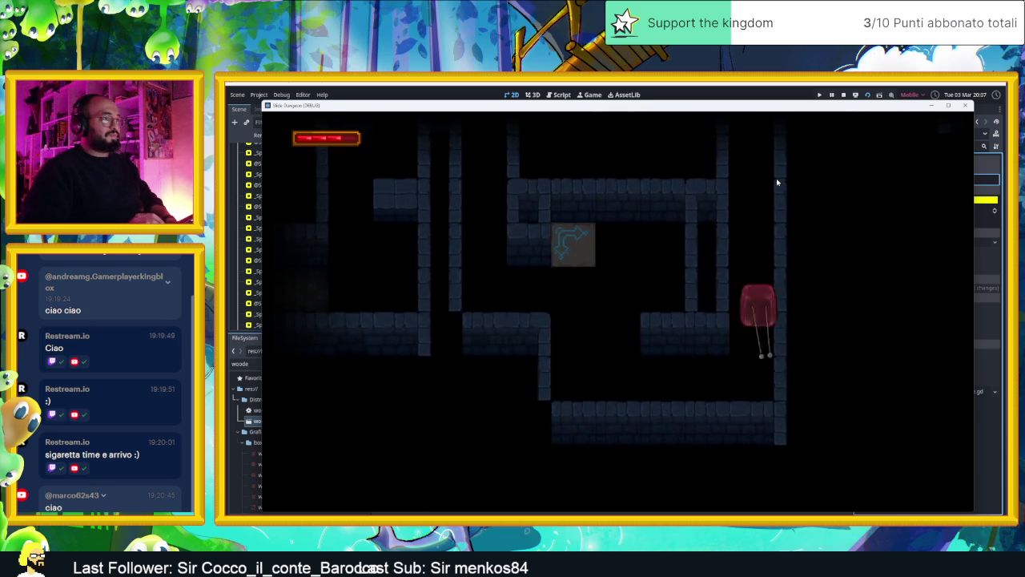
key("Up")
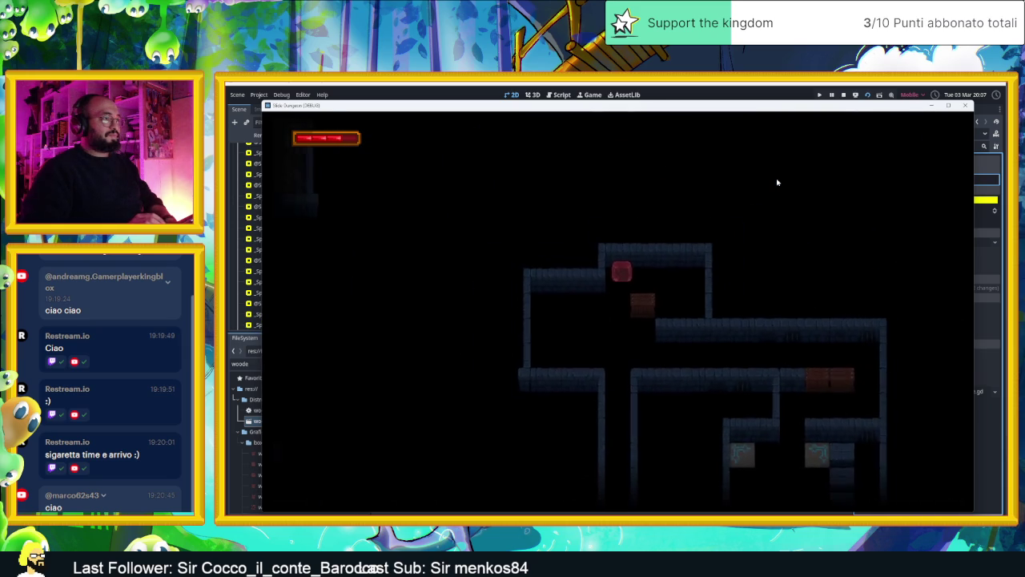
key("Right")
key("Down")
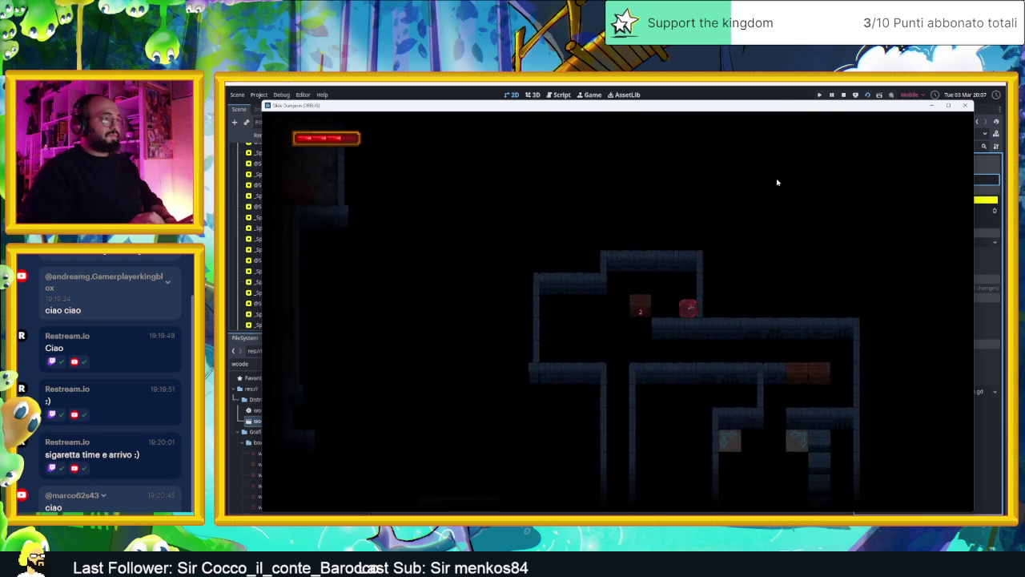
key("Left")
key("Down")
key("Right")
key("Down")
key("Left")
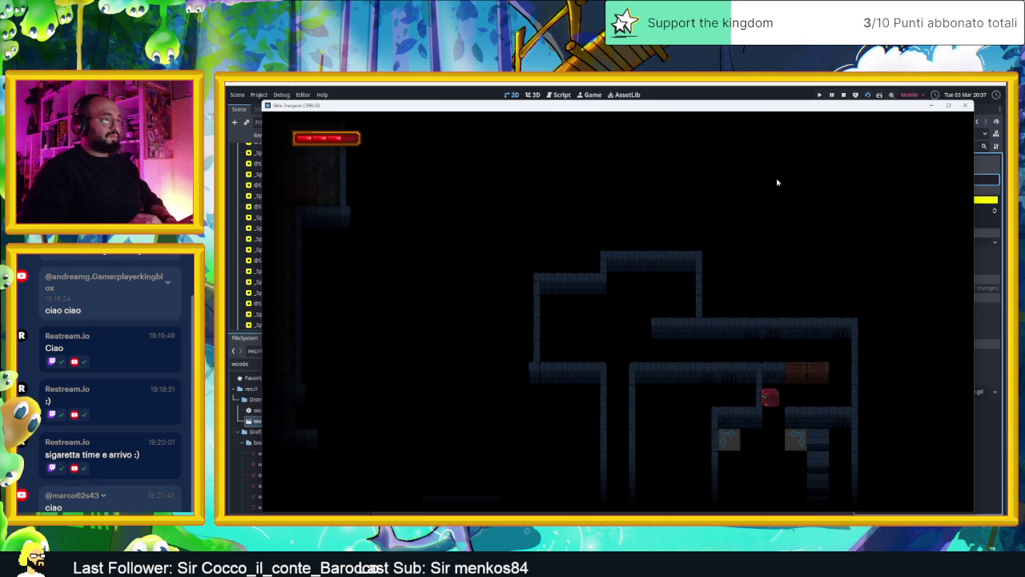
- Drop the slime to smash the crate, circle the arrow tiles, then stop the game
key("Down")
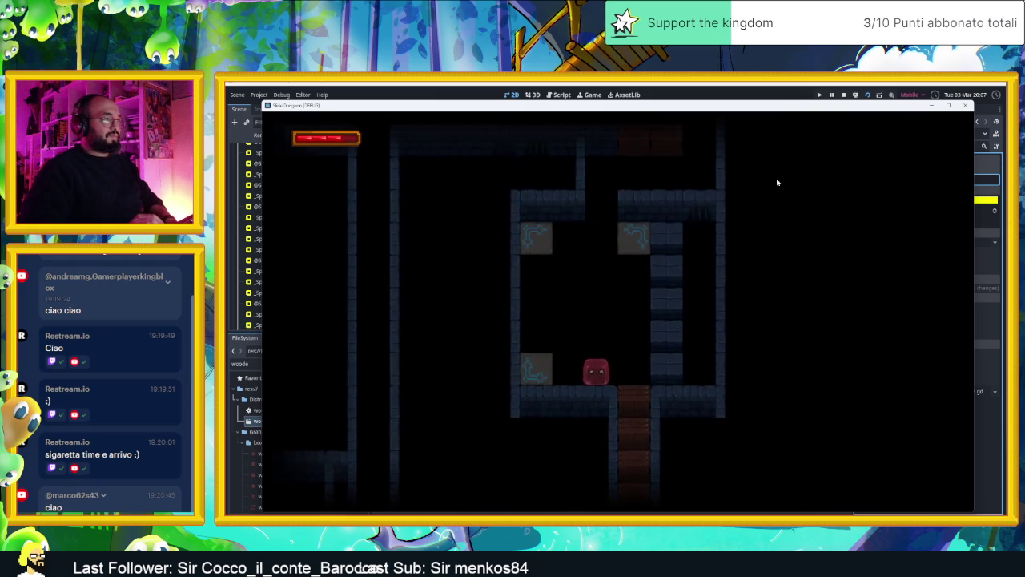
key("Right")
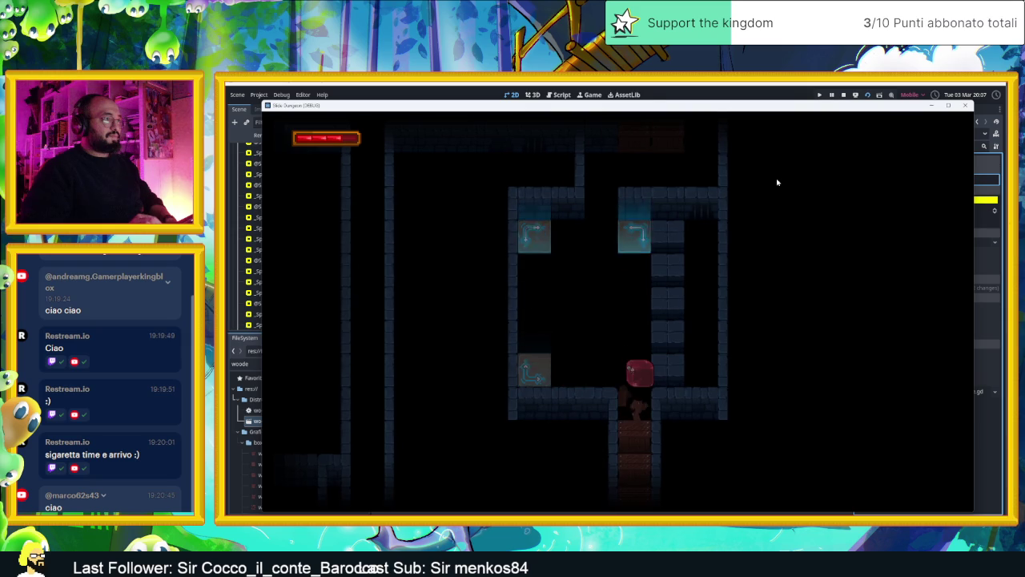
key("Down")
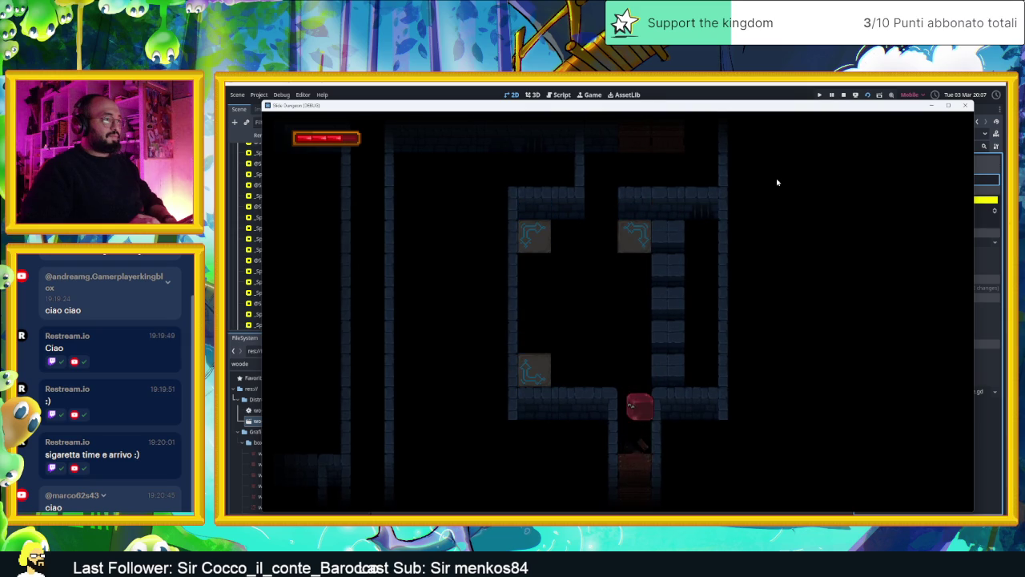
key("Up")
key("Left")
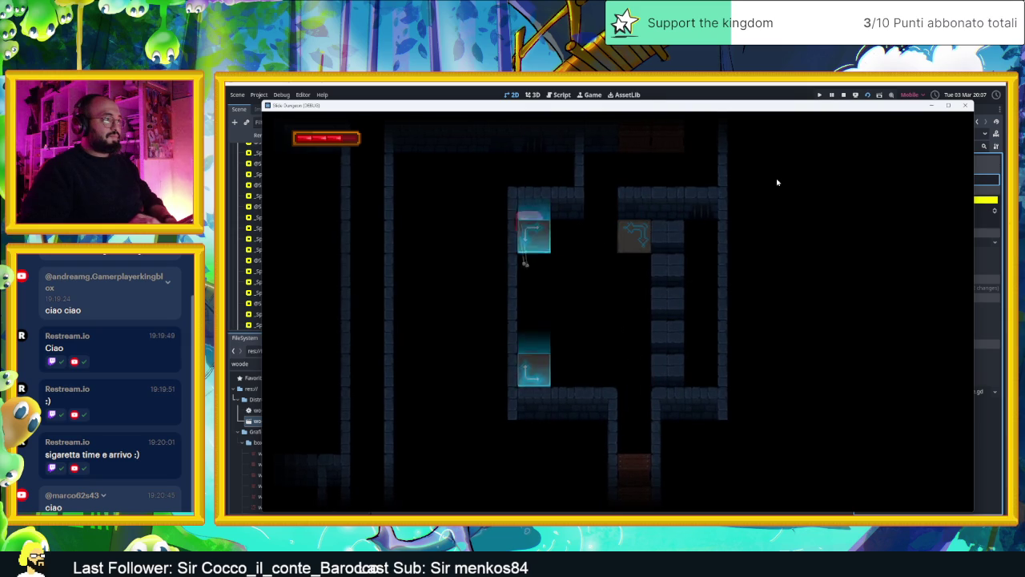
key("Down")
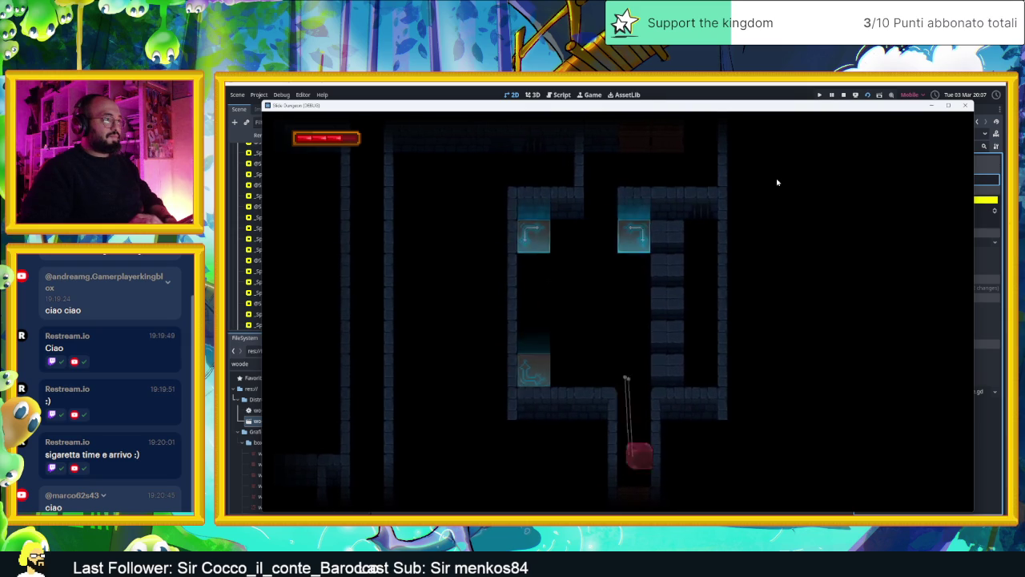
key("Up")
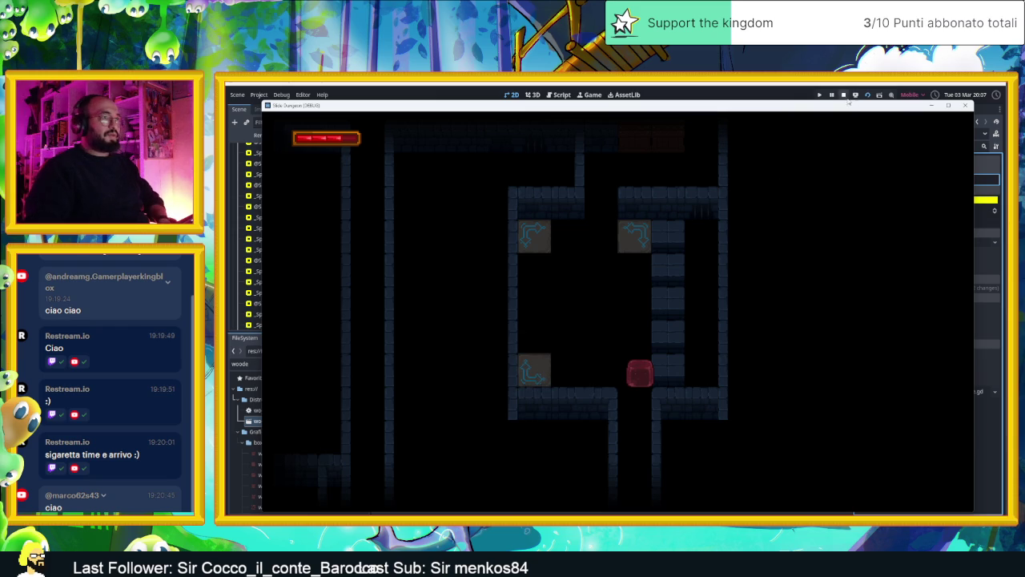
left_click(843, 96)
- Select the Muri tile layer and erase the wall tile beside the red boxes
scroll(631, 253, "down", 4)
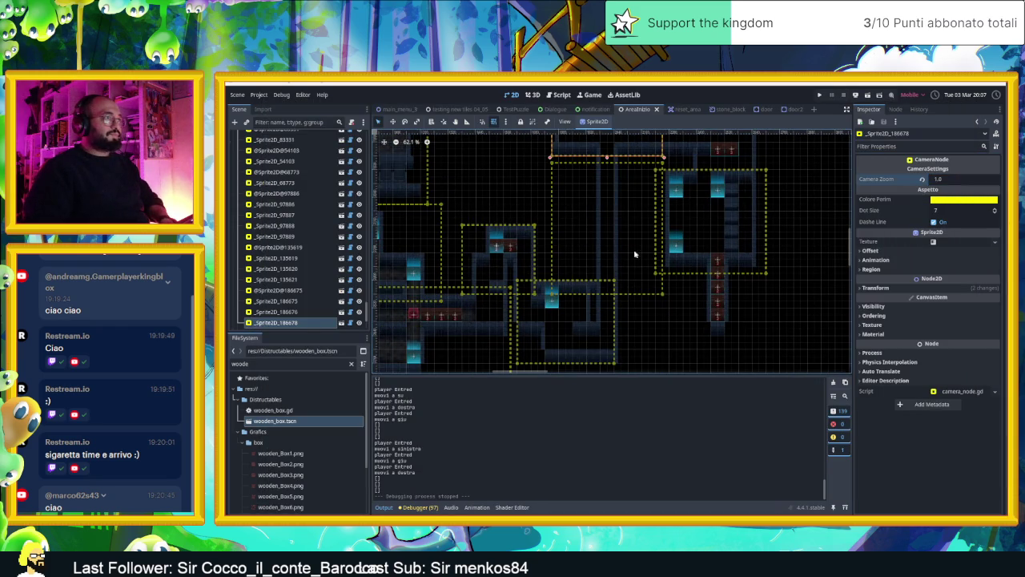
scroll(656, 247, "up", 2)
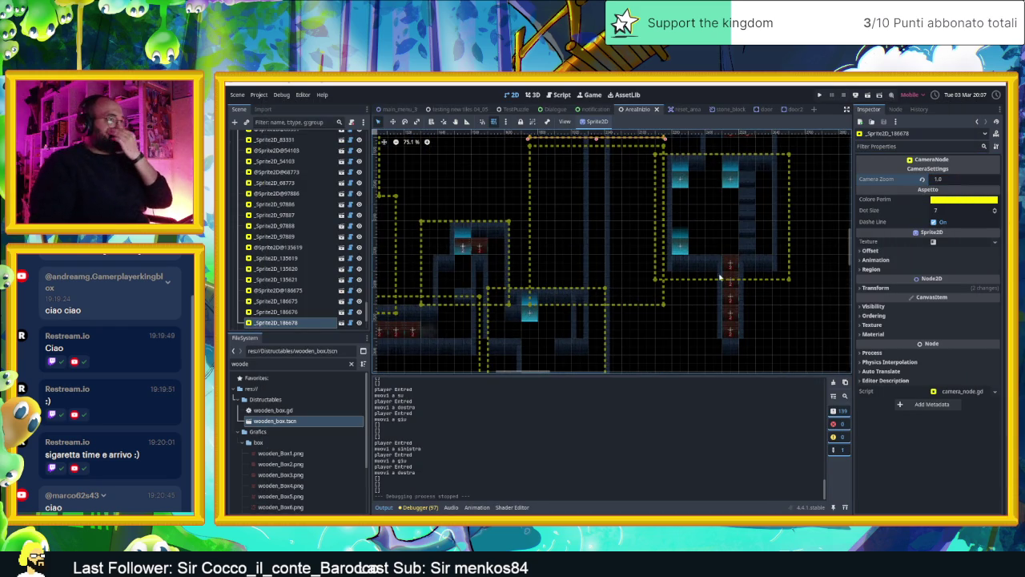
scroll(722, 303, "up", 2)
left_click_drag(748, 336, 737, 300)
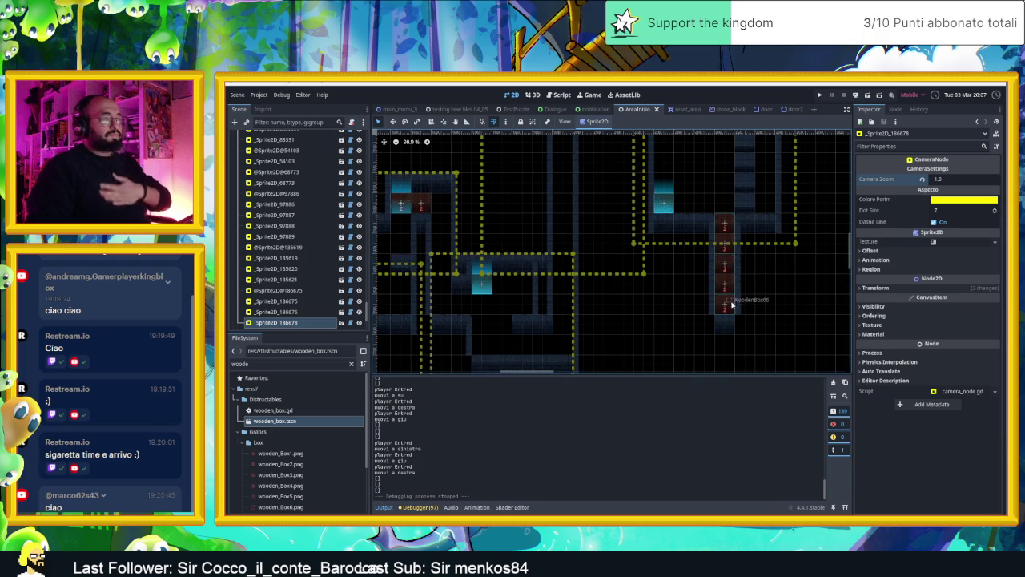
scroll(715, 305, "up", 4)
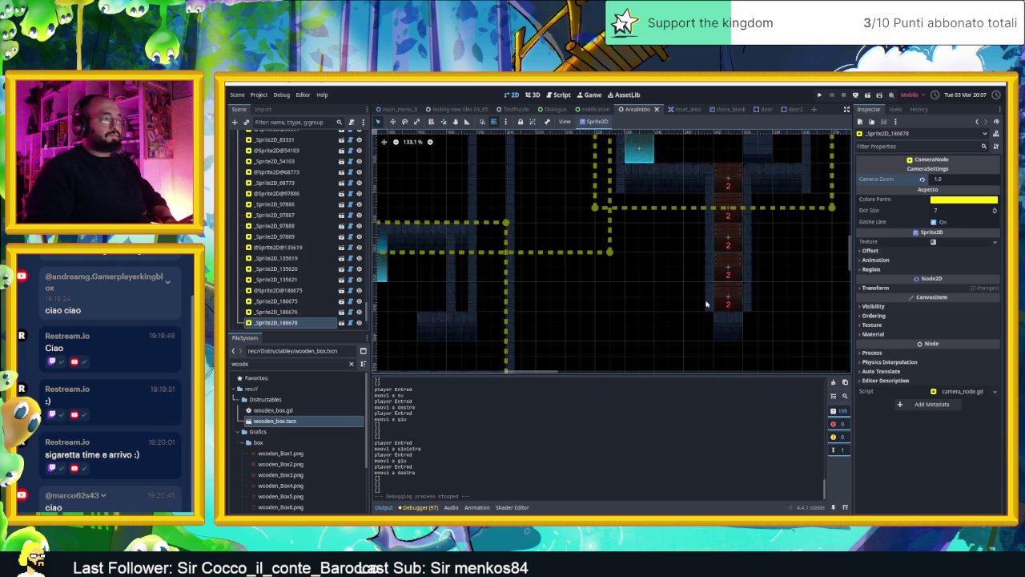
left_click(706, 302)
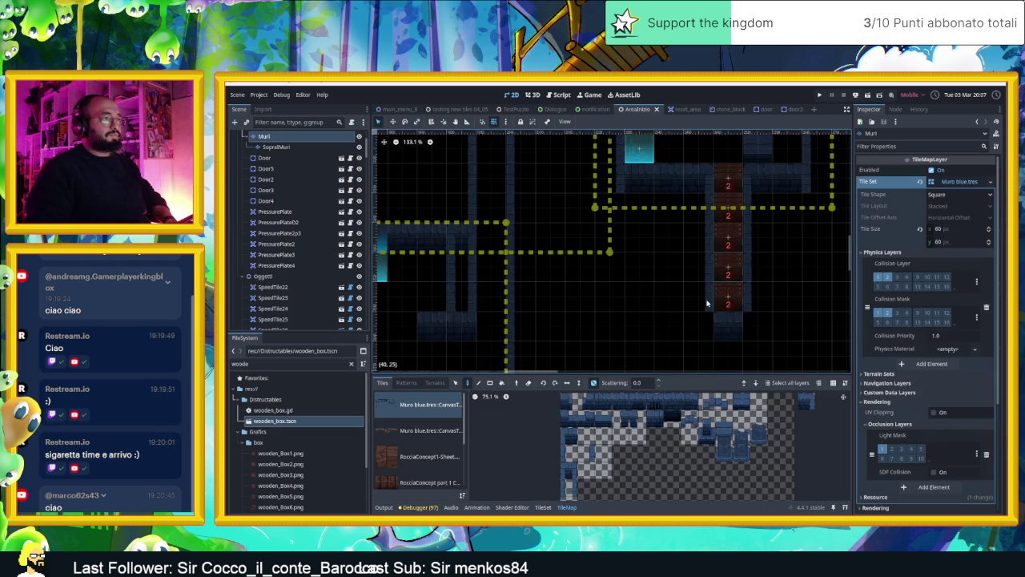
left_click_drag(724, 319, 715, 308)
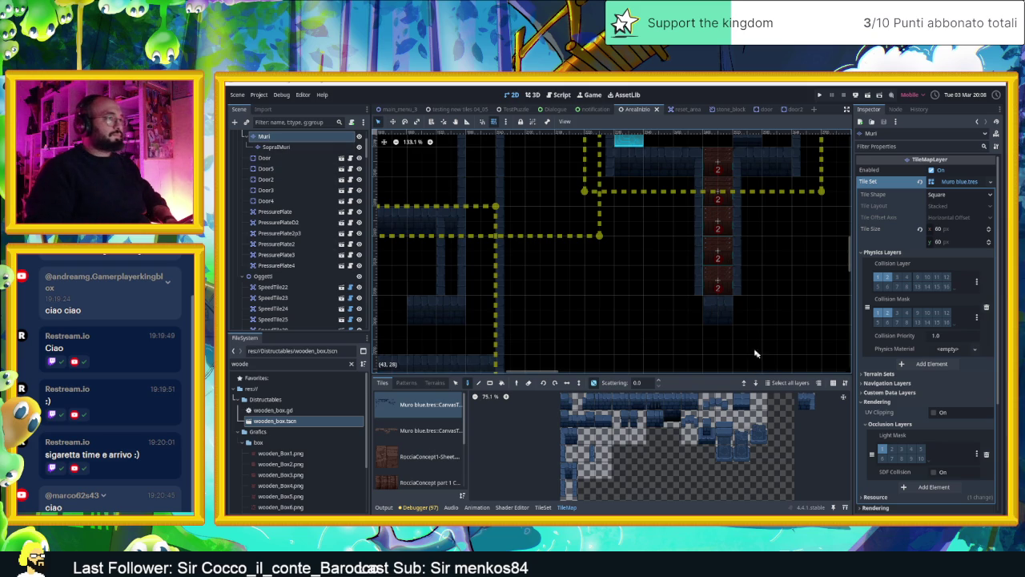
right_click(710, 319)
- Paint wall tiles to the left of the red boxes marked 2
left_click(672, 403)
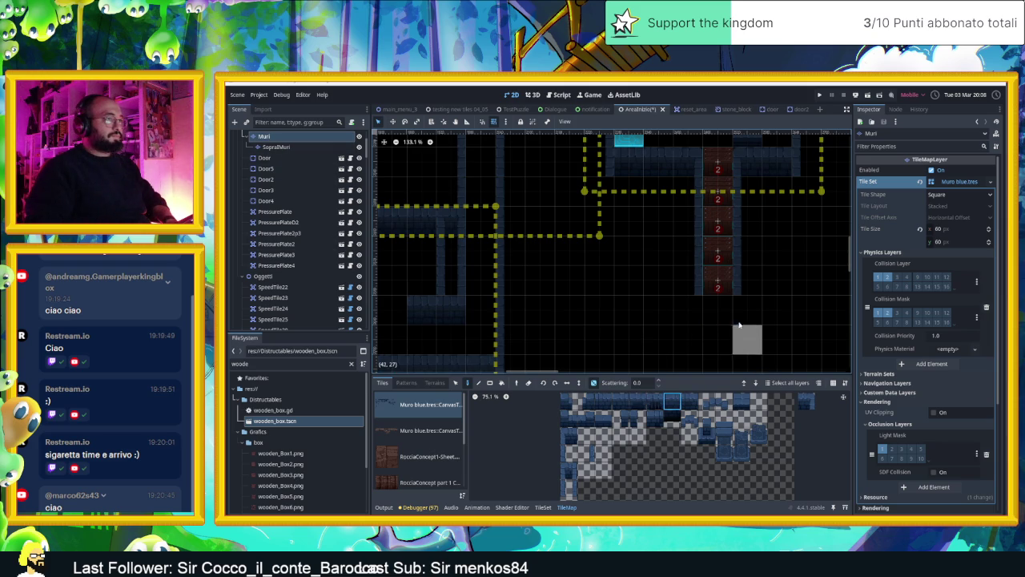
left_click(718, 340)
left_click(678, 286)
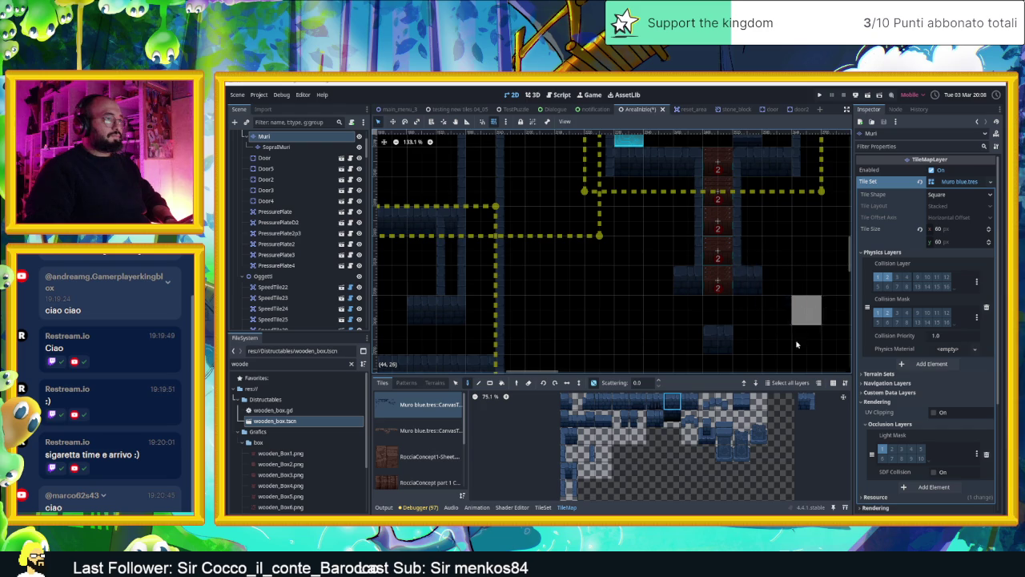
left_click(569, 455)
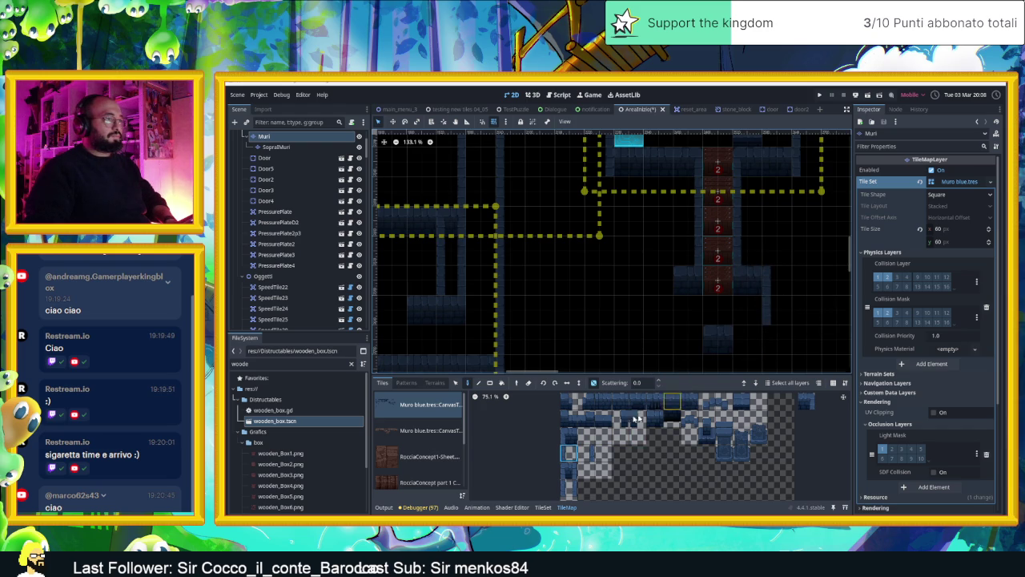
left_click(568, 435)
left_click(688, 340)
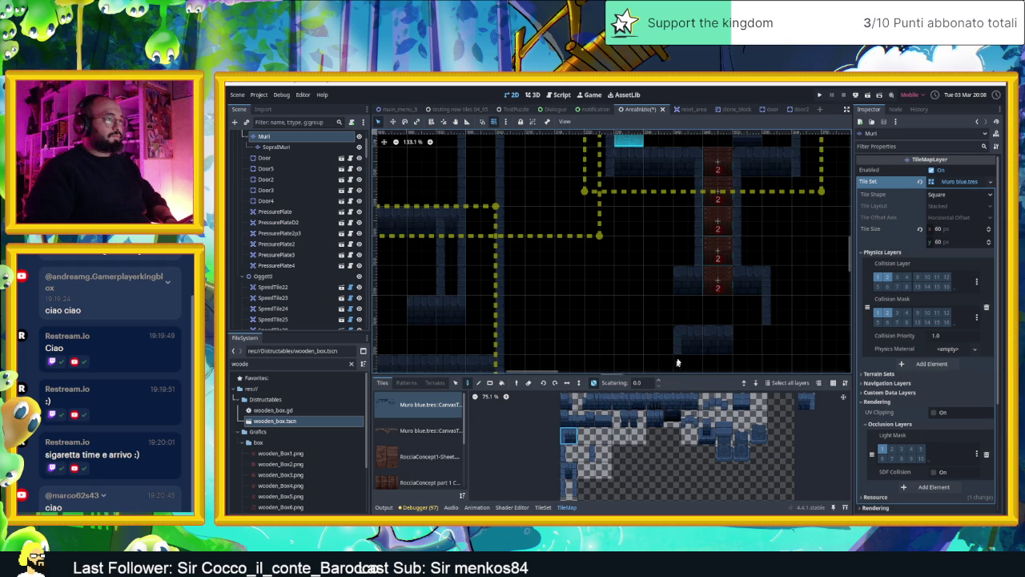
- Paint a row of wall tiles extending left below the red boxes
left_click(671, 400)
left_click_drag(675, 351, 541, 339)
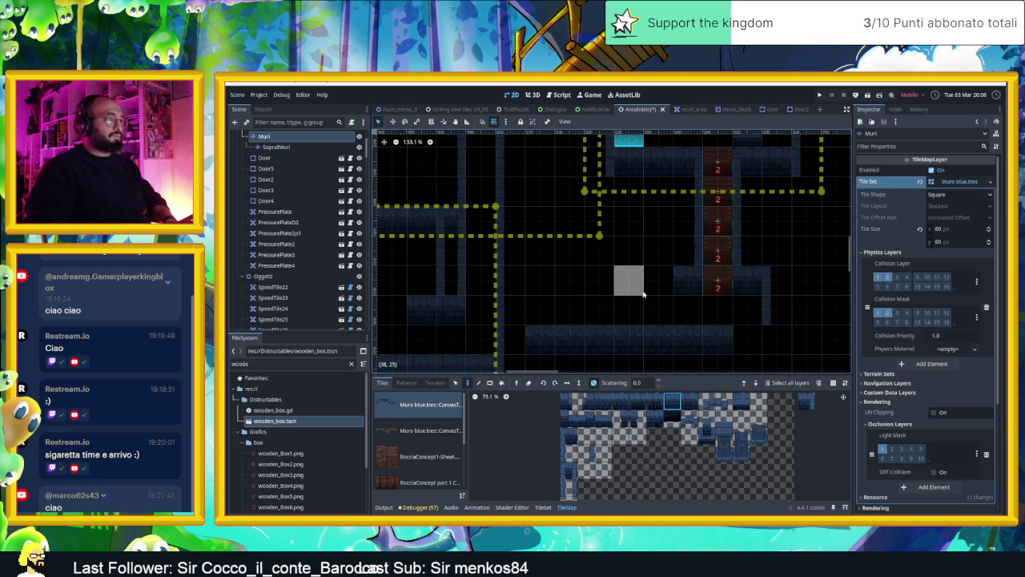
scroll(580, 274, "down", 3)
scroll(580, 273, "down", 2)
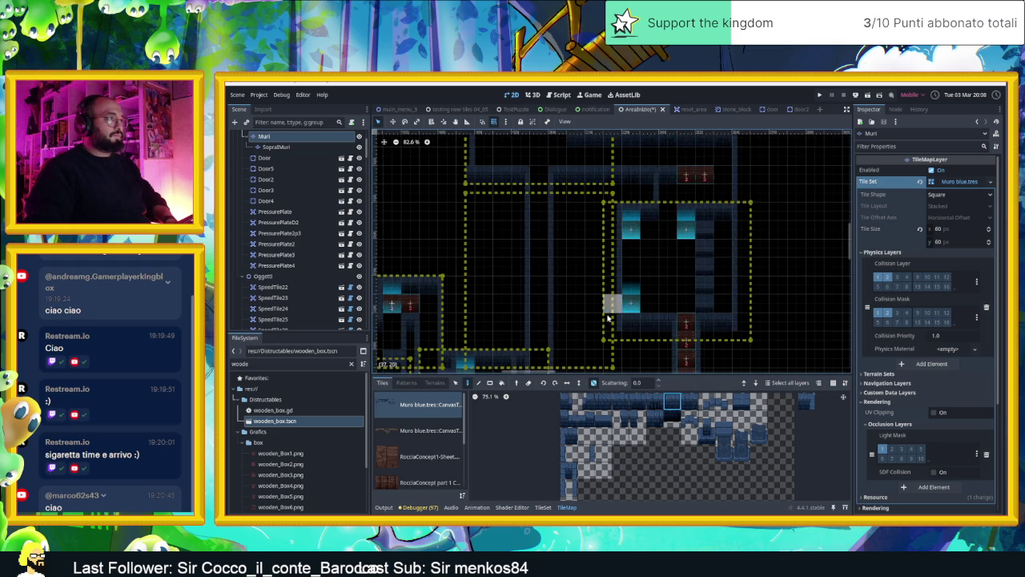
- Try several wall tiles from the dungeon tile set, ending on the lower wall tile
scroll(606, 317, "down", 2)
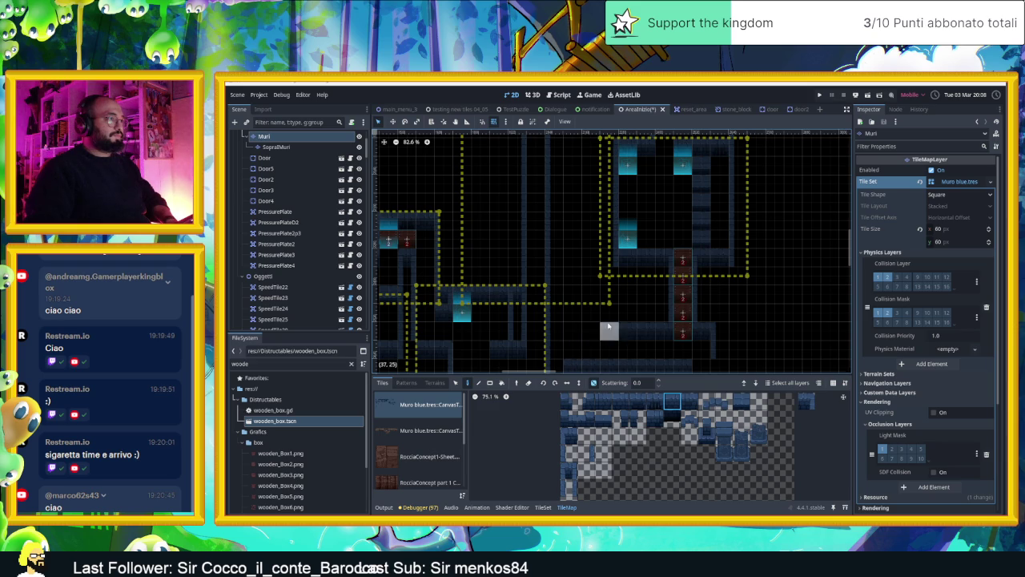
left_click(569, 452)
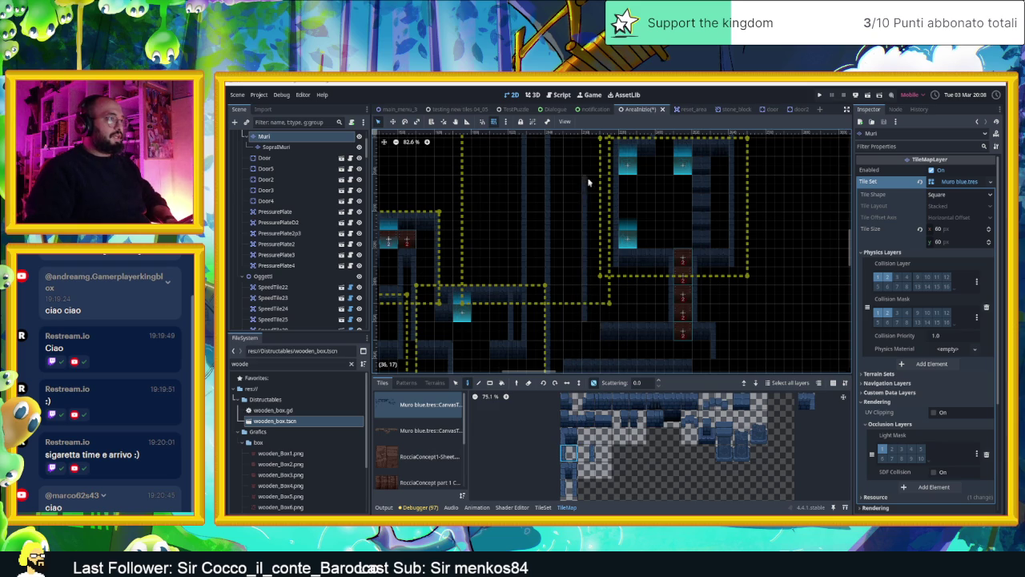
scroll(590, 201, "up", 5)
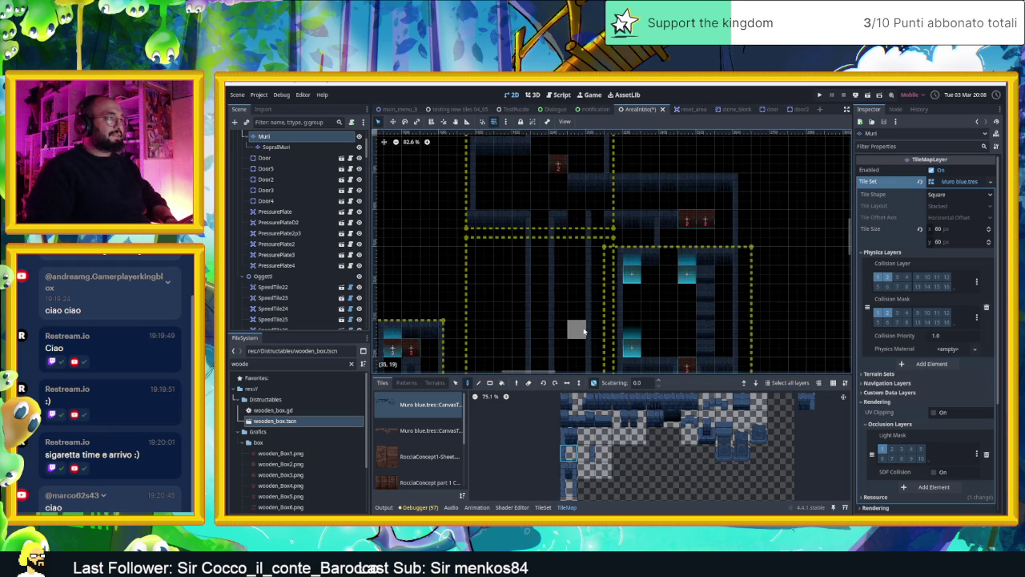
left_click_drag(576, 325, 595, 279)
left_click(569, 453)
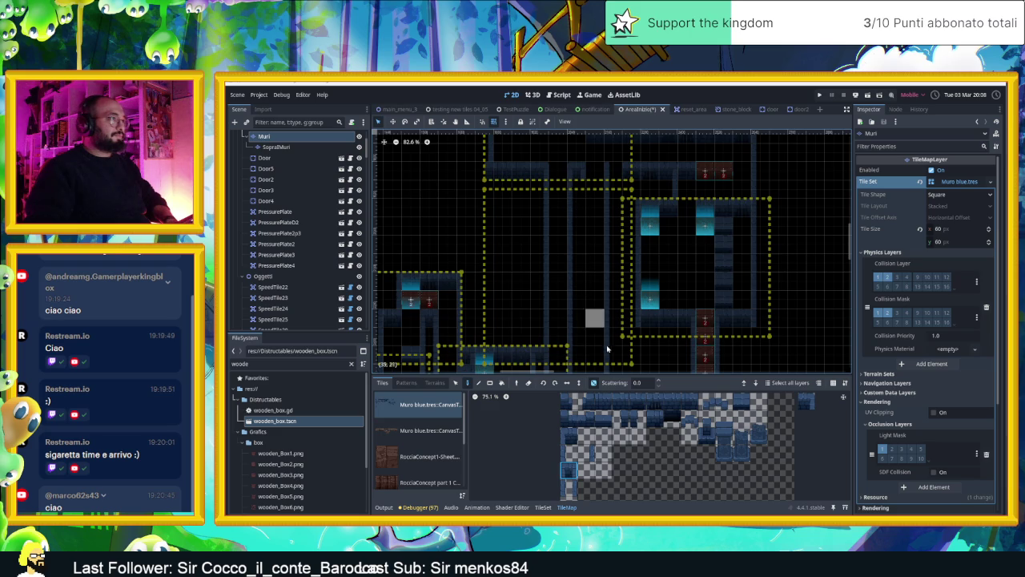
left_click(586, 452)
left_click(568, 486)
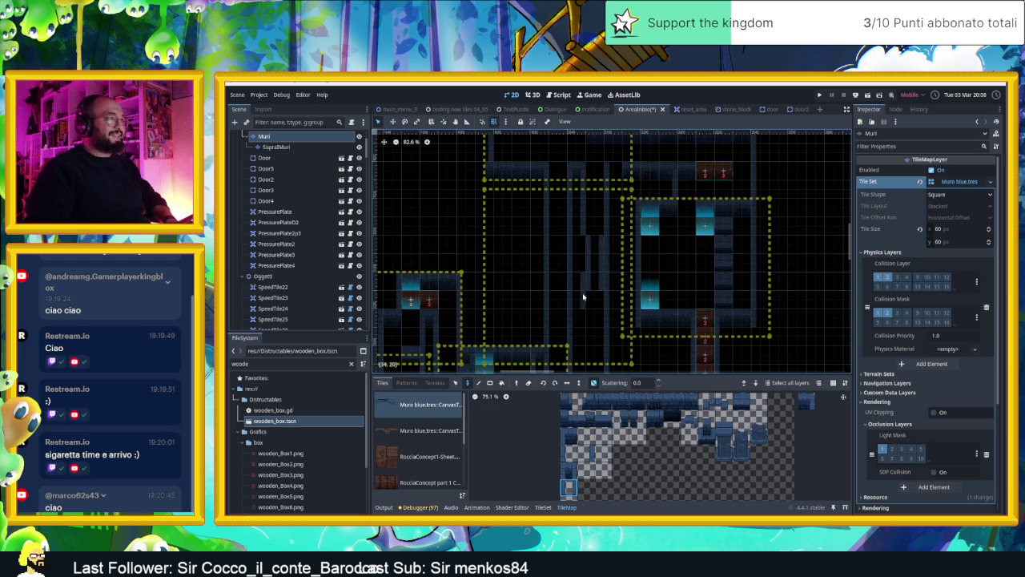
- Switch to the VLC music playlist window
scroll(601, 252, "down", 5)
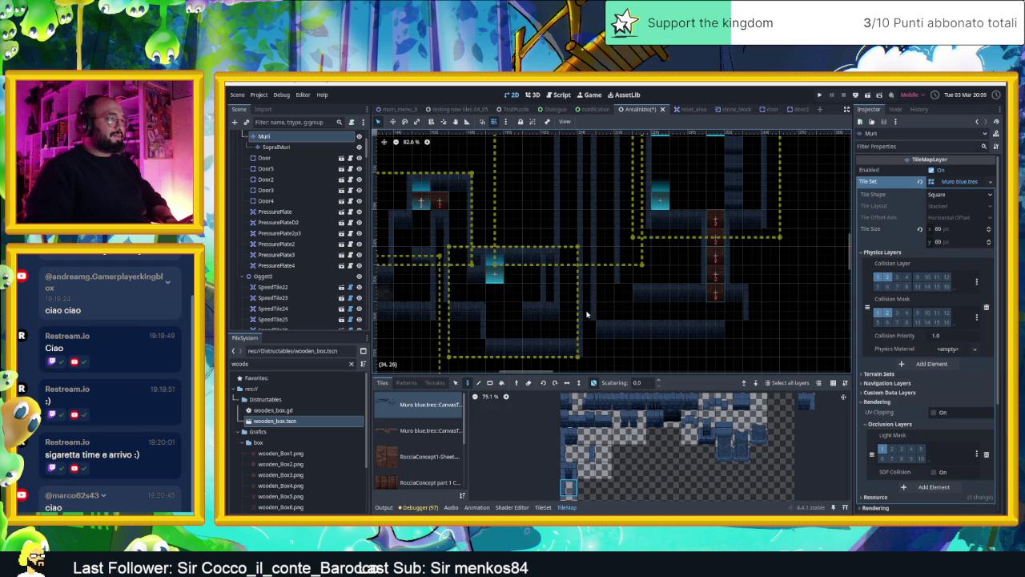
scroll(640, 233, "up", 1)
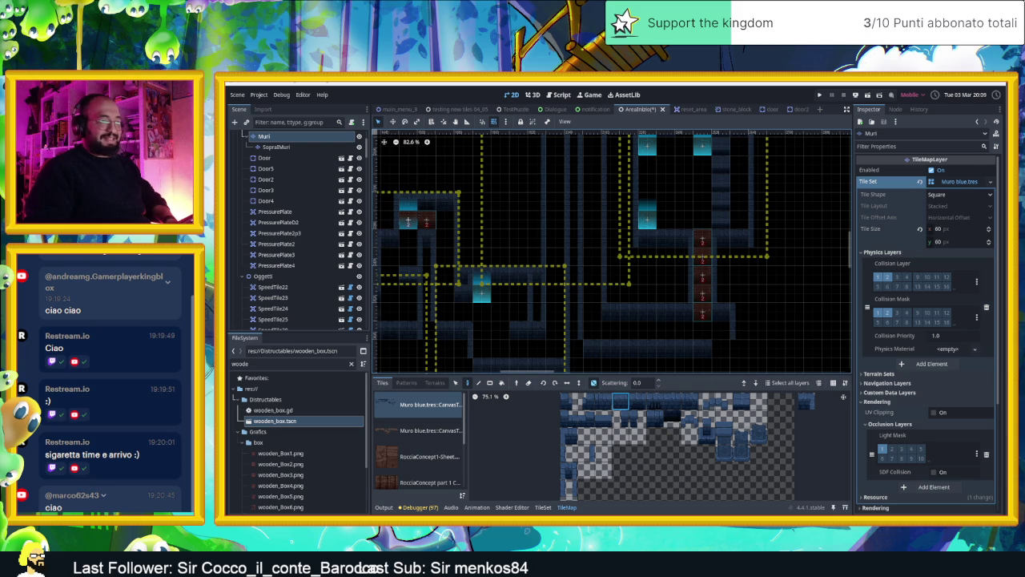
key("alt+Tab")
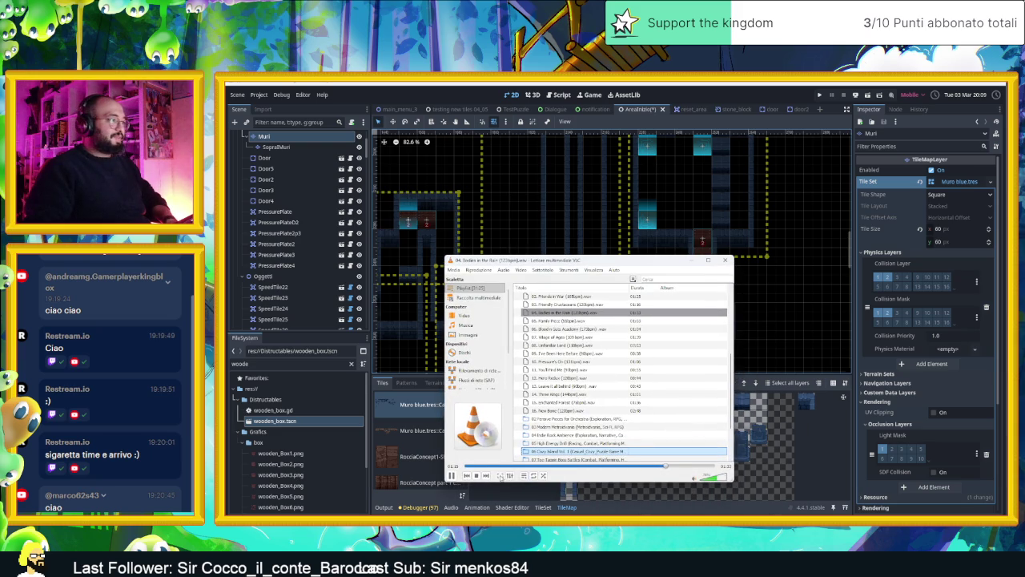
- Switch the background music to track 05, Family Picnic, and return to the Godot level
left_click(485, 476)
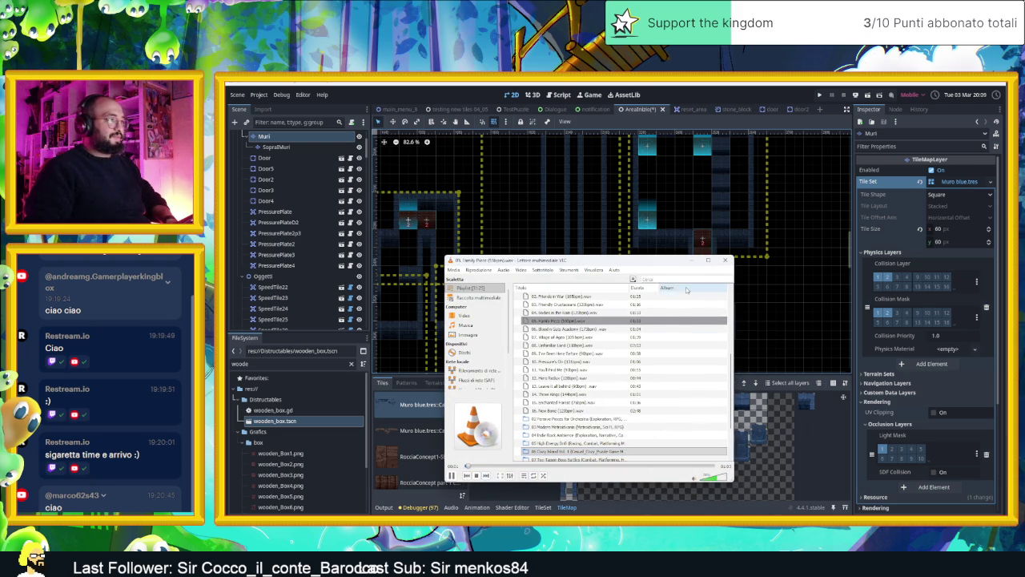
left_click(694, 260)
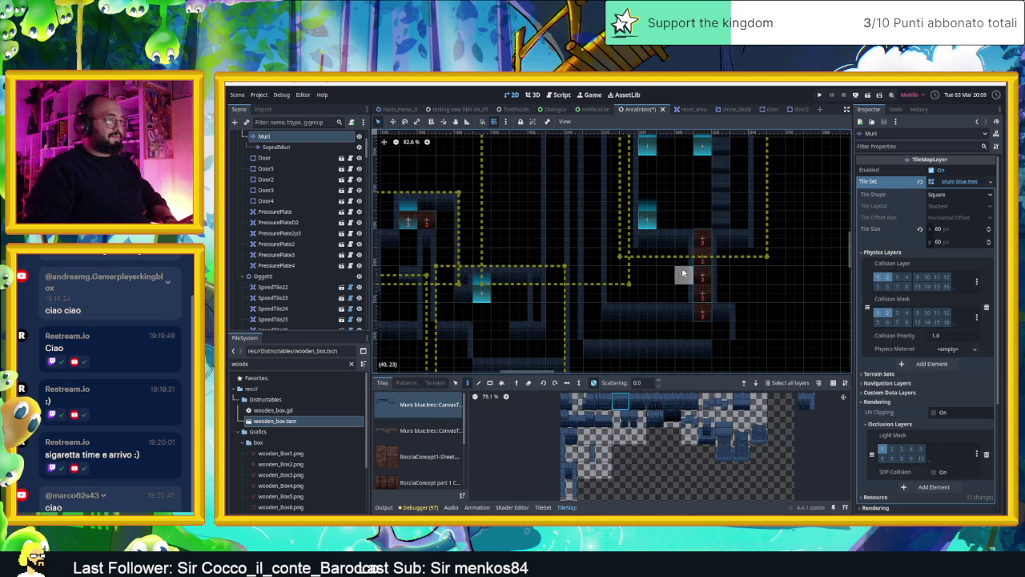
scroll(703, 304, "up", 3)
scroll(649, 320, "up", 2)
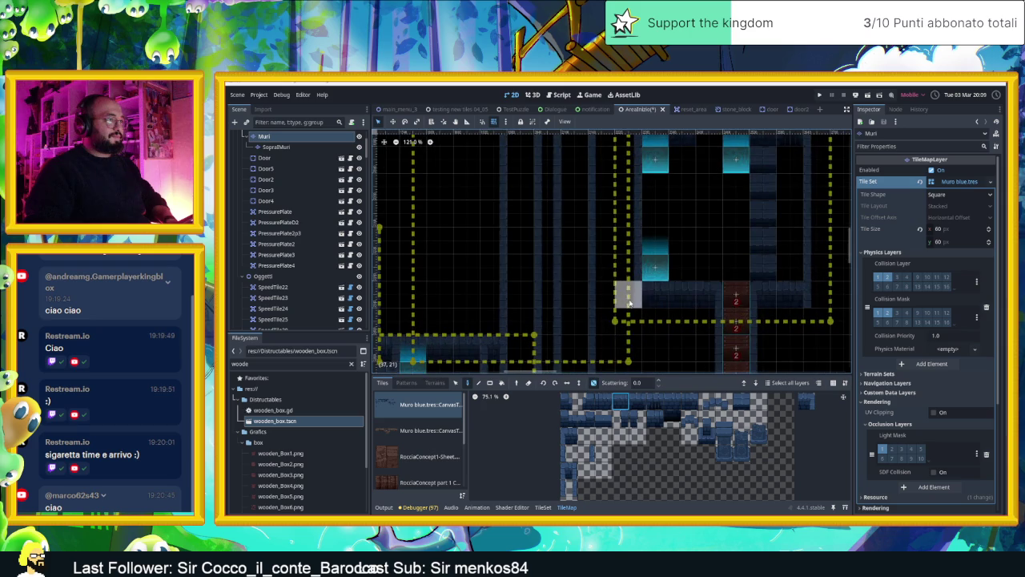
scroll(702, 353, "down", 3)
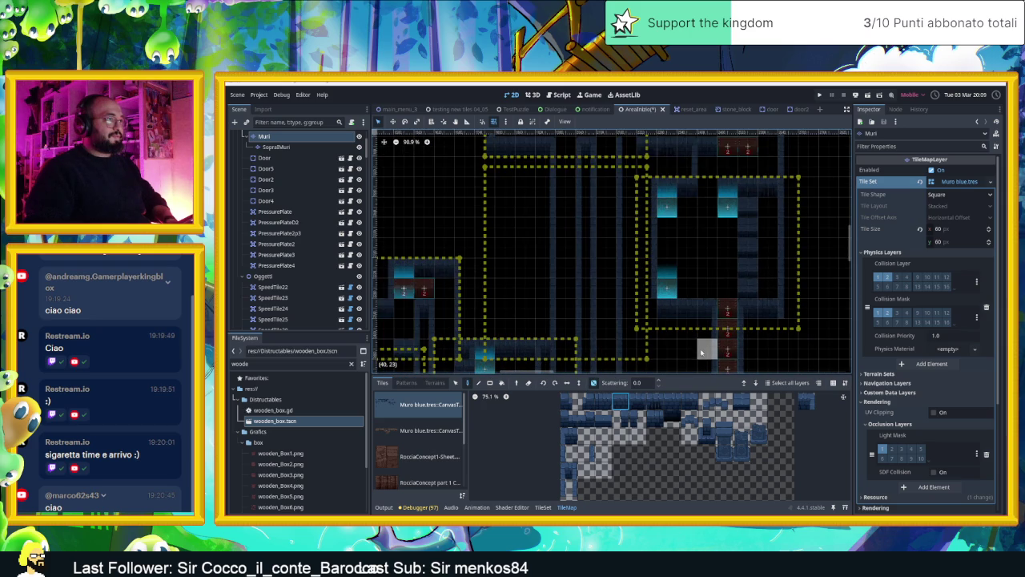
left_click_drag(686, 347, 679, 300)
scroll(661, 279, "up", 1)
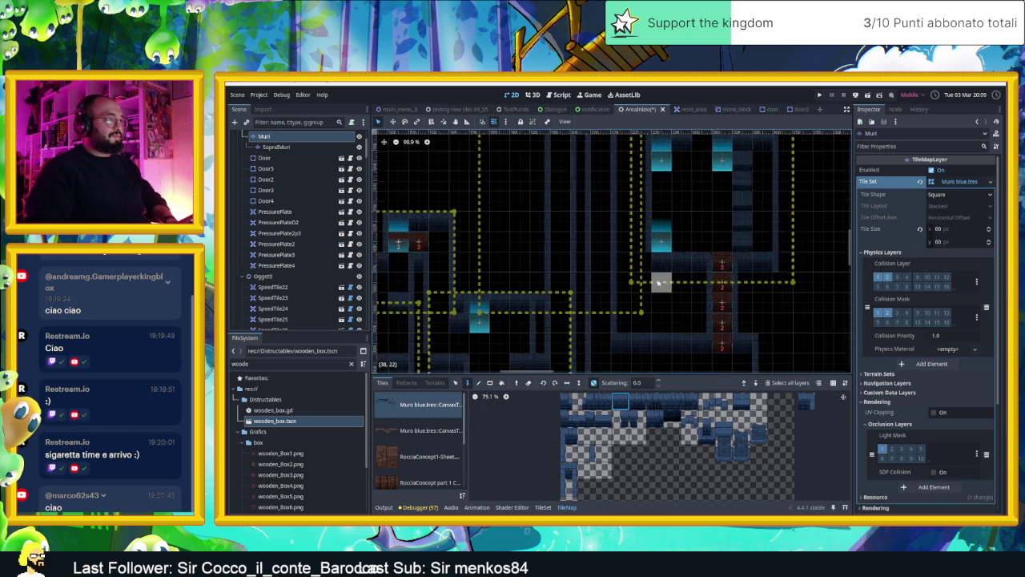
scroll(664, 280, "down", 3)
scroll(720, 297, "right", 2)
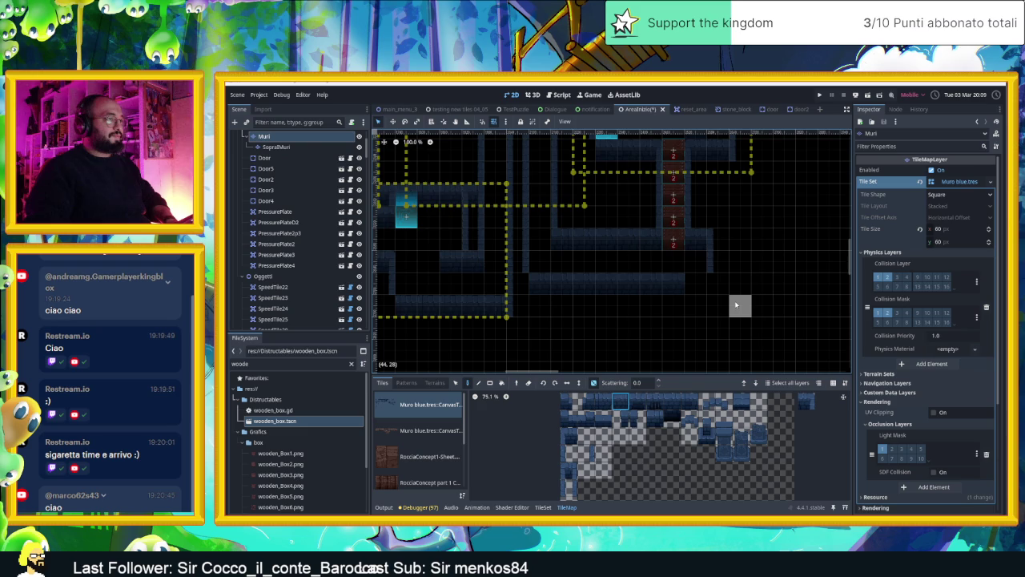
- Erase two corridor wall tiles and paint a replacement wall tile into the gap
right_click(682, 285)
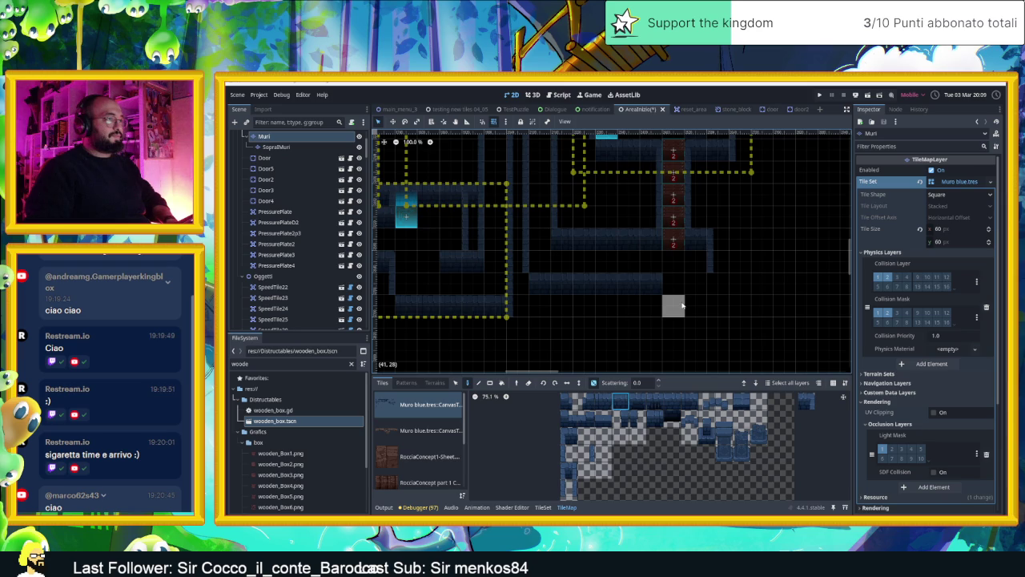
right_click(693, 258)
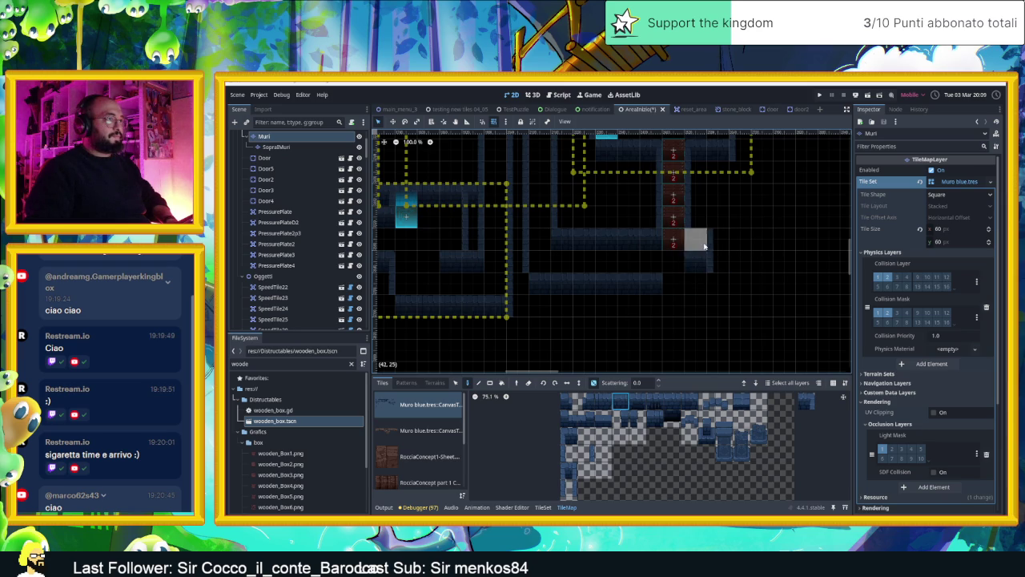
left_click(570, 452)
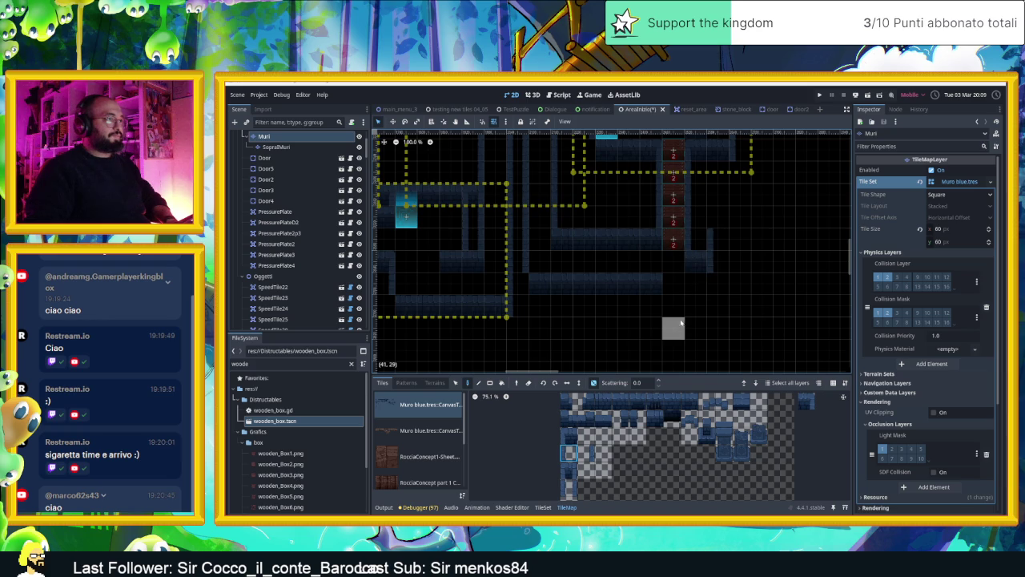
left_click(620, 400)
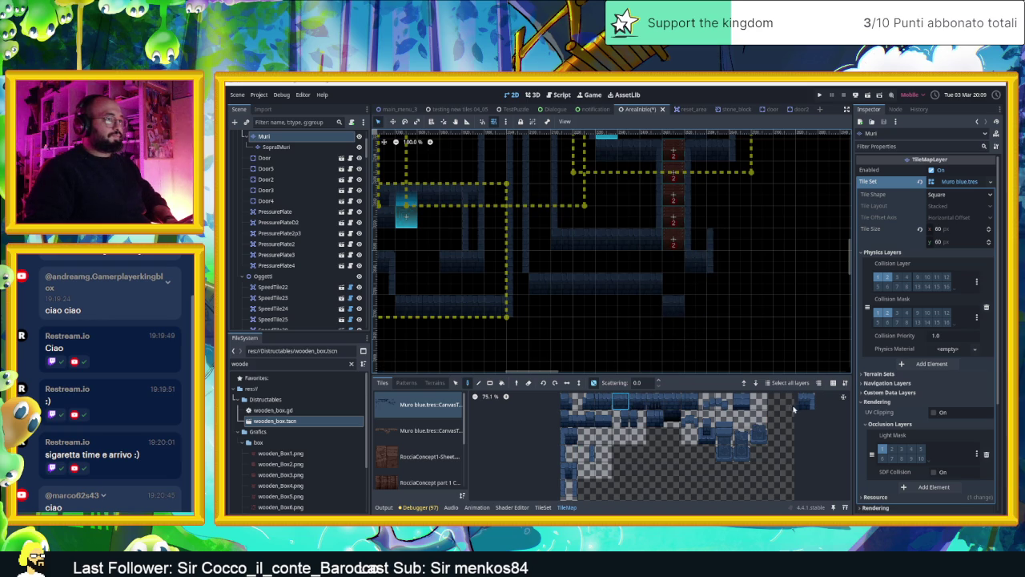
left_click(799, 403)
left_click(567, 487)
left_click(569, 452)
left_click(716, 312)
left_click(806, 401)
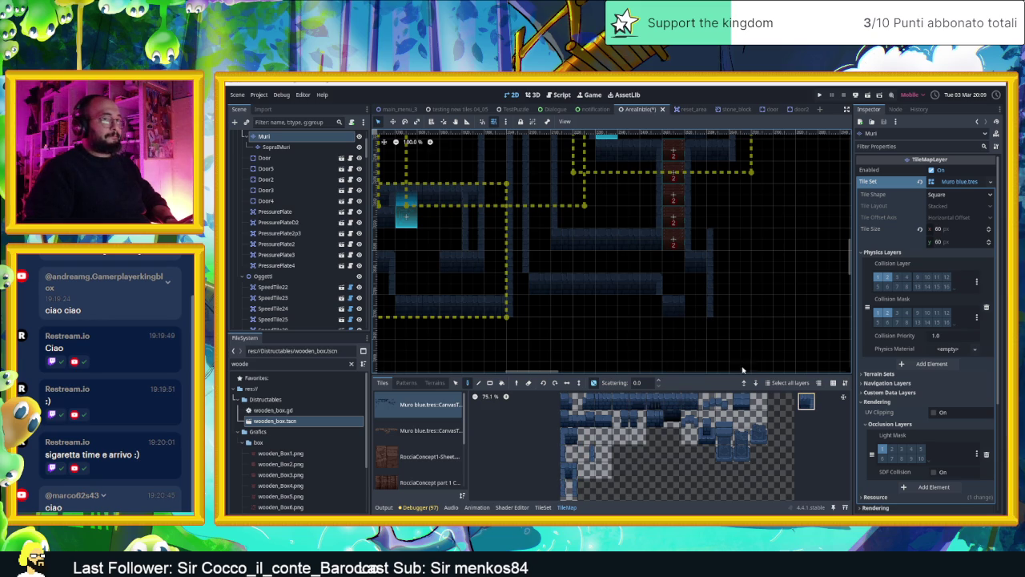
- Pan and zoom the view to see the whole dungeon level
left_click_drag(762, 327, 746, 338)
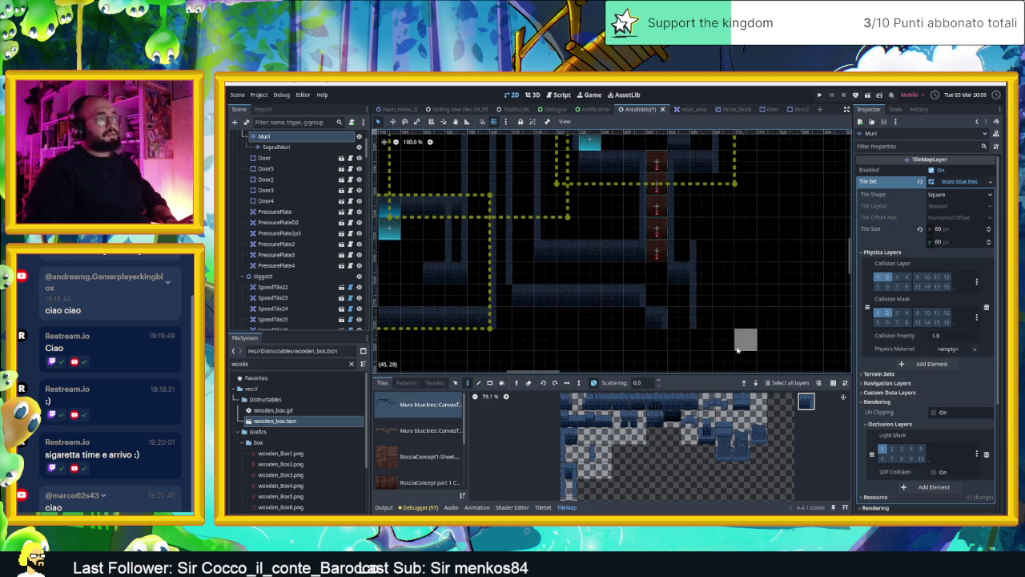
scroll(646, 336, "down", 5)
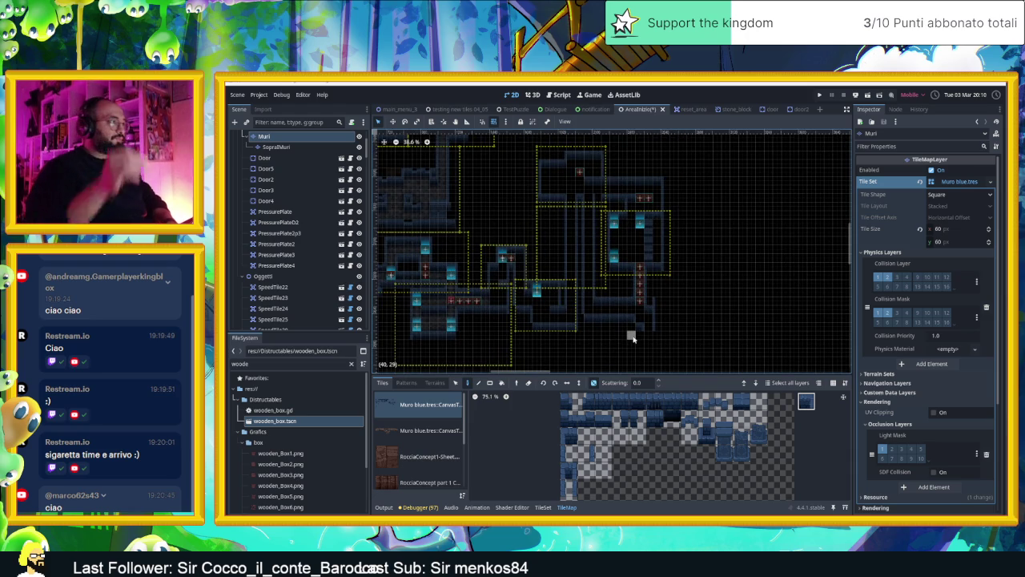
scroll(649, 318, "left", 6)
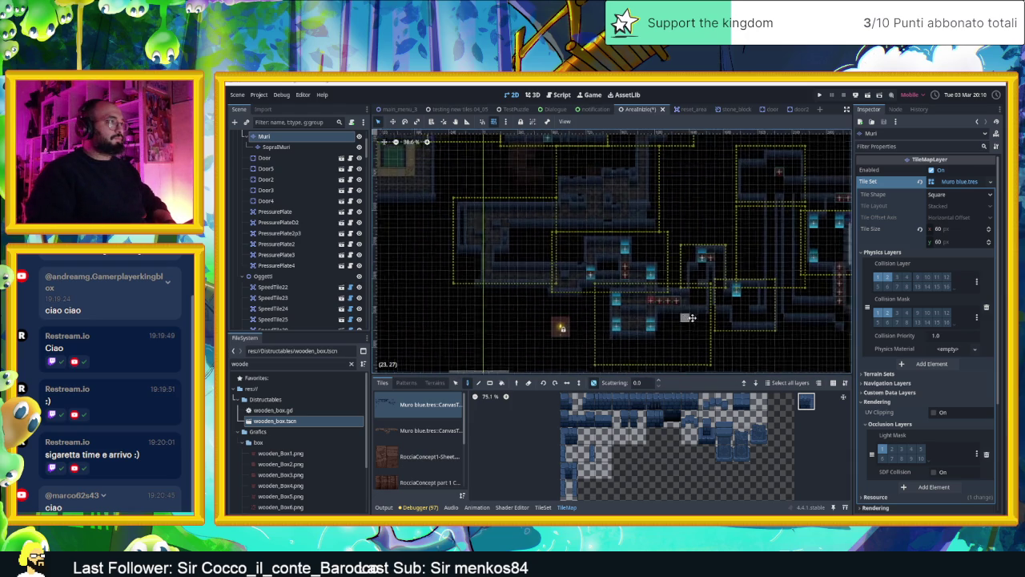
left_click_drag(598, 294, 643, 314)
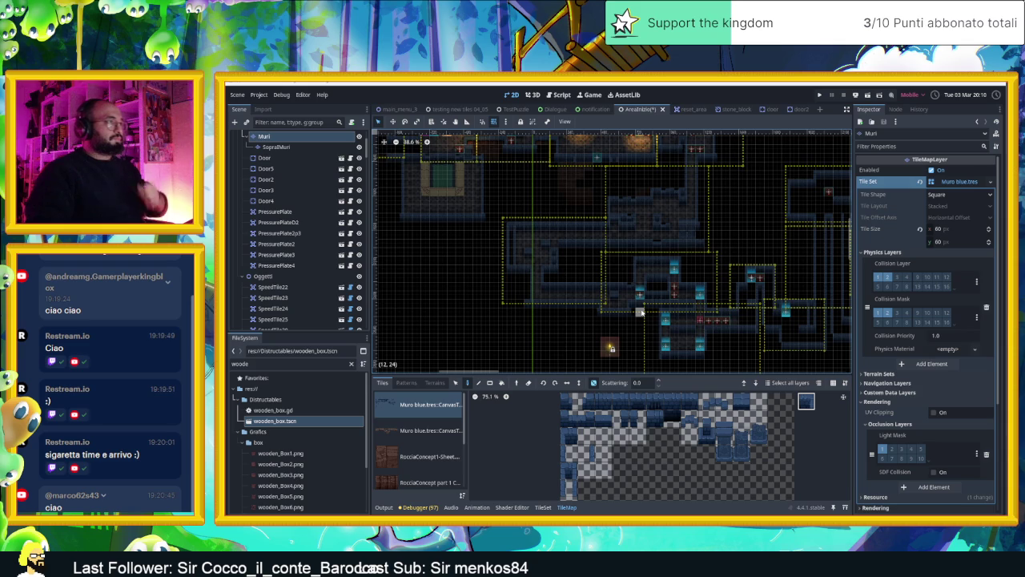
scroll(603, 269, "right", 2)
scroll(603, 269, "right", 1)
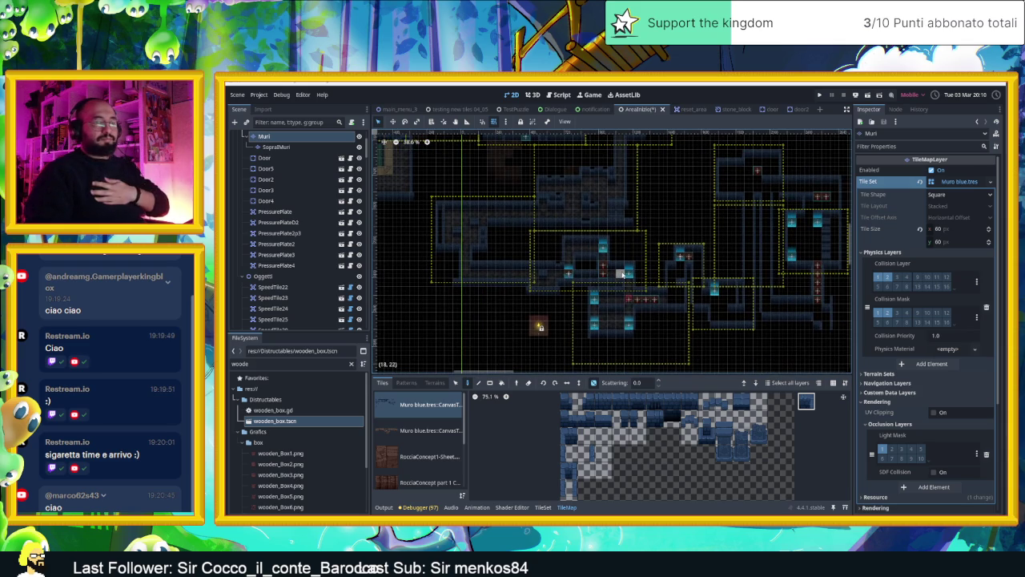
scroll(664, 264, "right", 5)
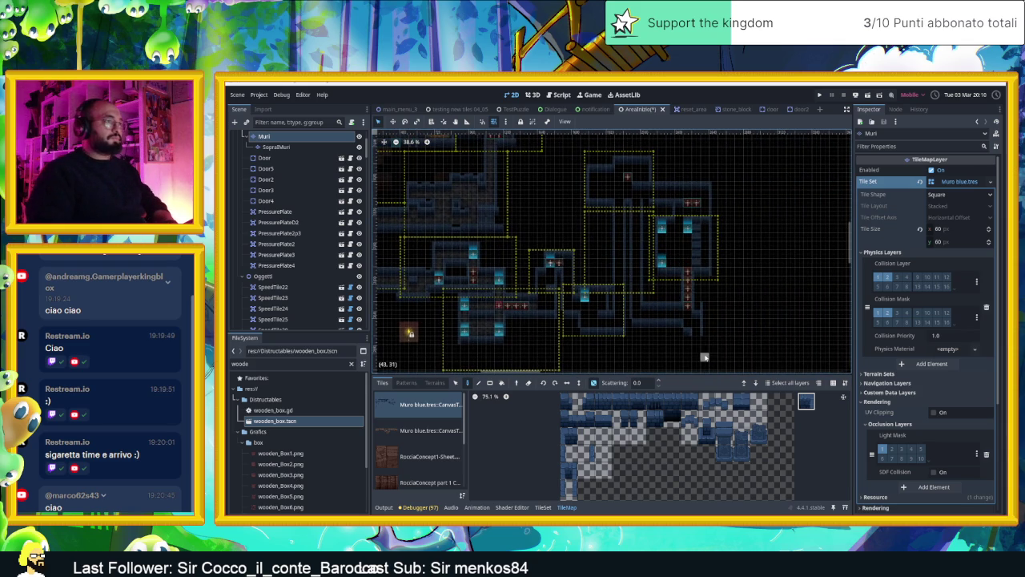
scroll(705, 317, "up", 4)
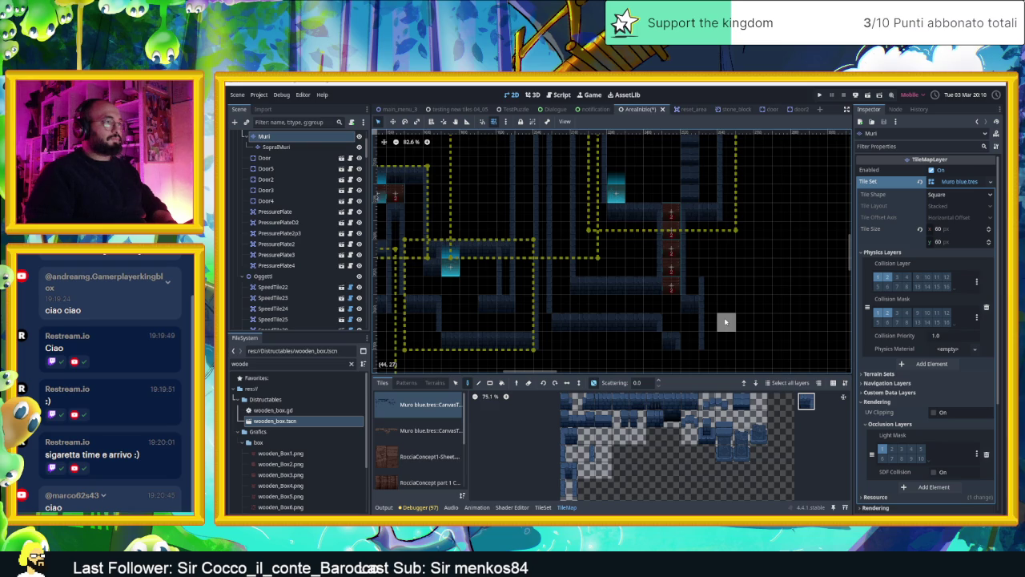
scroll(707, 322, "up", 4)
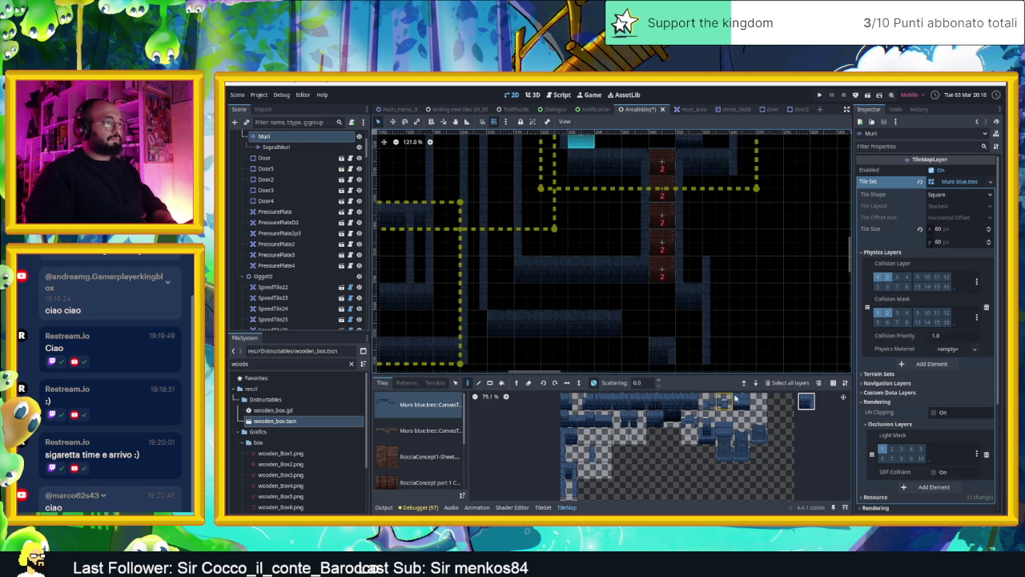
left_click_drag(664, 344, 680, 313)
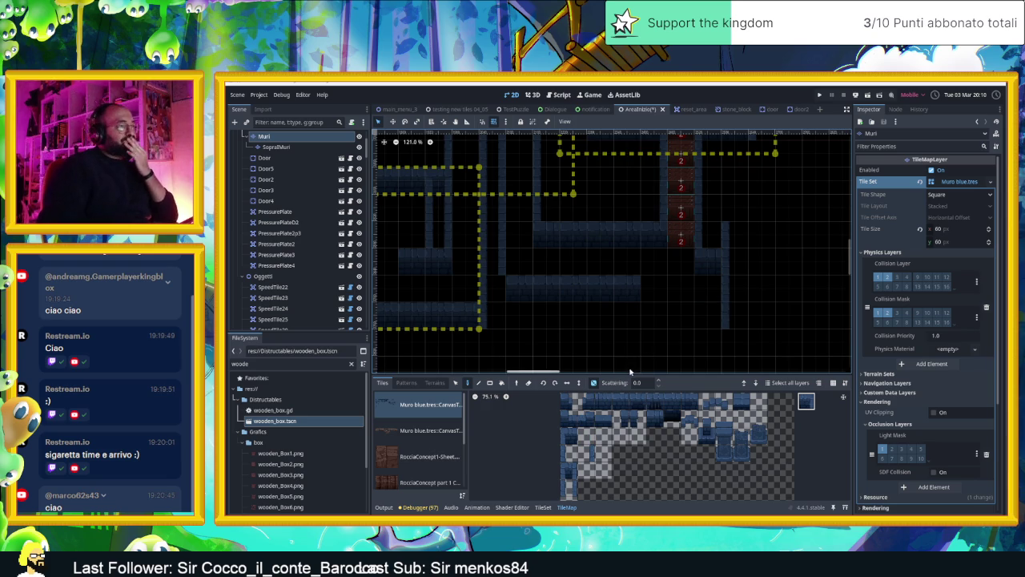
scroll(654, 312, "right", 2)
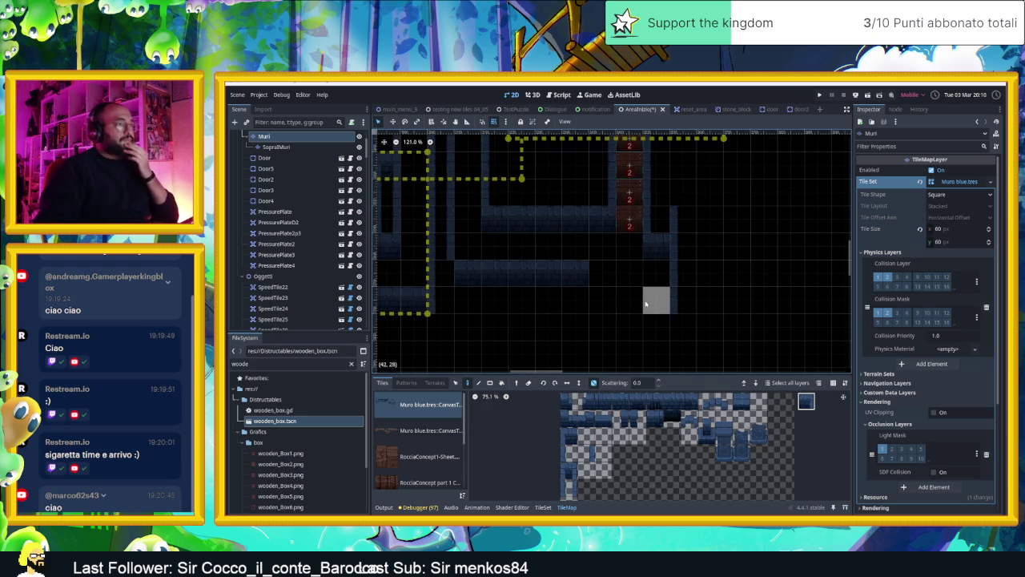
- Paint wall tiles beside the red numbered tiles and into empty corridor cells
scroll(633, 306, "up", 4)
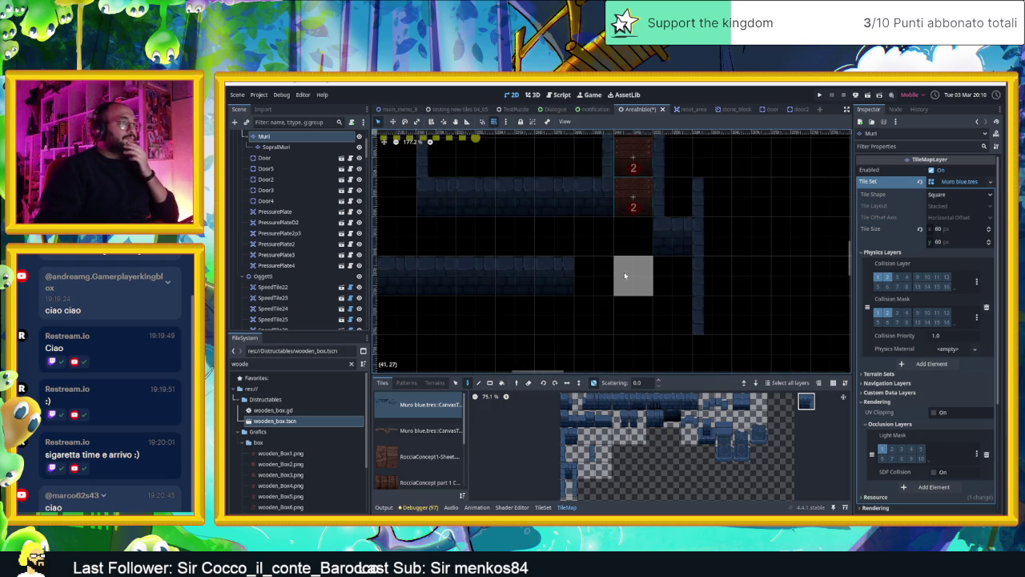
scroll(621, 307, "up", 1)
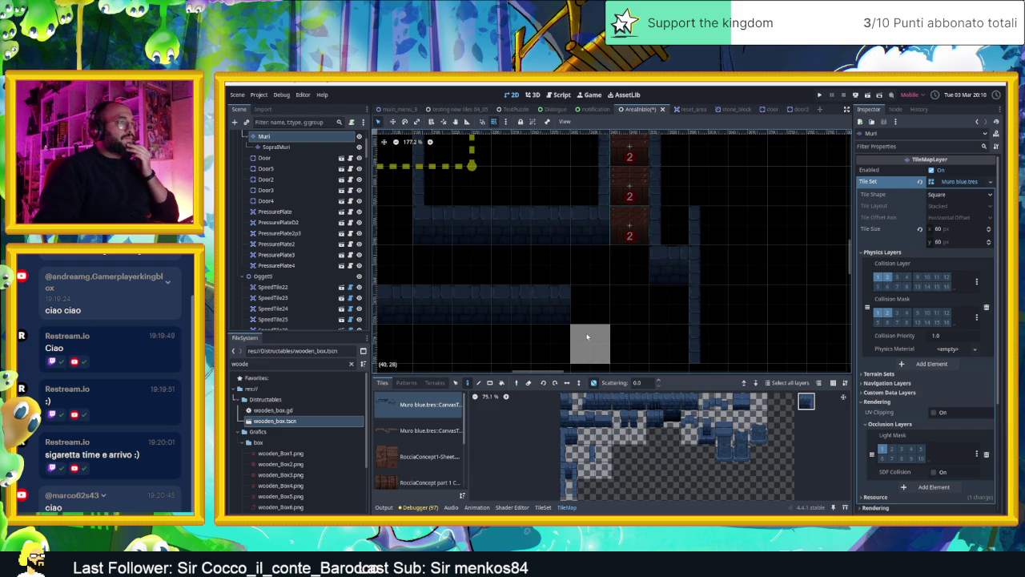
left_click(590, 185)
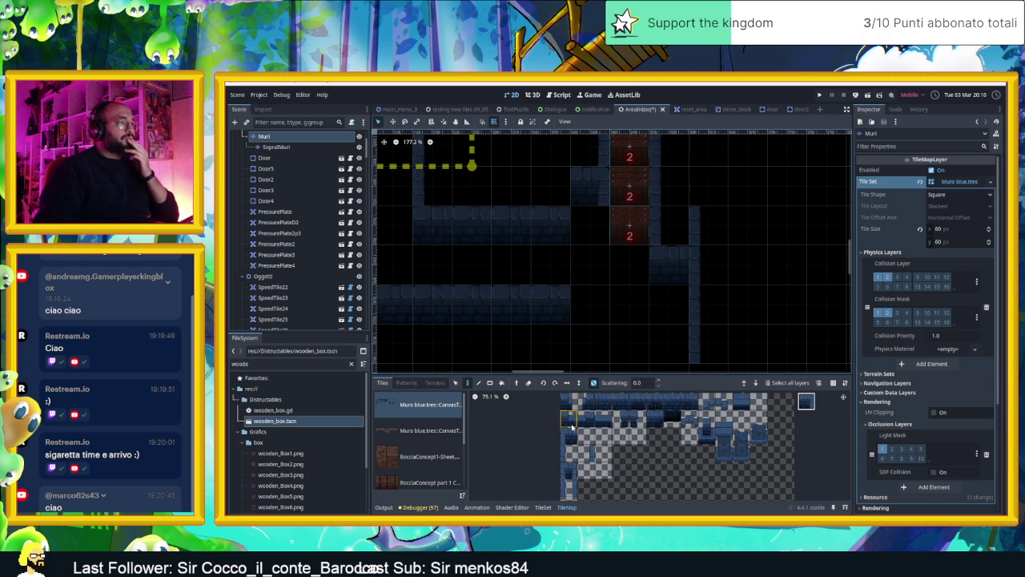
left_click(604, 400)
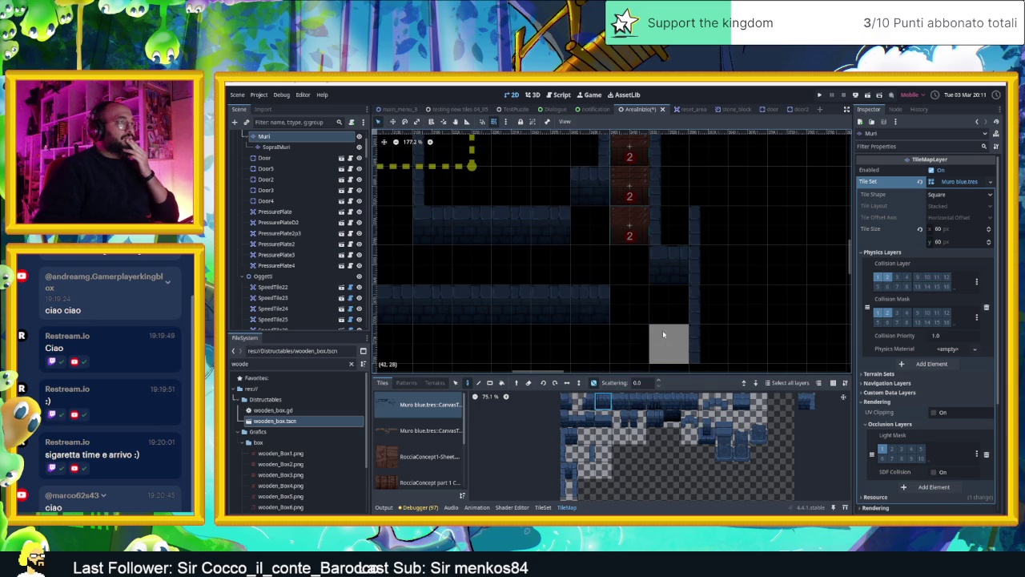
left_click(628, 332)
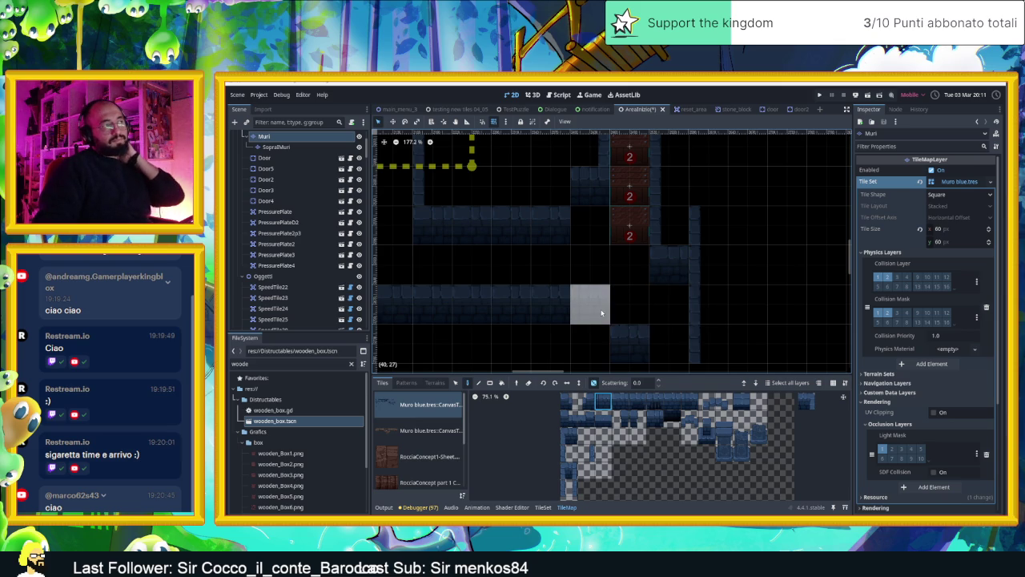
left_click(601, 312)
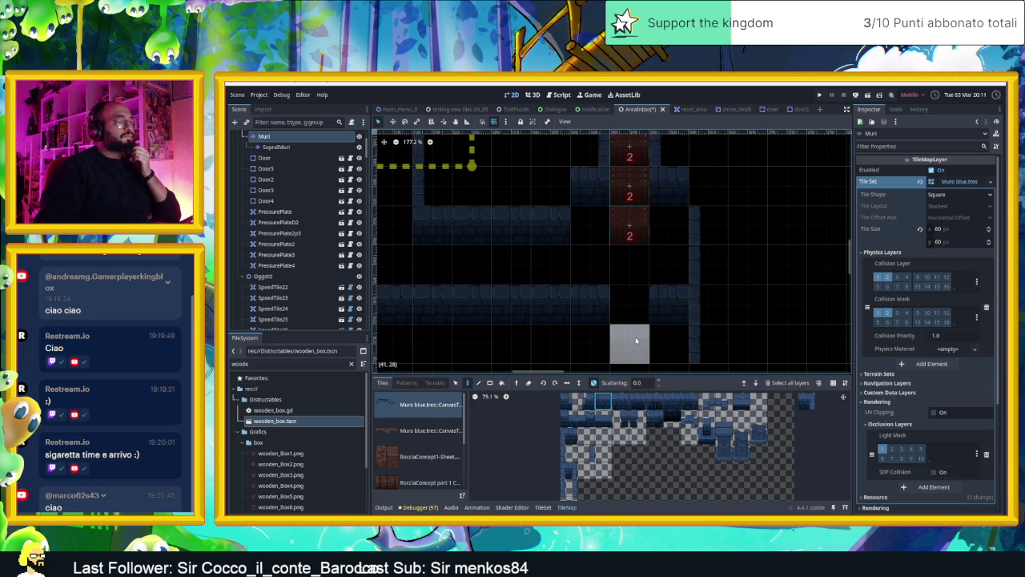
- Try several wall pieces in the atlas, settling on a top-row wall tile
scroll(632, 344, "down", 2)
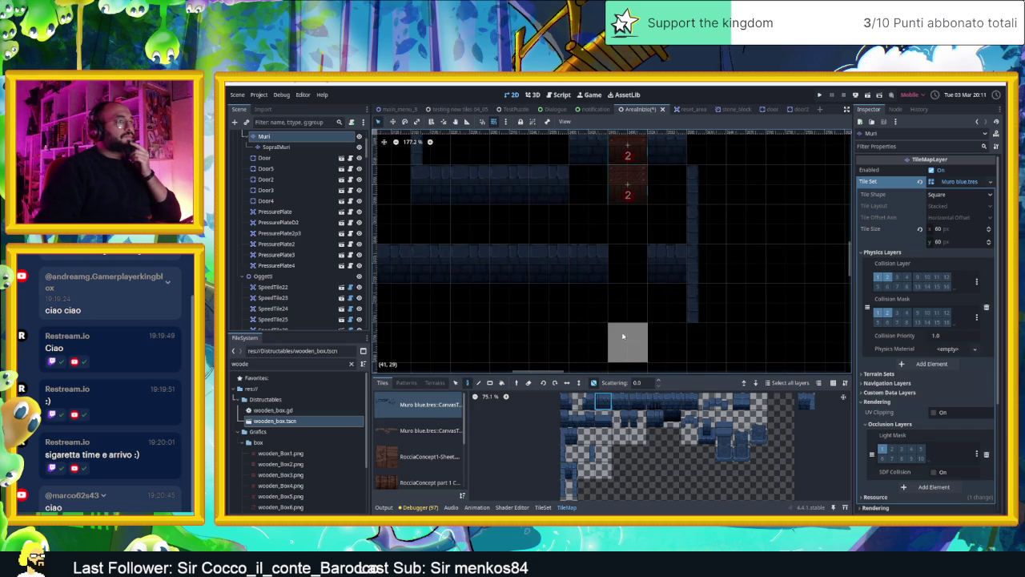
scroll(593, 305, "up", 2)
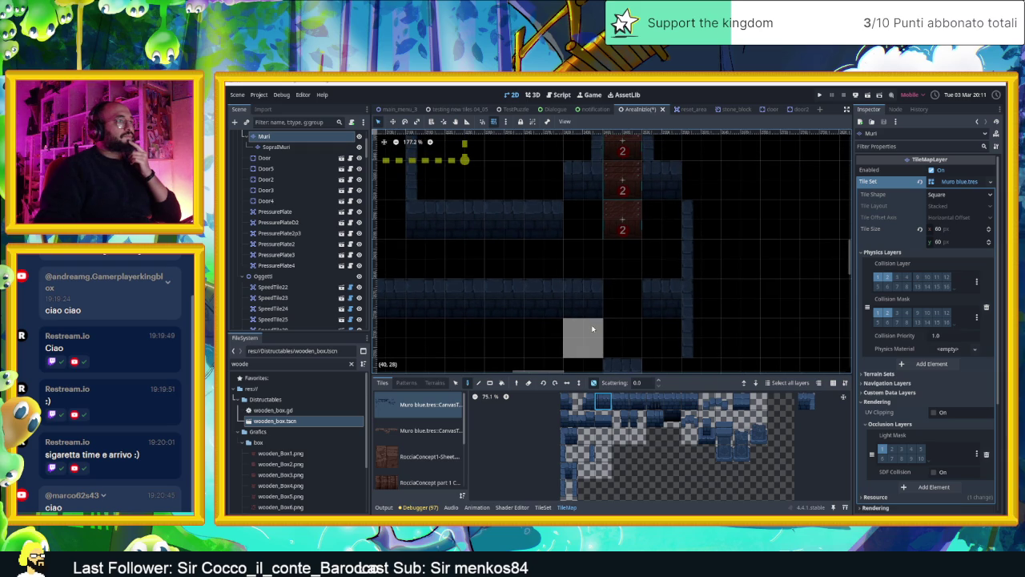
left_click_drag(586, 435, 586, 454)
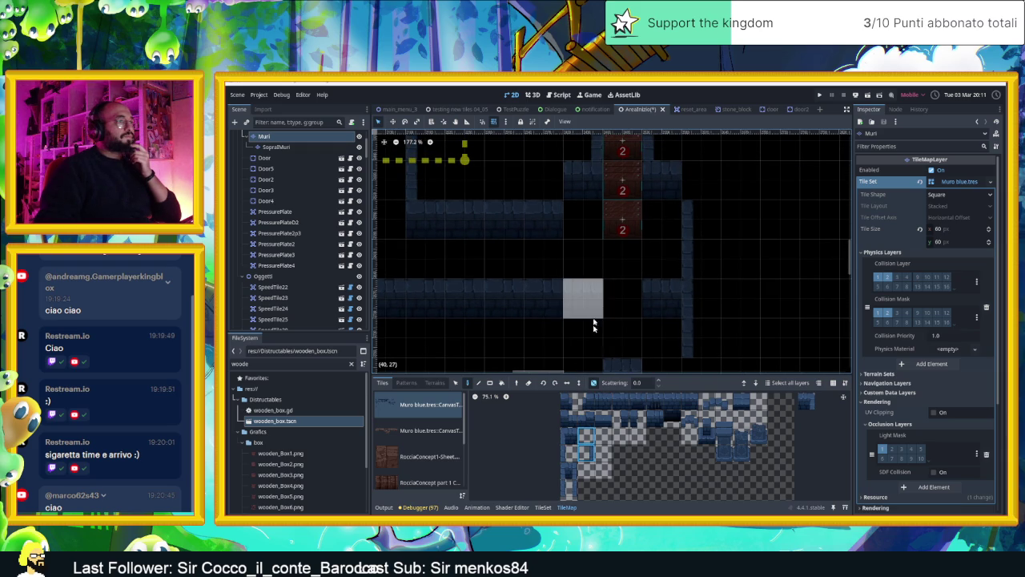
left_click(806, 400)
left_click(586, 453)
scroll(703, 302, "down", 1)
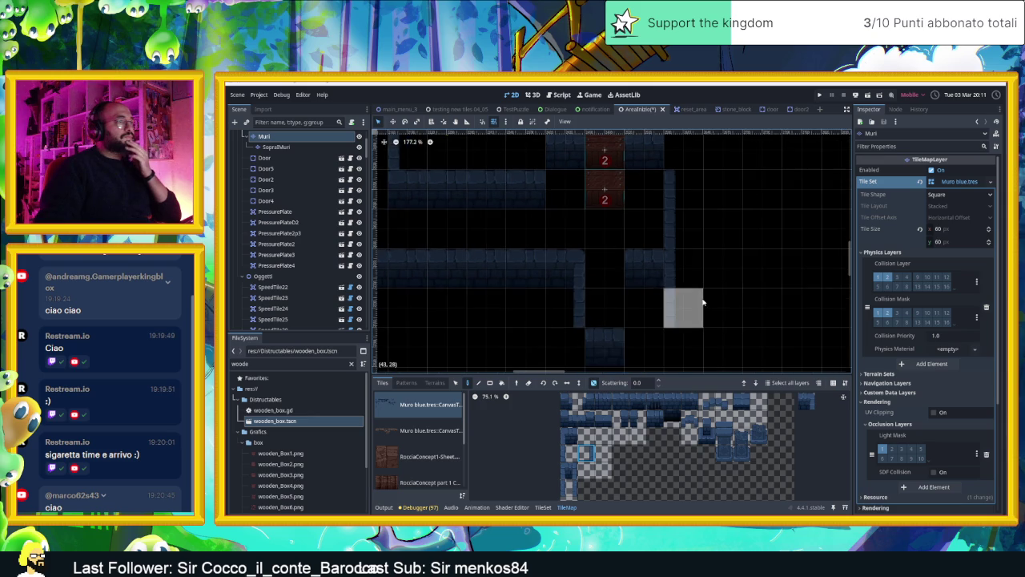
scroll(705, 306, "up", 1)
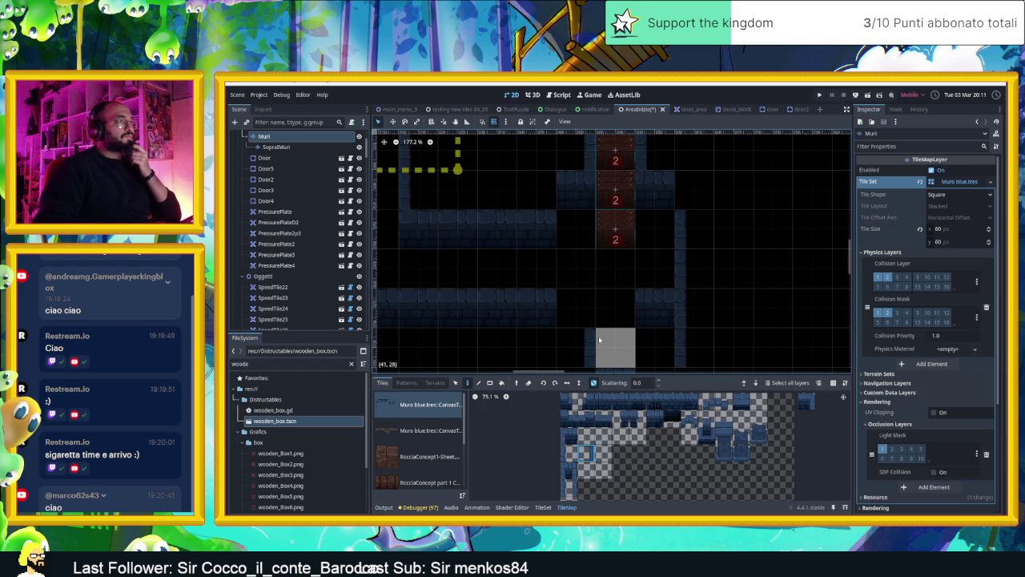
left_click_drag(598, 335, 628, 307)
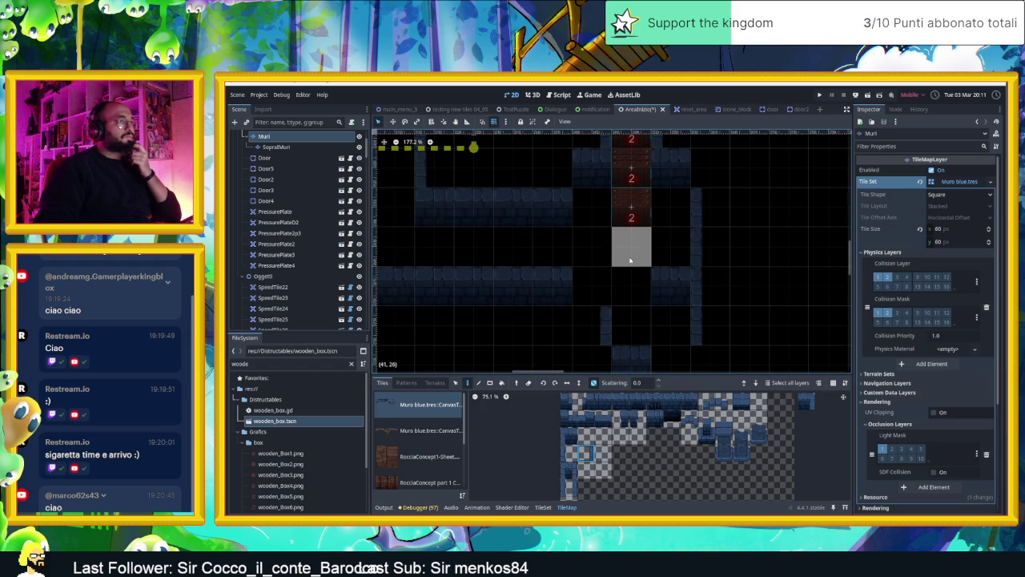
left_click(637, 400)
scroll(718, 326, "left", 1)
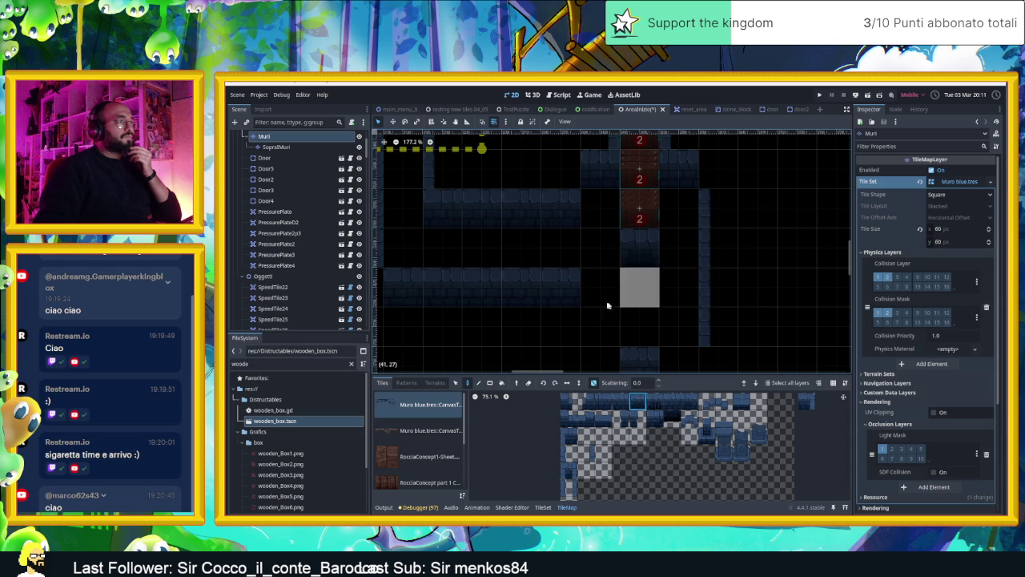
- Move the misplaced wall tile one cell lower and fill the empty corridor cell
right_click(561, 298)
left_click(559, 320)
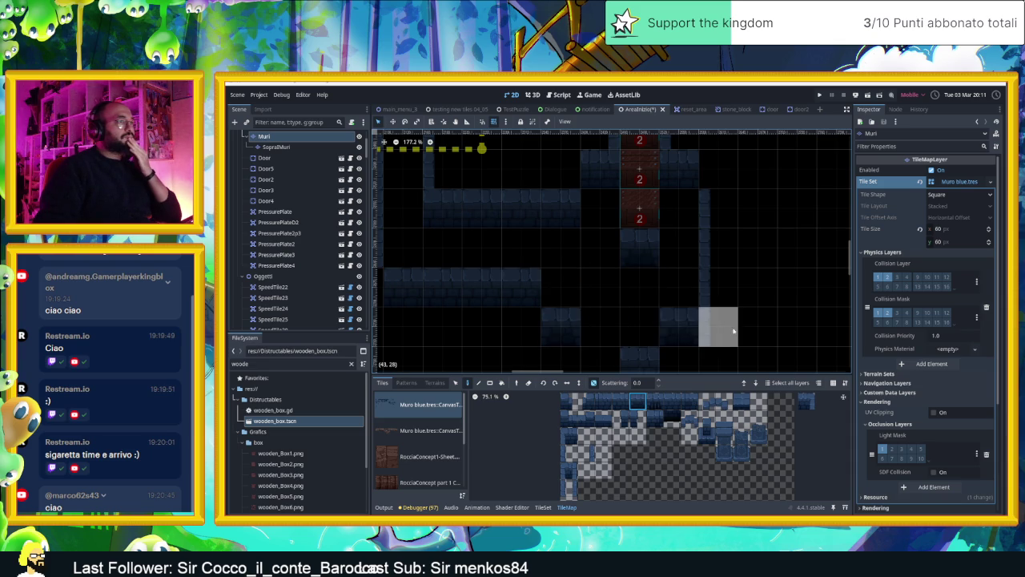
scroll(725, 308, "down", 3)
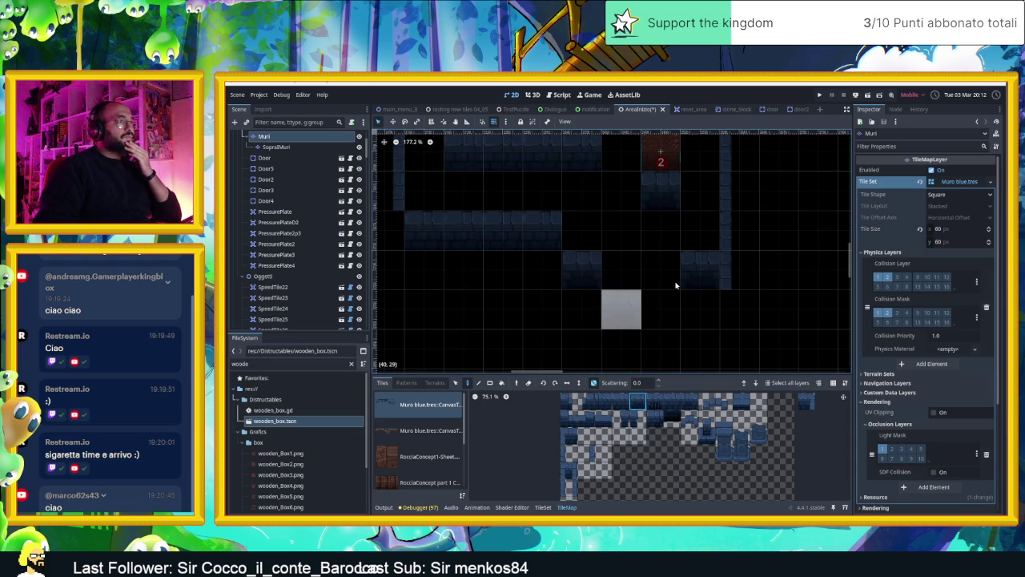
left_click(629, 303)
scroll(728, 280, "up", 1)
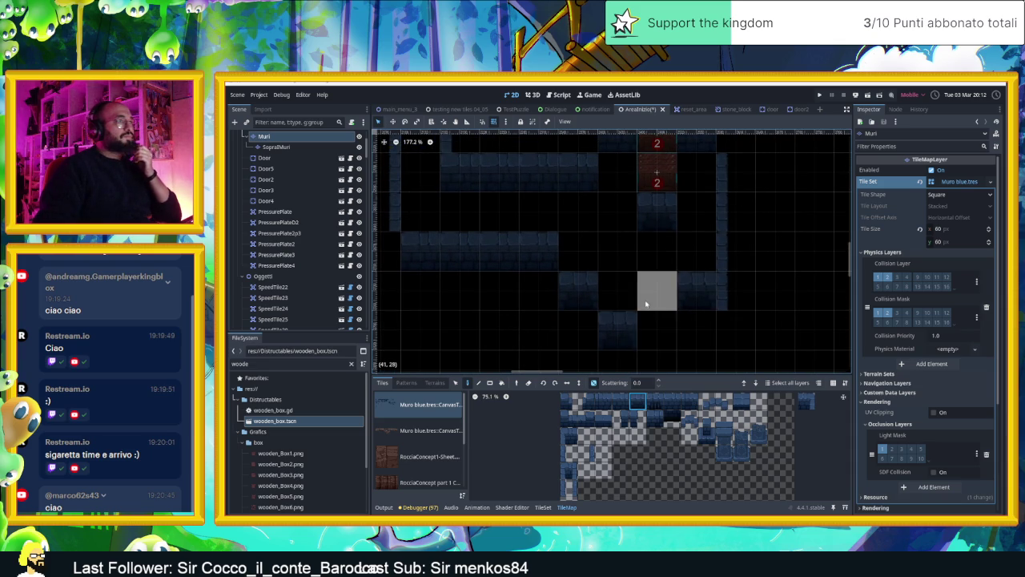
scroll(657, 304, "up", 1)
scroll(730, 329, "down", 1)
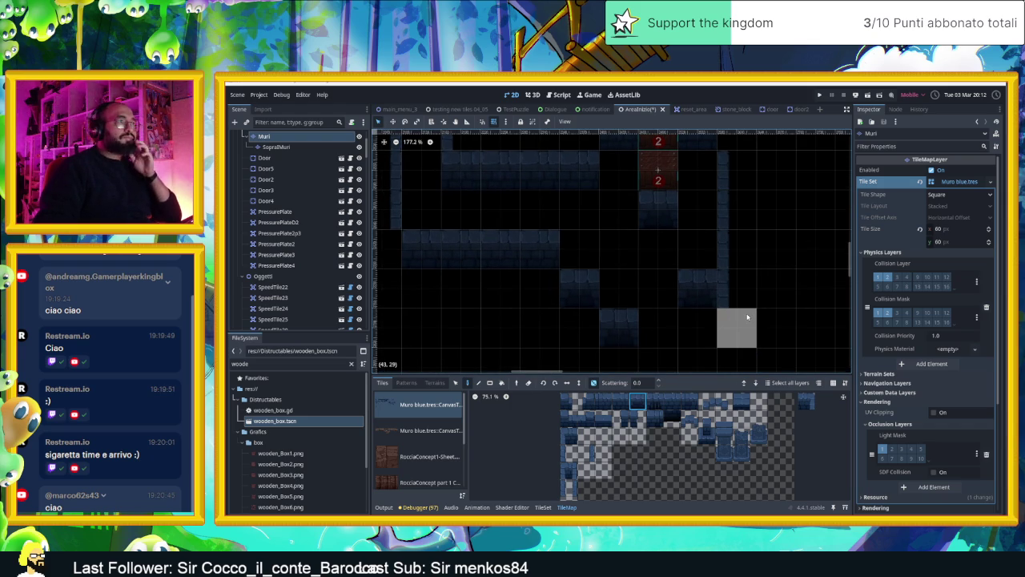
scroll(721, 308, "up", 3)
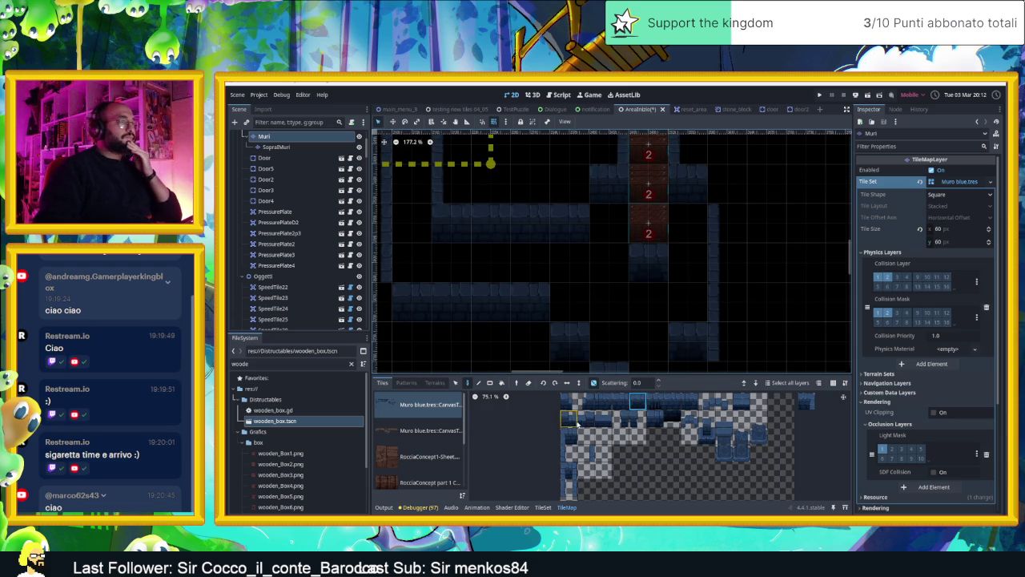
- Paint a wall tile at cell (42, 24)
left_click(568, 470)
left_click(689, 183)
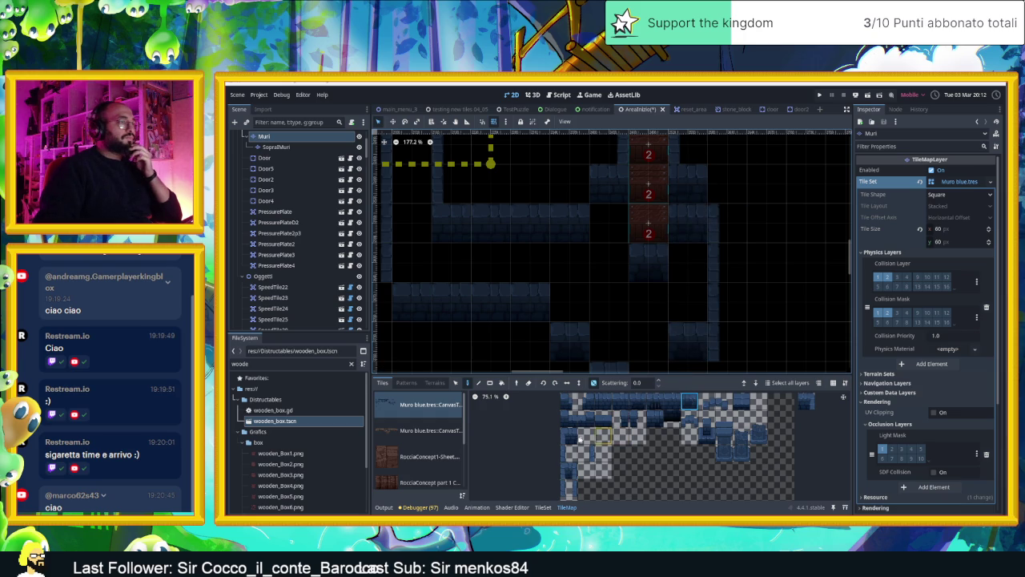
left_click(568, 466)
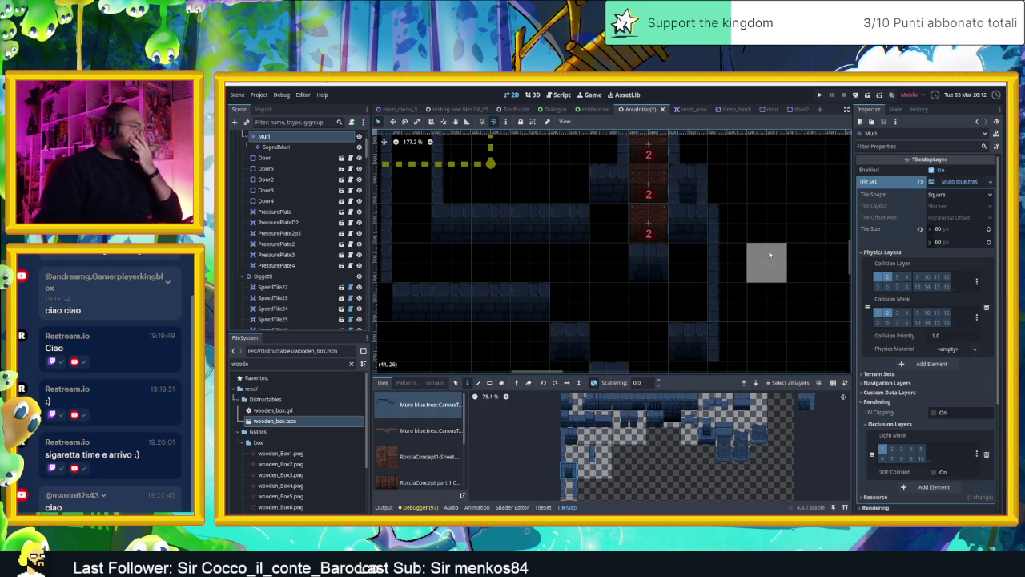
- Add one more 2 tile below the column of 2 tiles
scroll(770, 253, "down", 1)
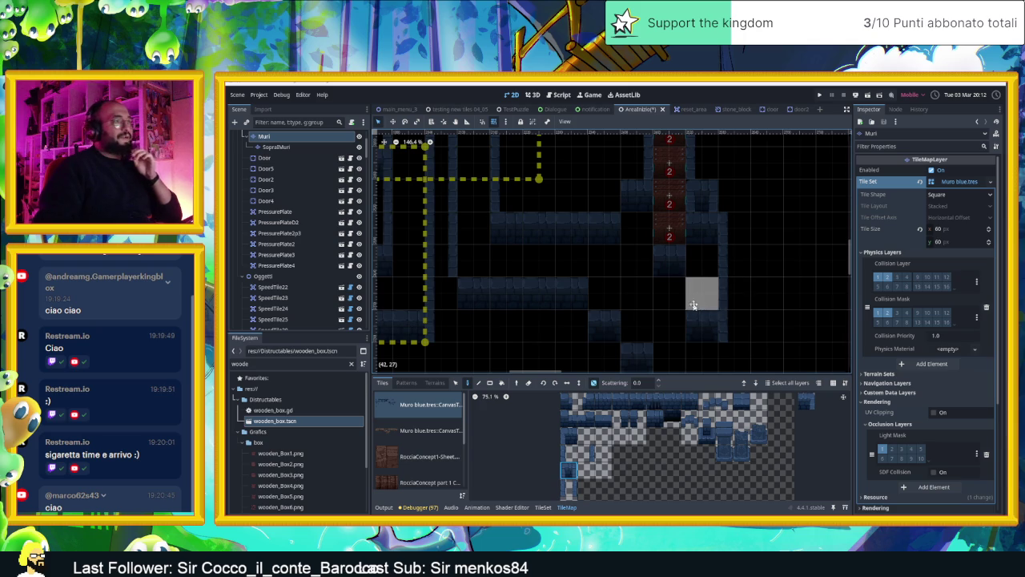
scroll(694, 306, "left", 2)
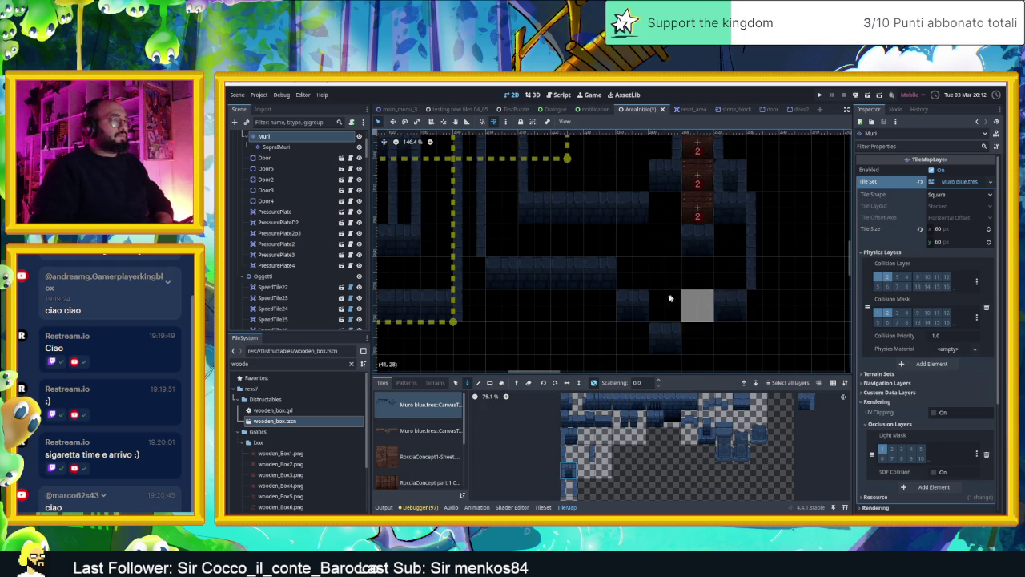
scroll(724, 314, "left", 2)
scroll(724, 313, "down", 4)
left_click_drag(713, 277, 662, 309)
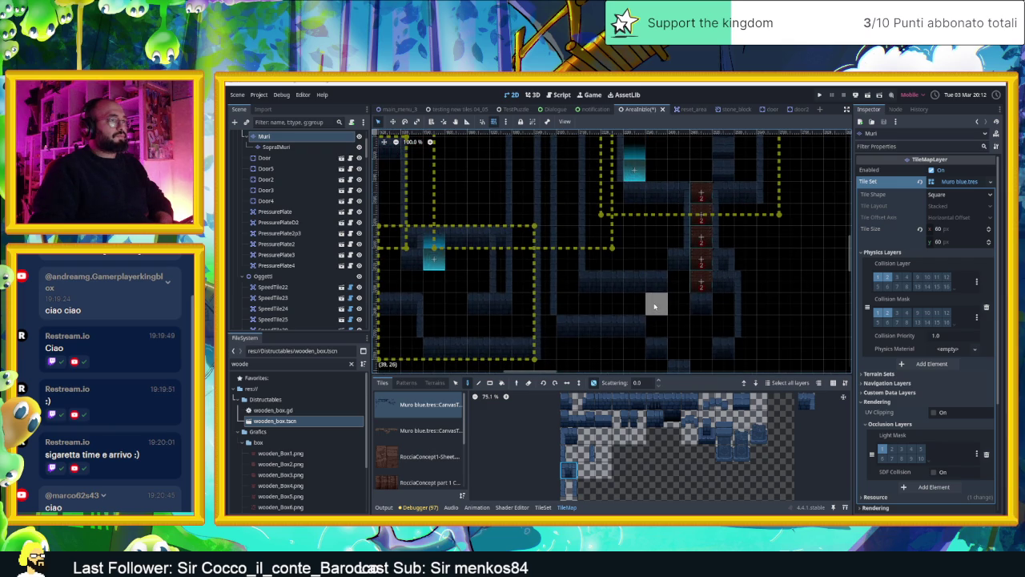
left_click_drag(699, 323, 712, 312)
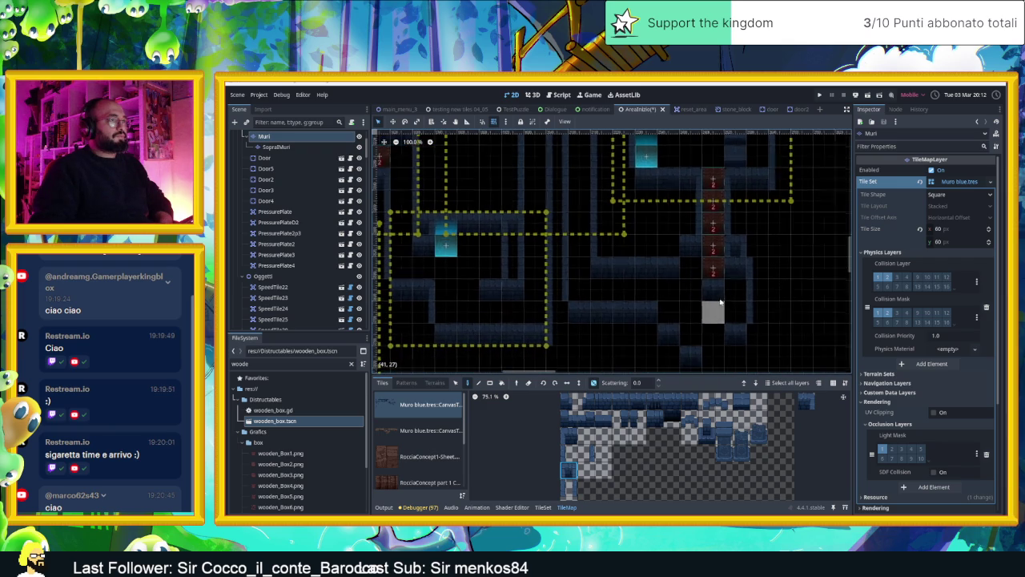
left_click(712, 251)
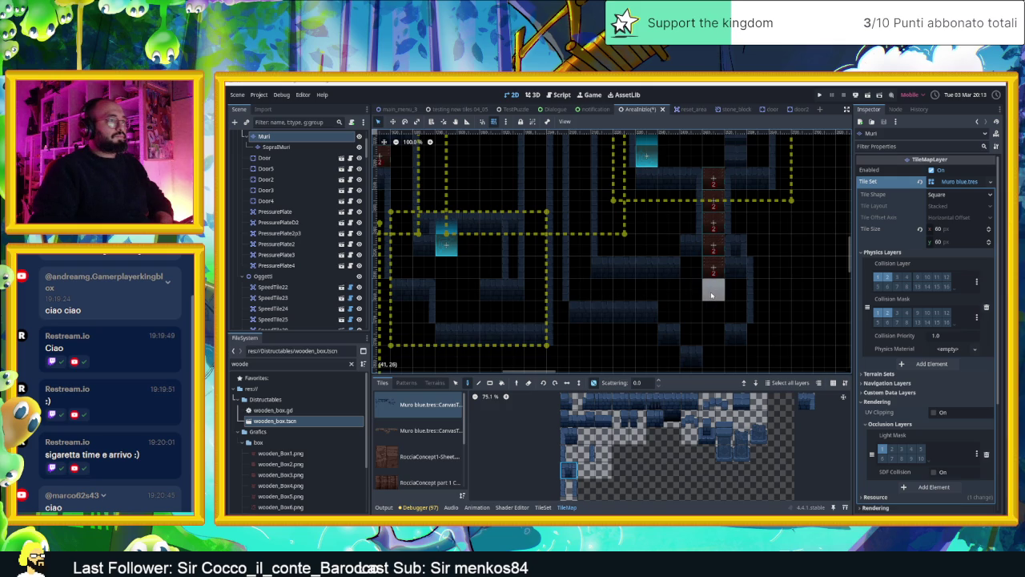
- Pick a different tile and paint a row of wall tiles along the corridor
scroll(716, 296, "down", 2)
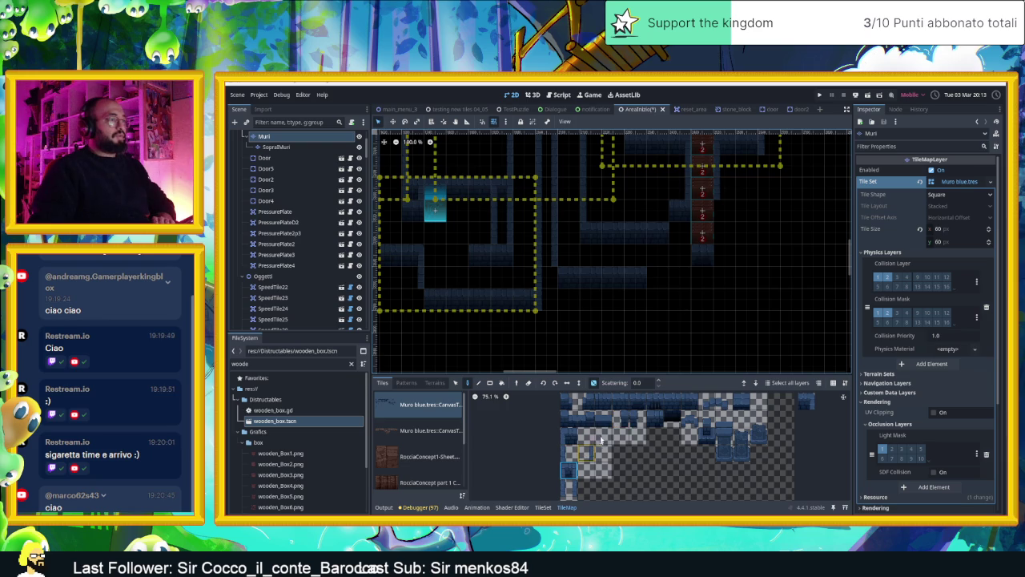
left_click(616, 409)
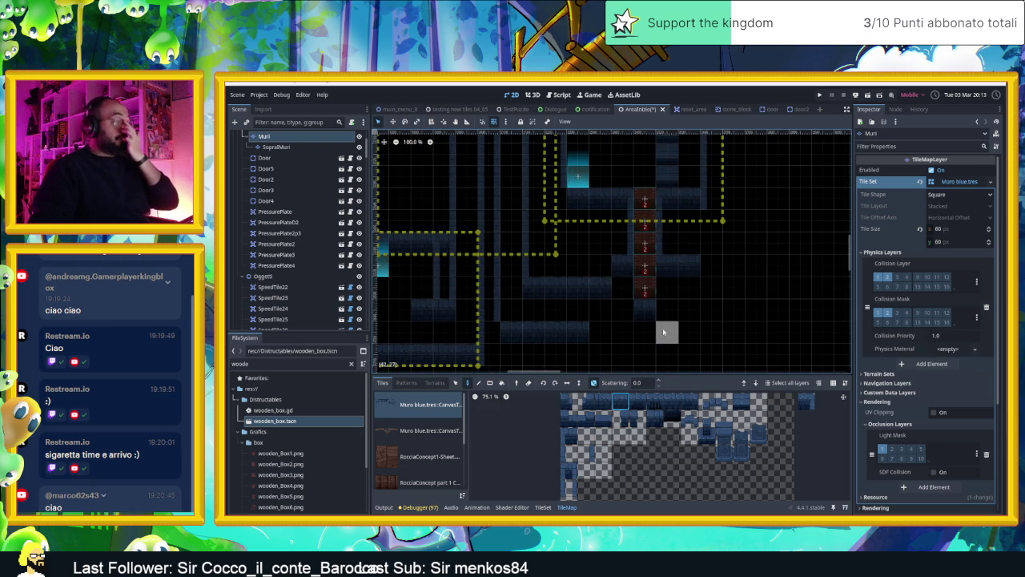
scroll(673, 312, "down", 3)
scroll(671, 284, "up", 2)
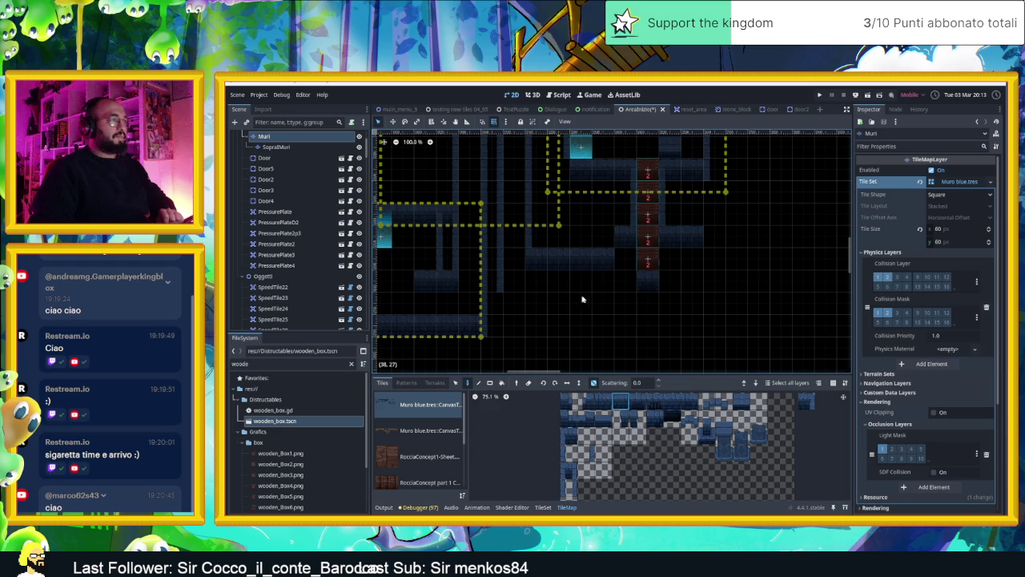
left_click_drag(515, 326, 606, 324)
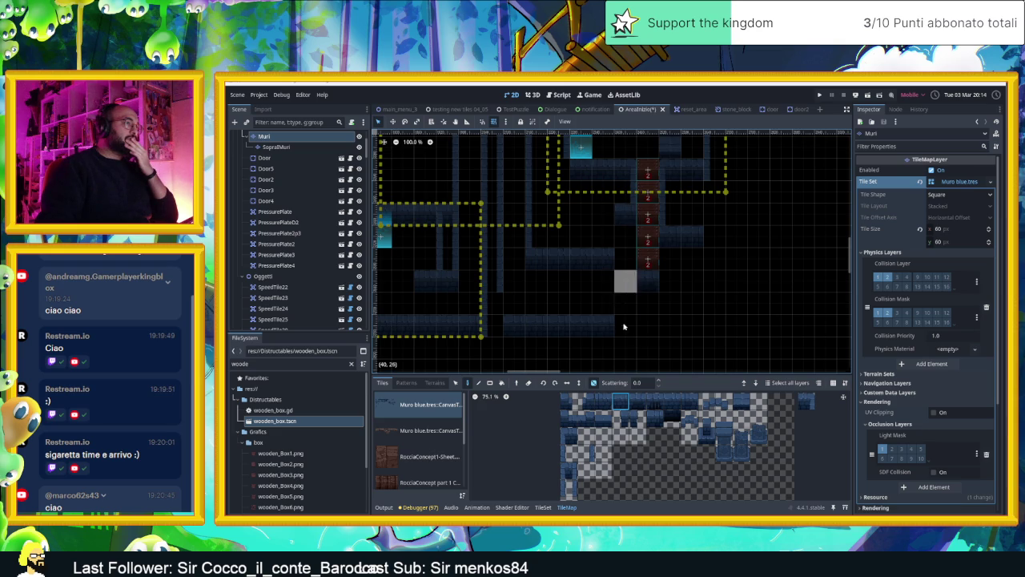
left_click(591, 452)
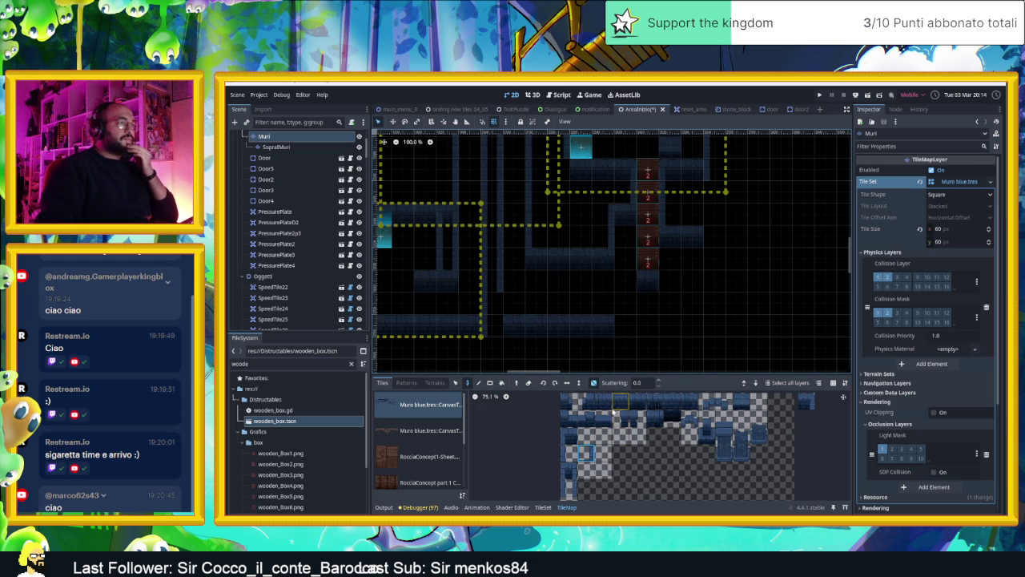
left_click(569, 455)
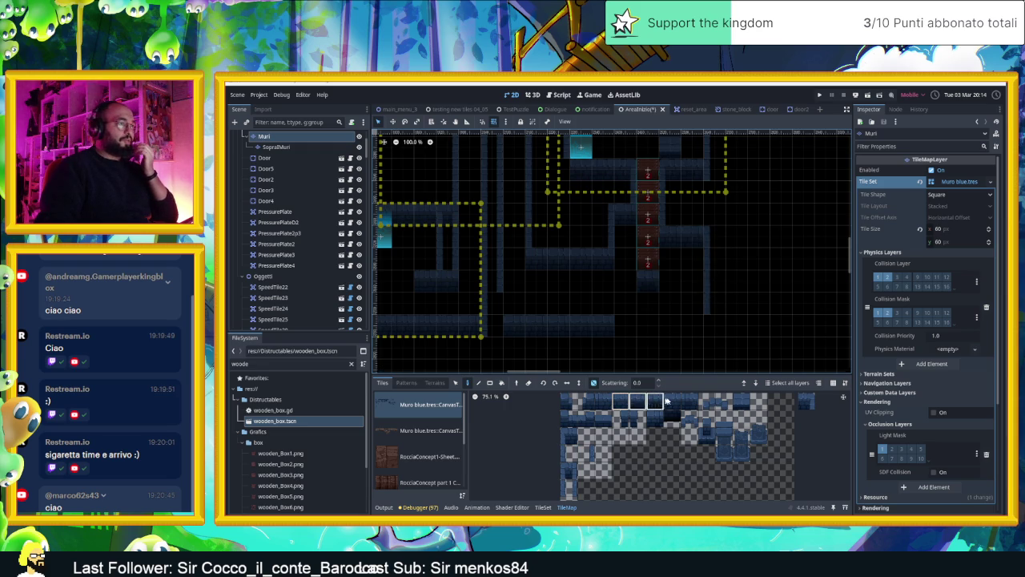
left_click(603, 400)
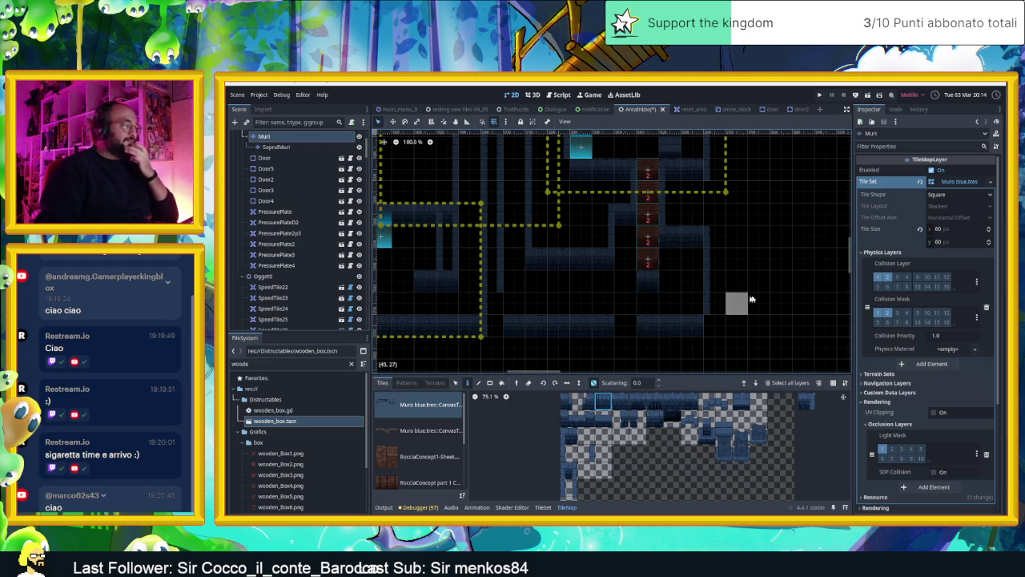
left_click_drag(730, 302, 774, 311)
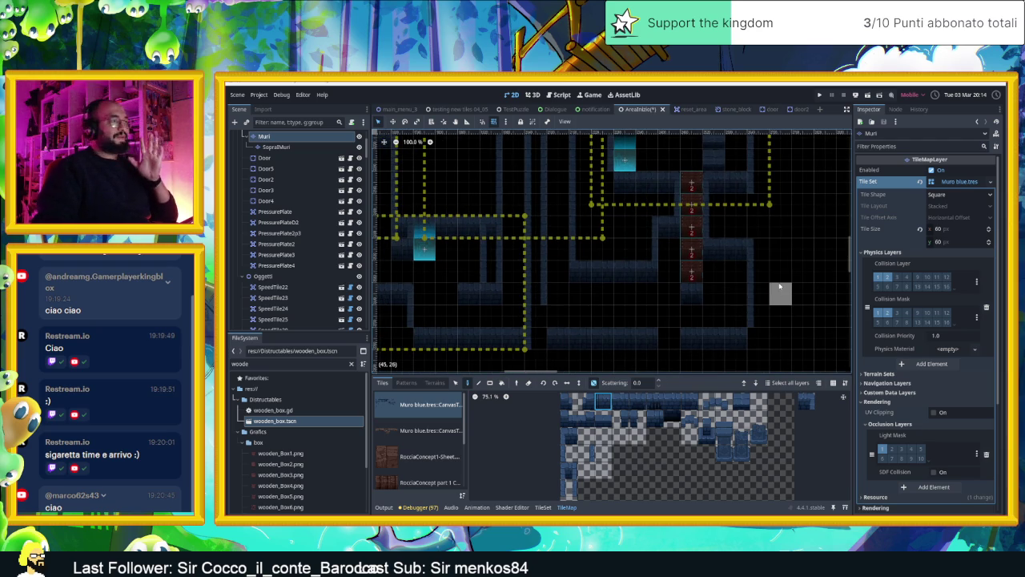
left_click_drag(759, 310, 739, 240)
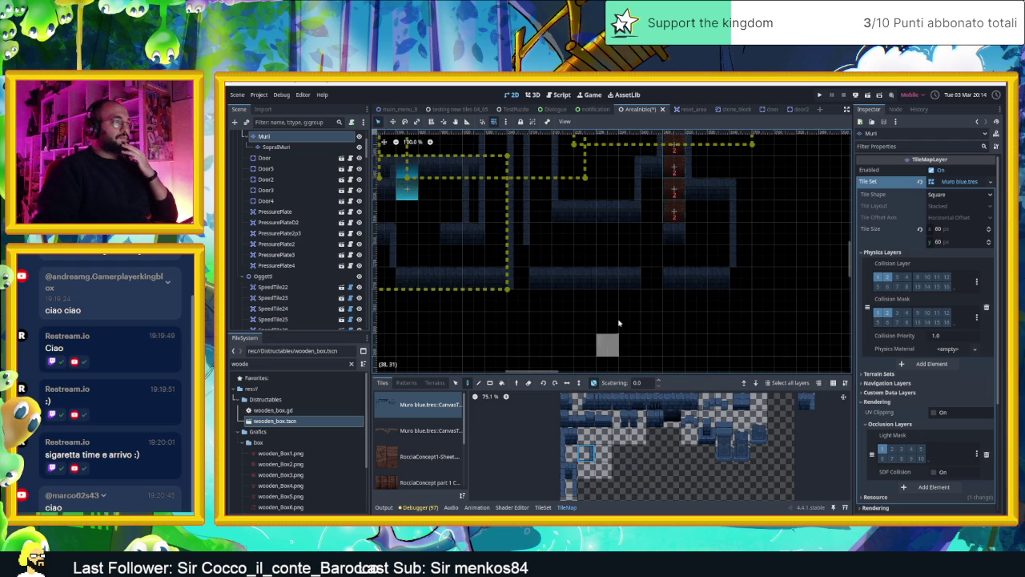
left_click(806, 401)
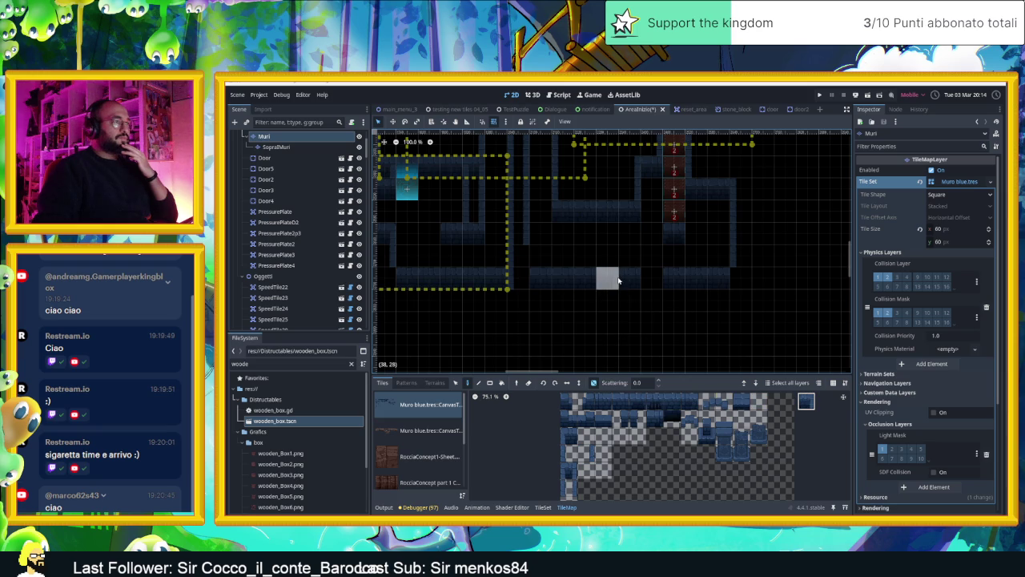
left_click(602, 401)
left_click(569, 436)
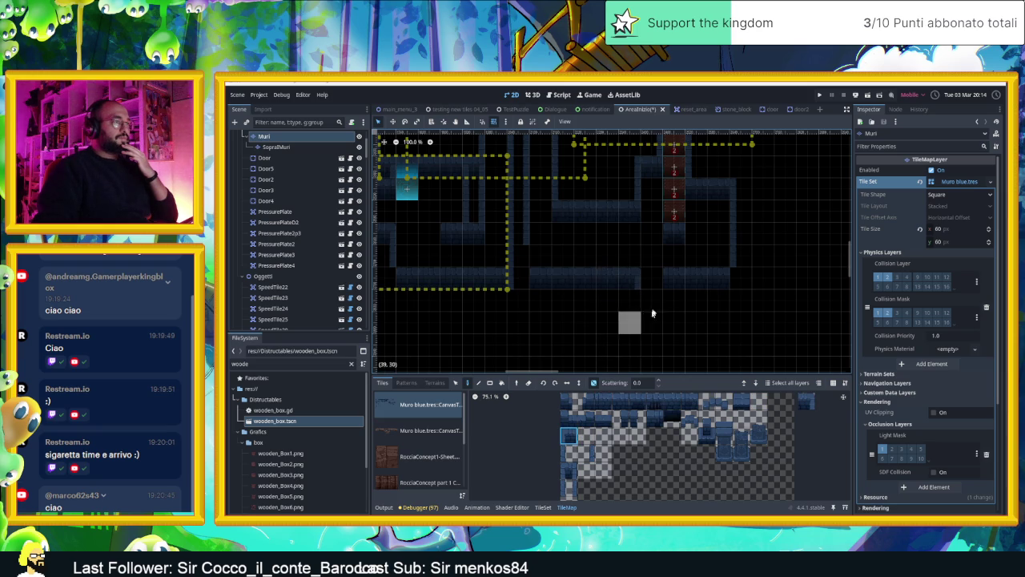
left_click(588, 452)
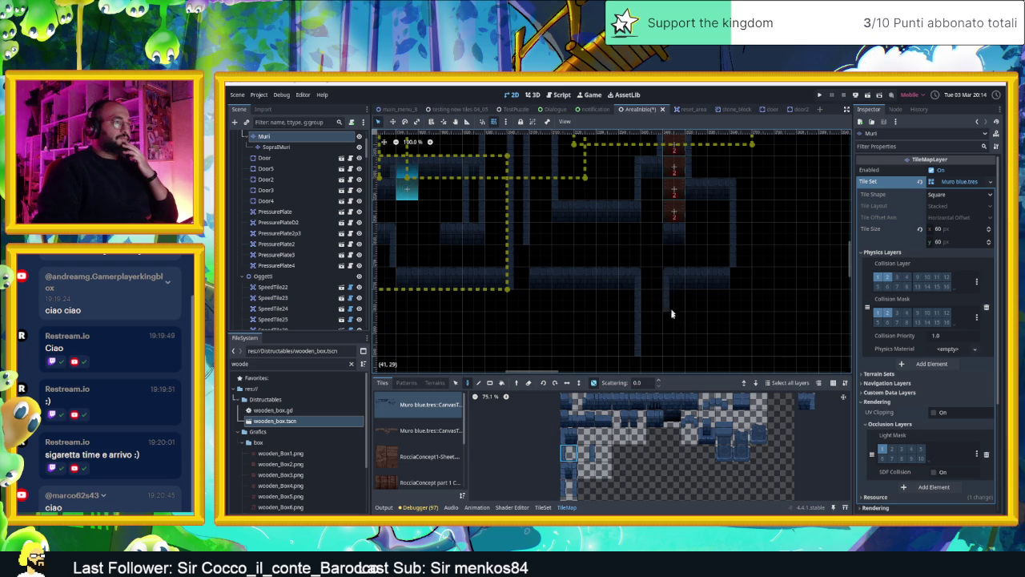
left_click(655, 401)
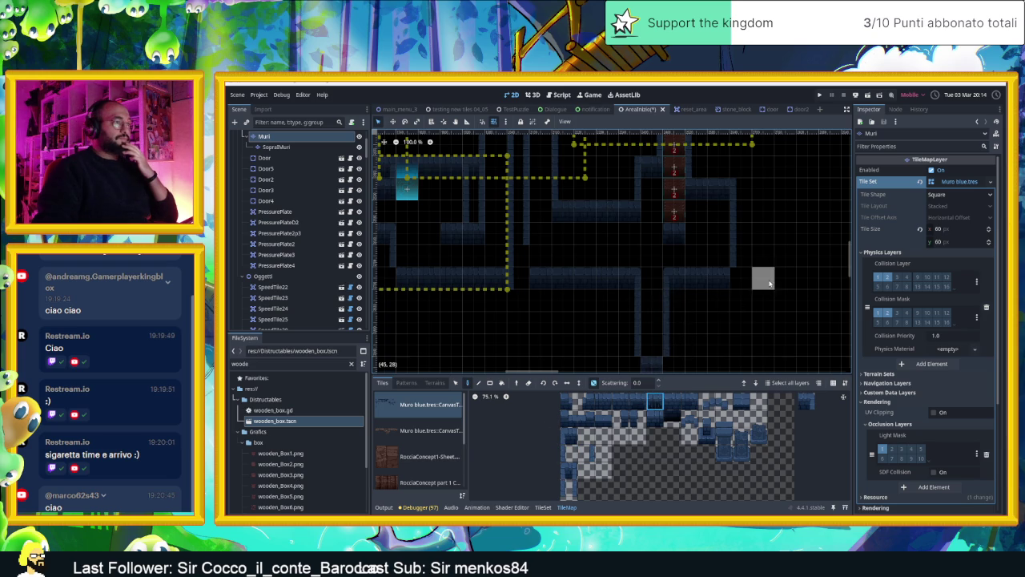
scroll(761, 229, "down", 2)
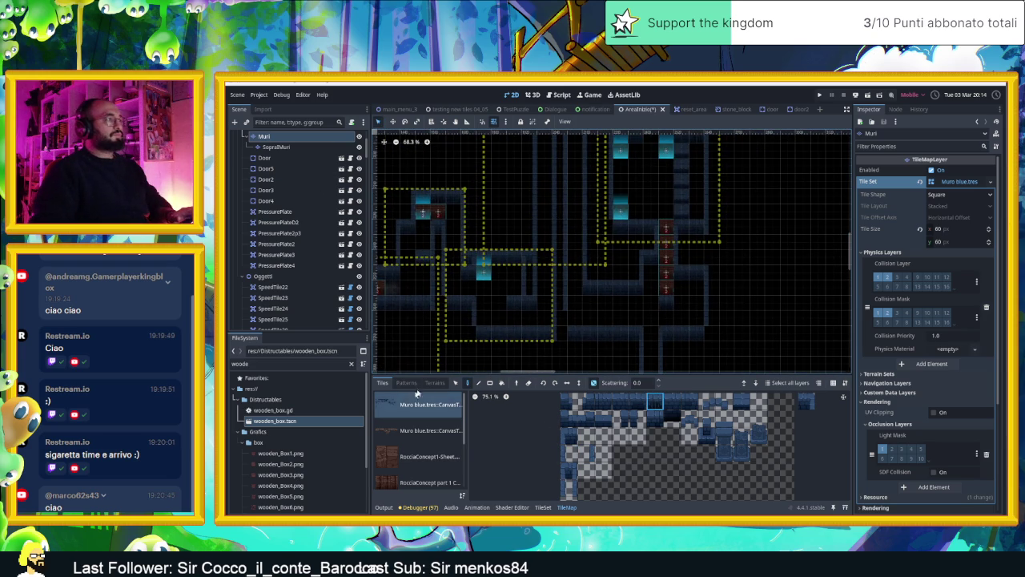
left_click(306, 169)
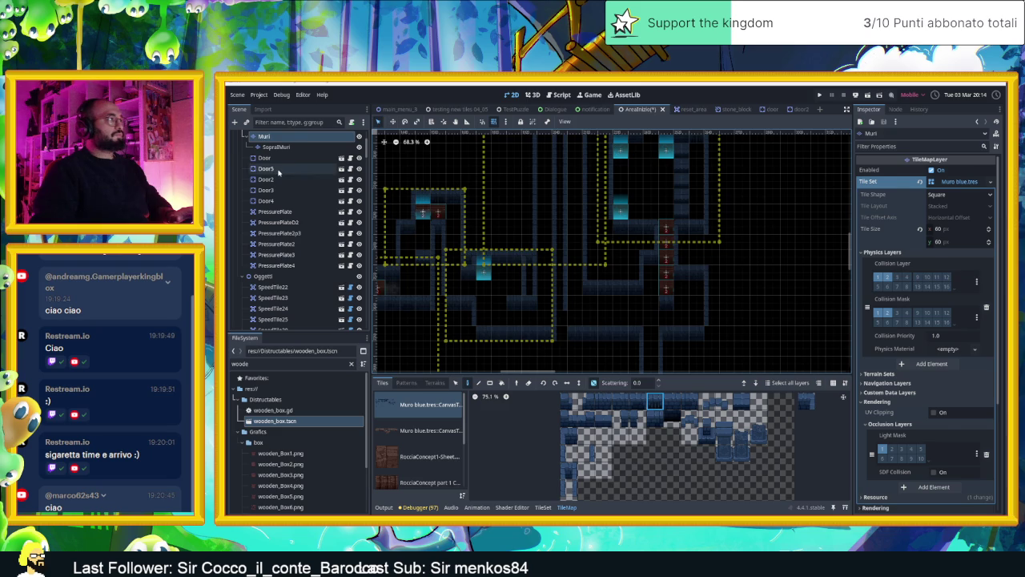
- Drag the camera area rectangle lower, set its Camera Zoom to 2.0, and run the project
left_click(721, 210)
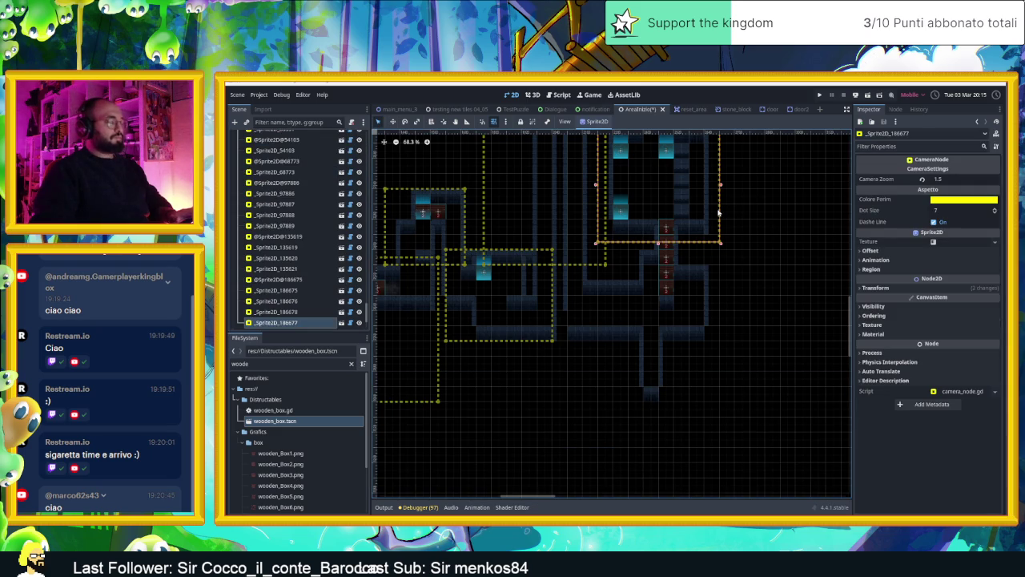
left_click_drag(713, 202, 703, 339)
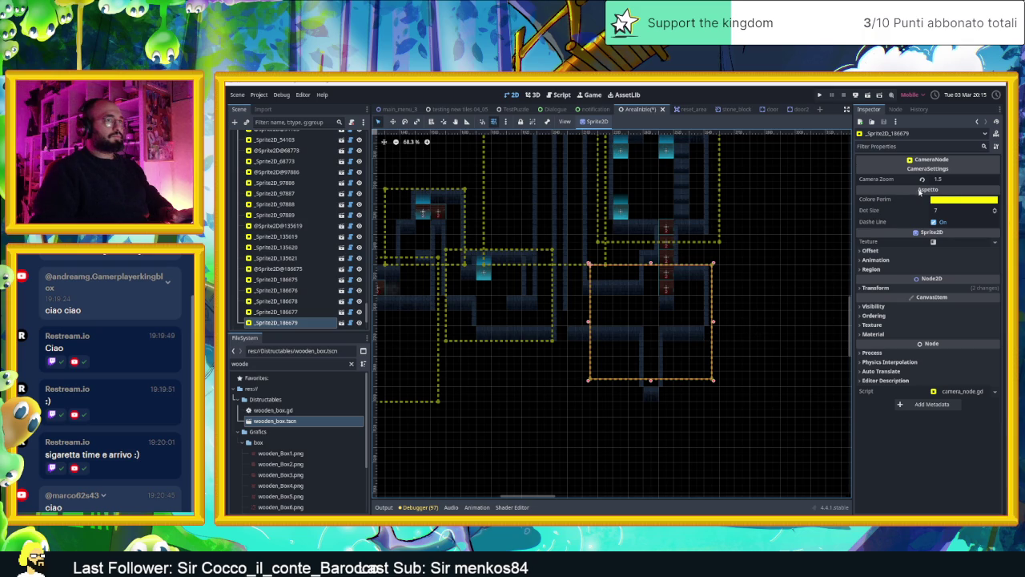
left_click(958, 179)
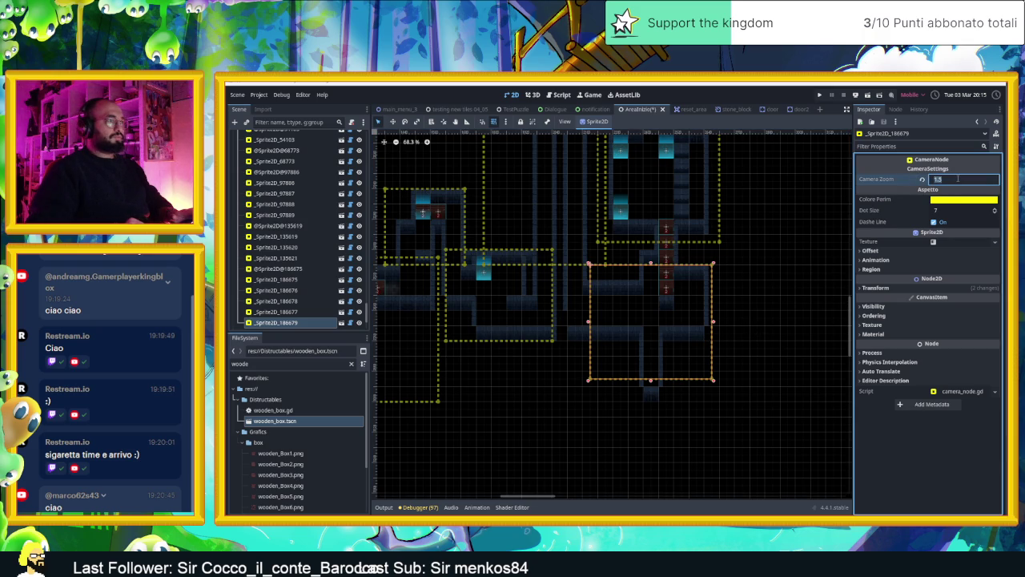
type("2")
key("Return")
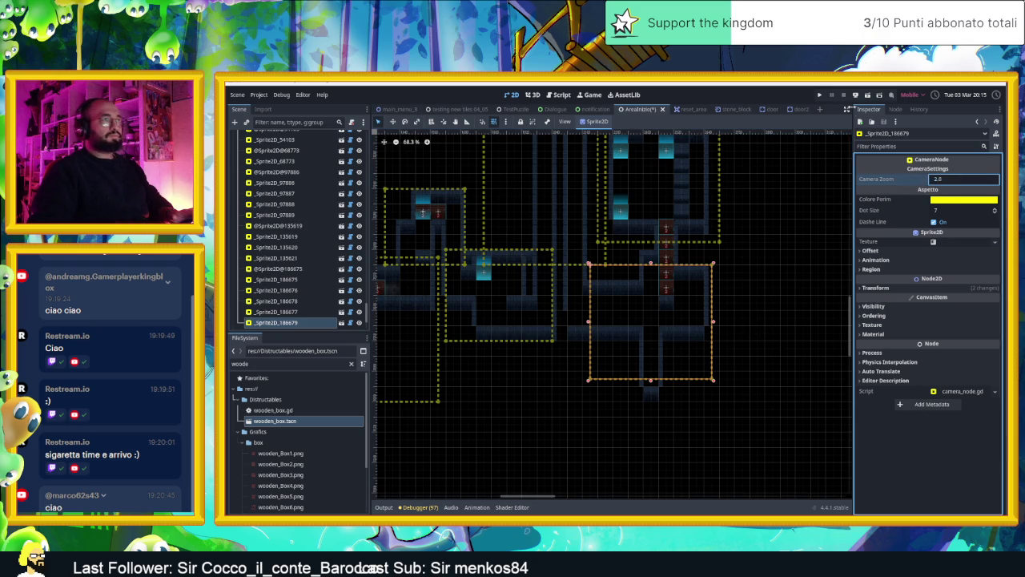
left_click(869, 95)
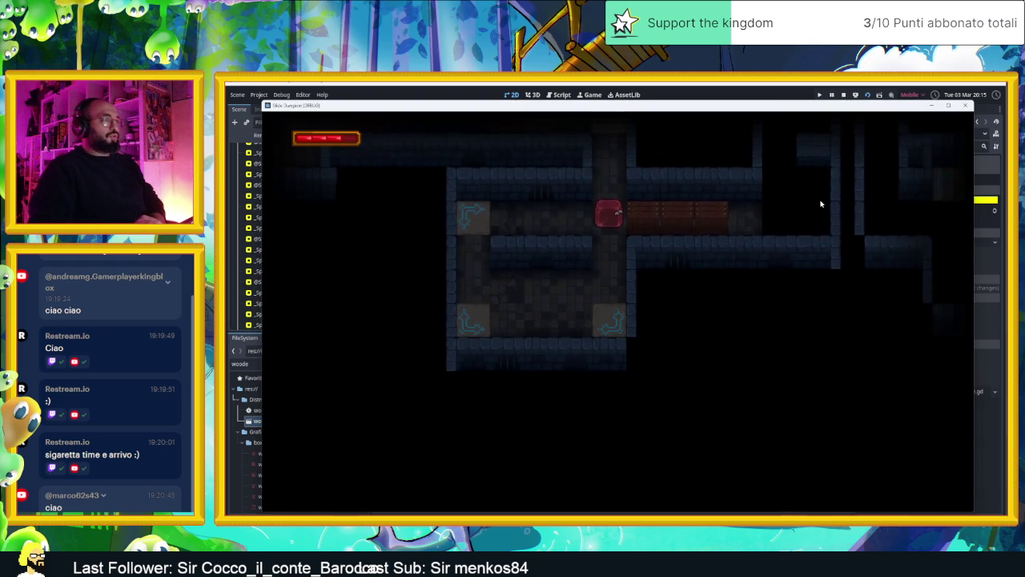
- Stop the running game and hide the camera area overlays
key("Right")
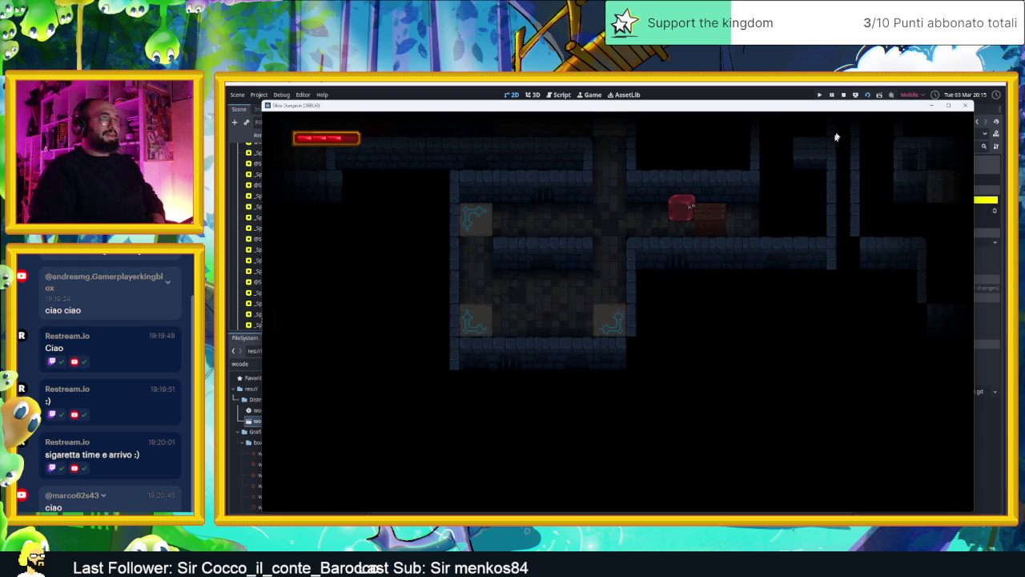
left_click(843, 94)
left_click_drag(547, 296, 703, 300)
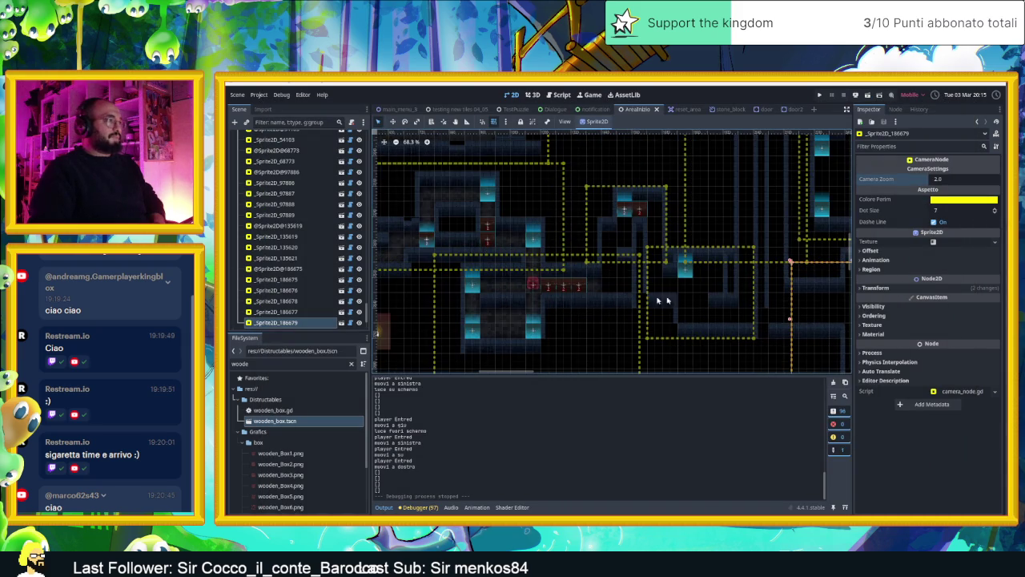
left_click(582, 286)
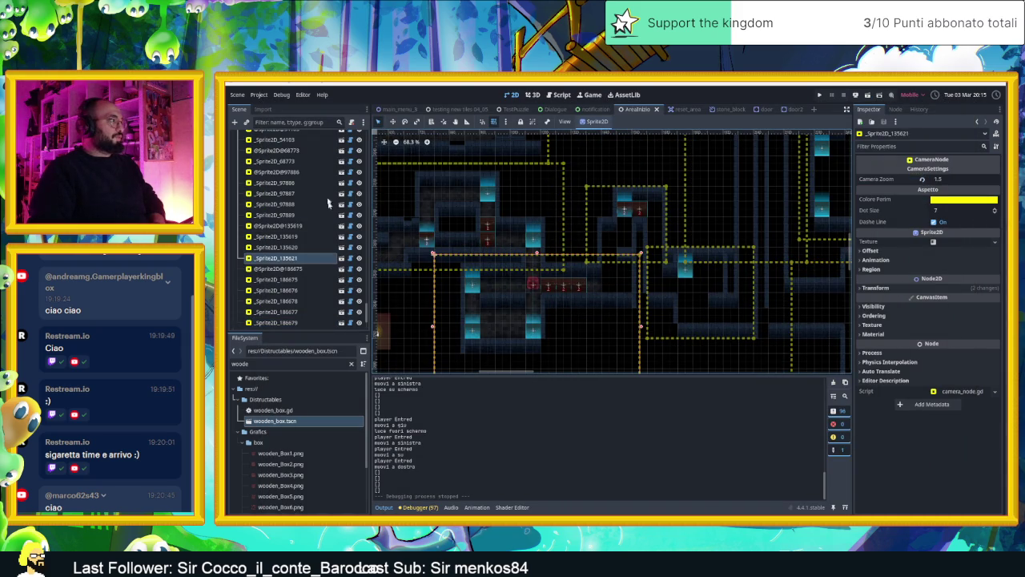
scroll(340, 183, "up", 5)
scroll(340, 182, "up", 5)
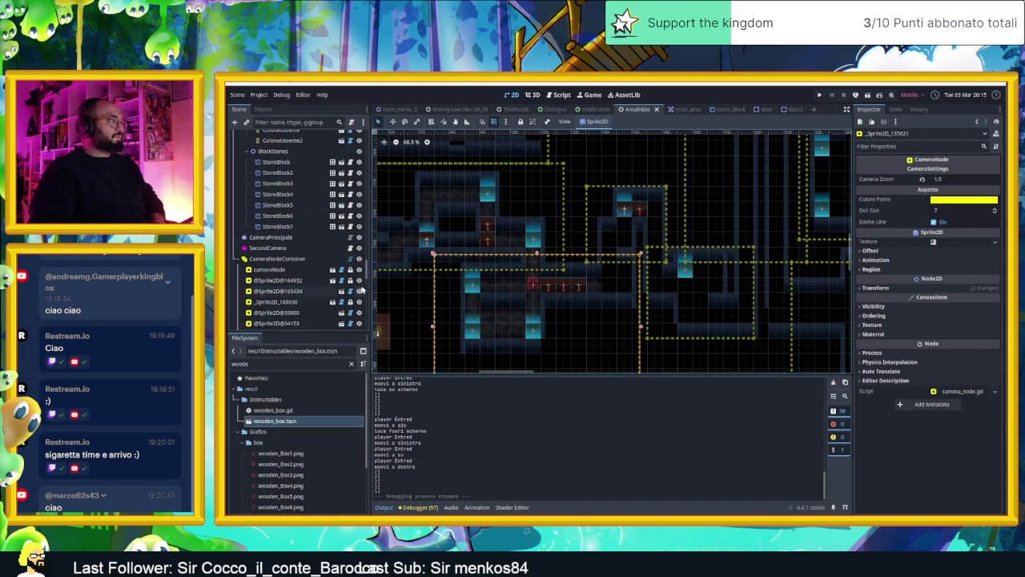
left_click(359, 259)
- Move WoodenBox56 up and to the right, then save the scene
left_click(580, 286)
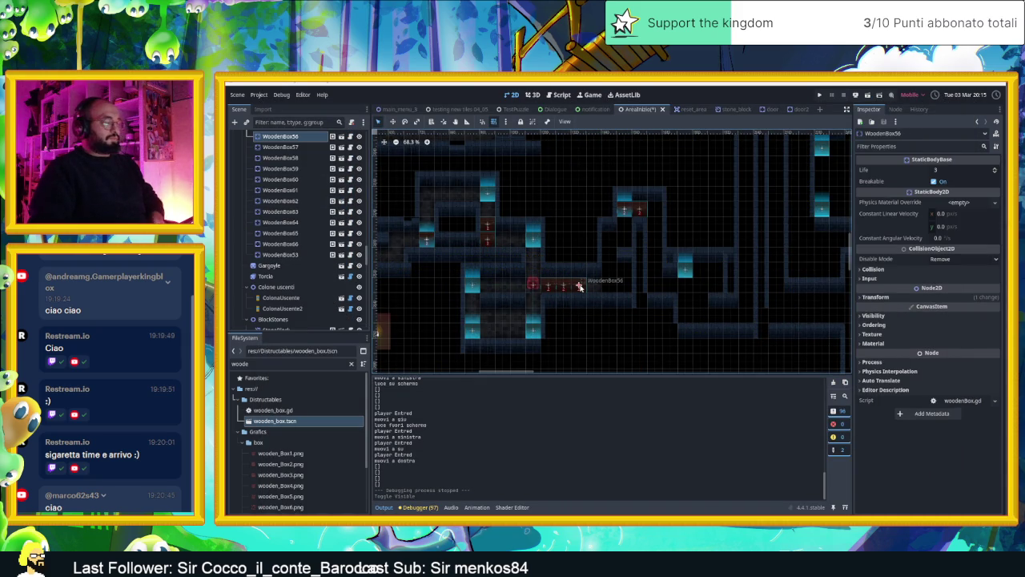
mouse_move(579, 286)
left_mouse_down()
mouse_move(622, 277)
mouse_move(624, 285)
mouse_move(607, 240)
left_mouse_up()
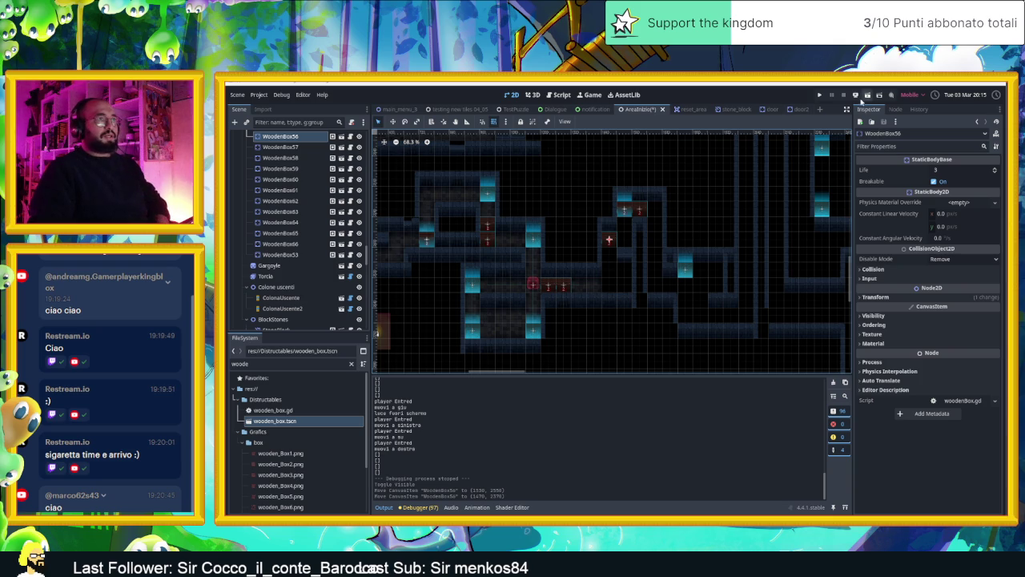
key("ctrl+s")
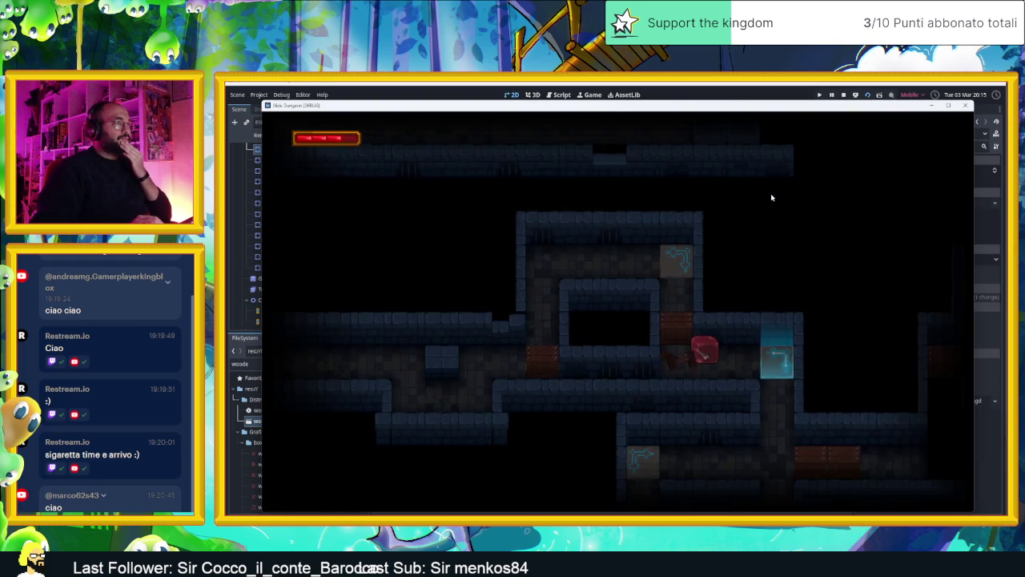
- End the playtest, reposition WoodenBox56, and run the game again
key("Right")
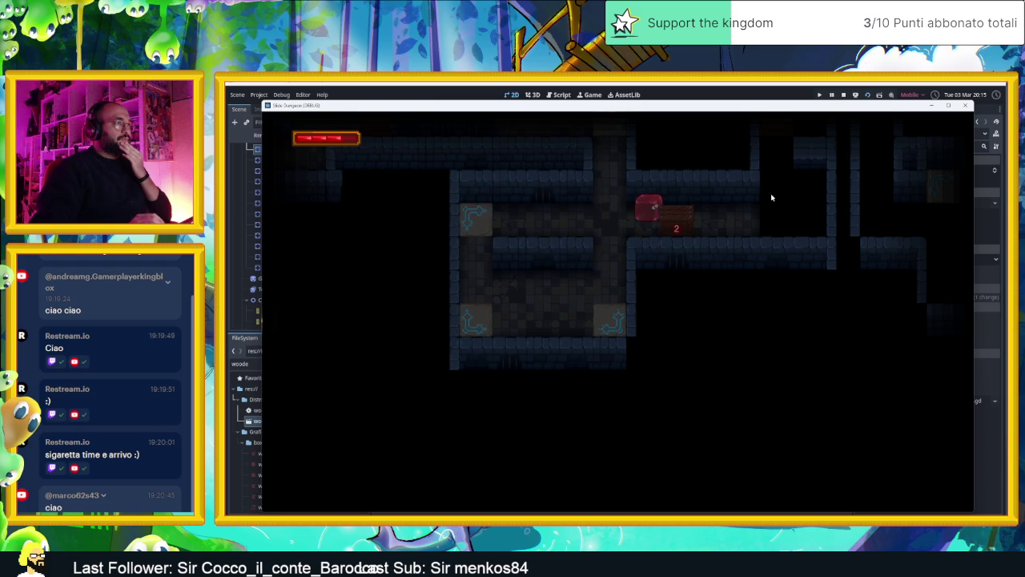
key("Left")
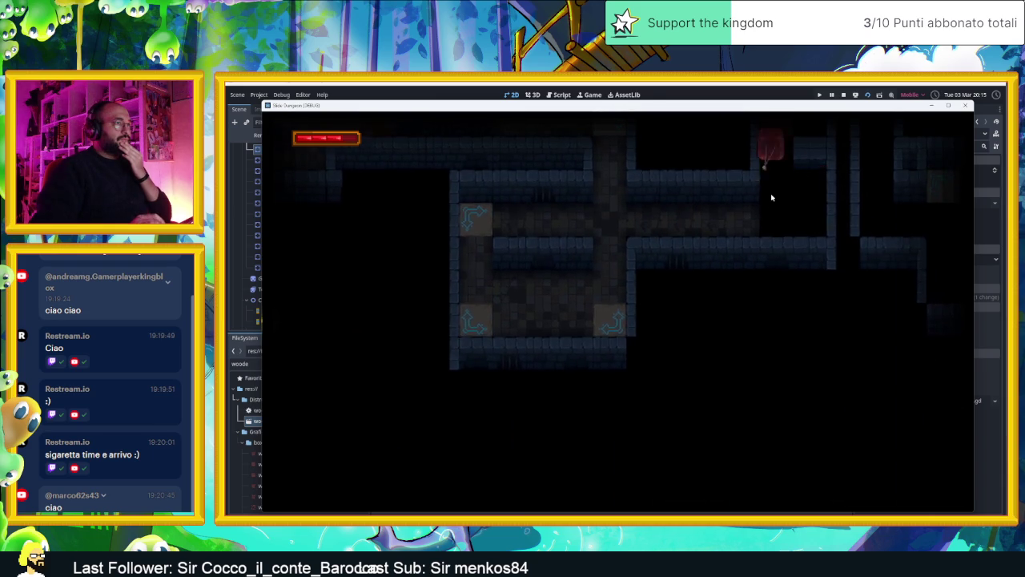
key("Up")
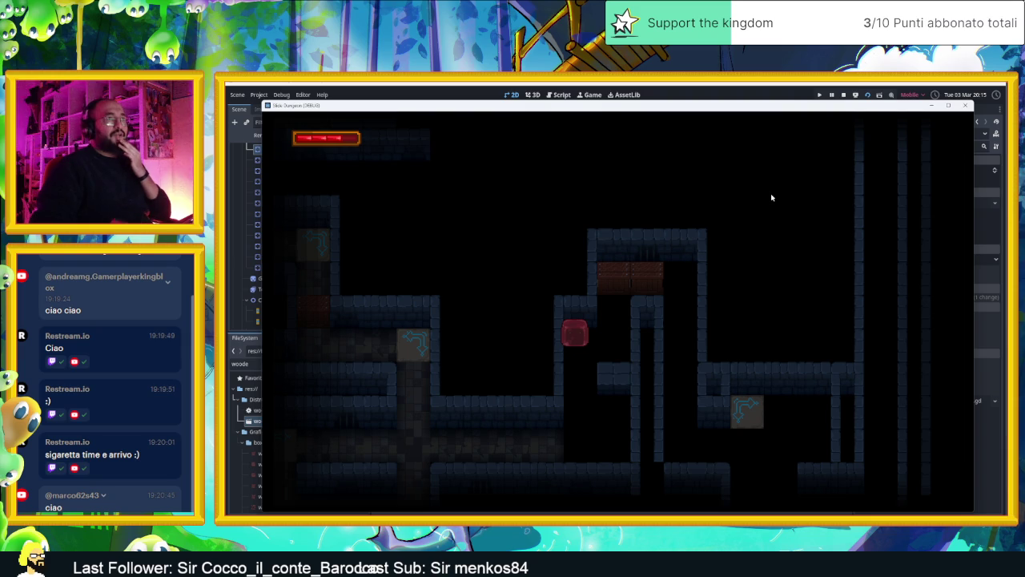
left_click(844, 95)
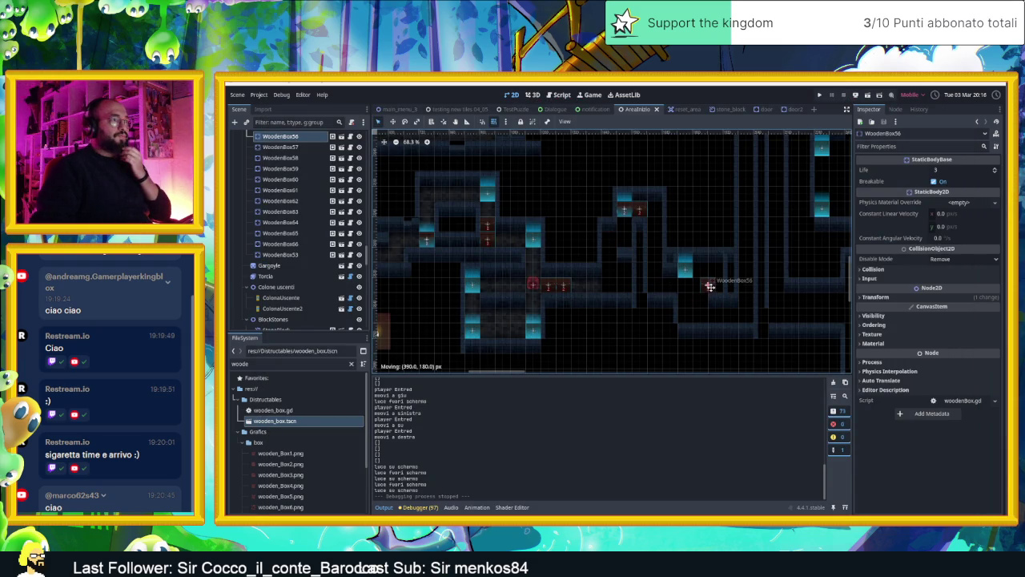
left_click_drag(686, 316, 686, 315)
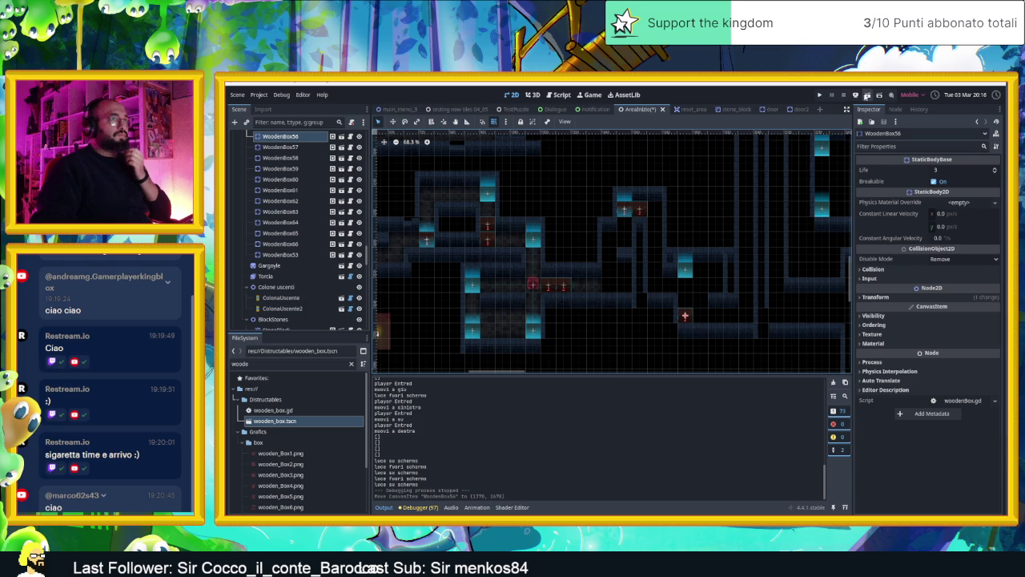
left_click(867, 95)
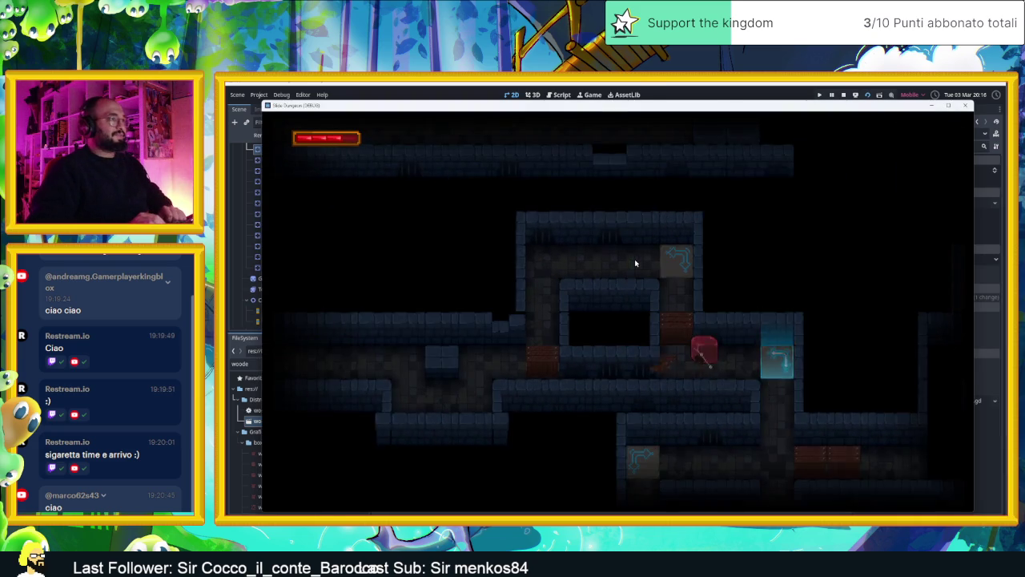
- Slide the slime through the rooms breaking wooden boxes, then stop the game with F8
key("Right")
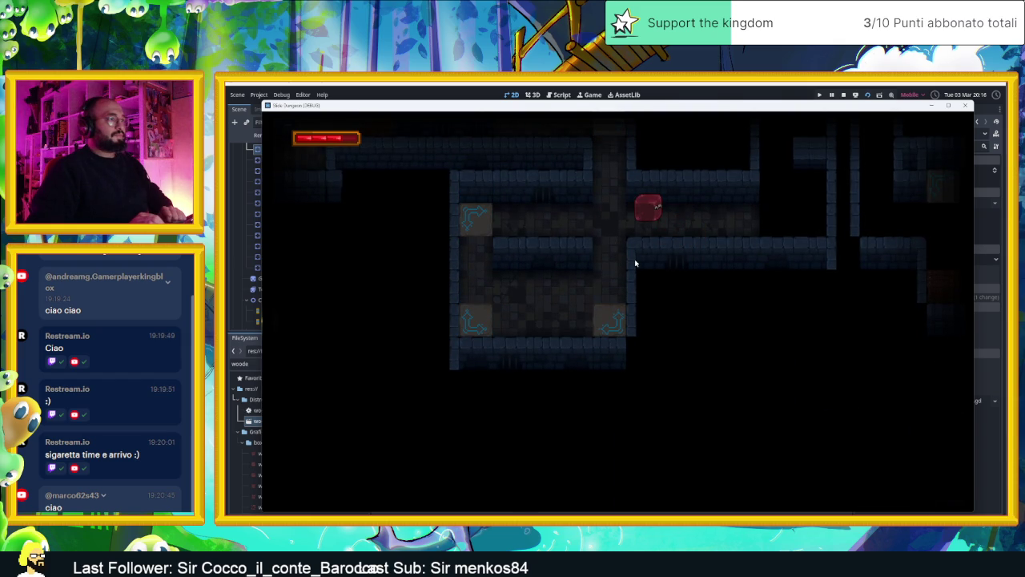
key("Right")
key("Up")
key("Up")
key("Down")
key("Up")
key("Right")
key("Right")
key("Up")
key("Down")
key("Left")
key("Down")
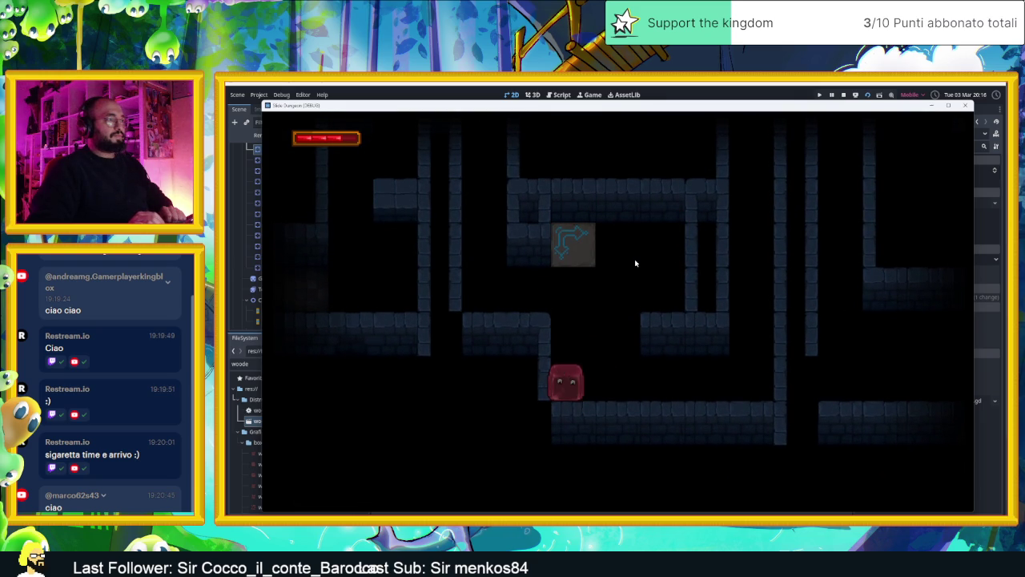
key("Right")
key("Up")
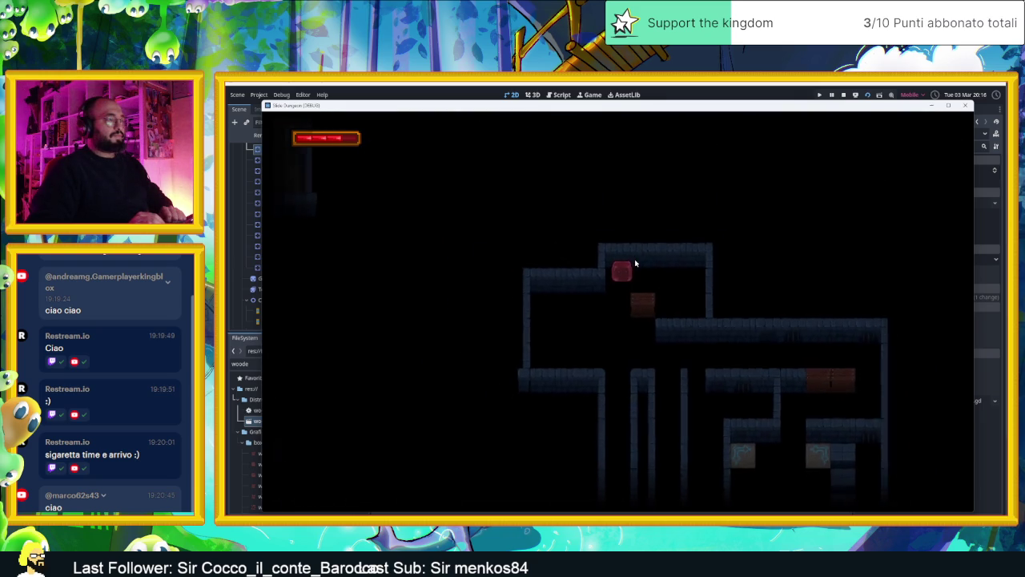
key("Left")
key("Down")
key("Right")
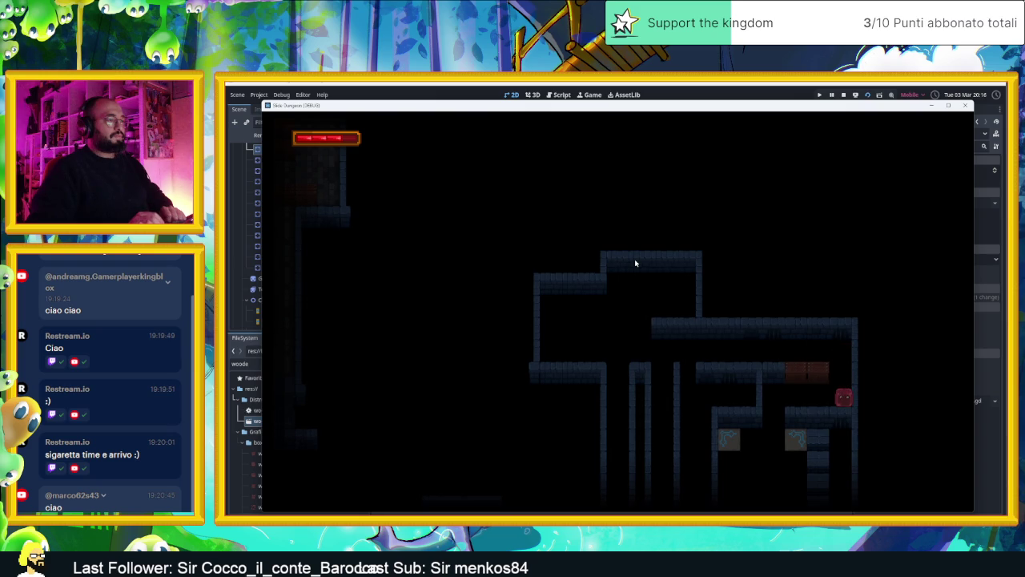
key("Down")
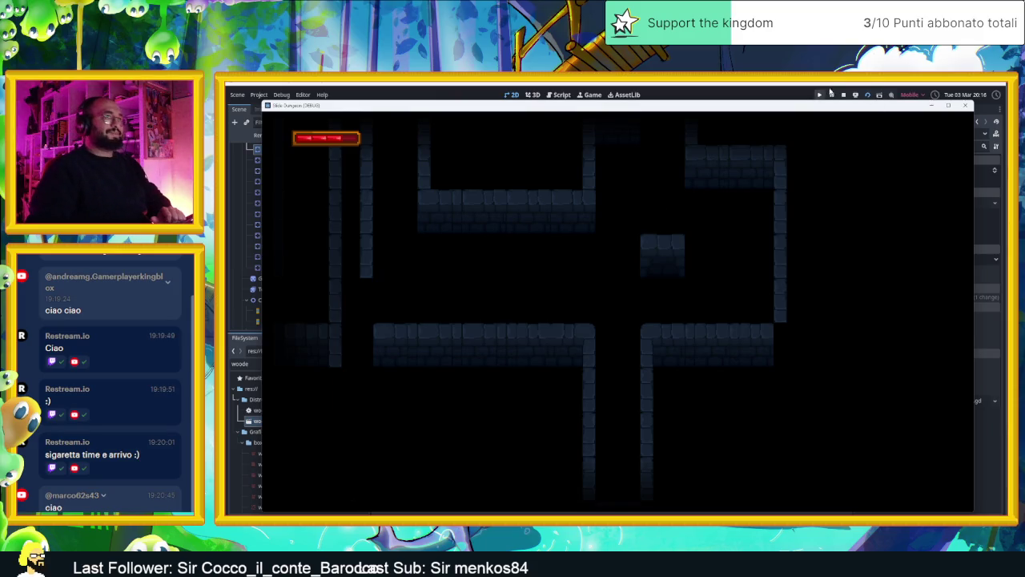
key("F8")
scroll(650, 318, "up", 2)
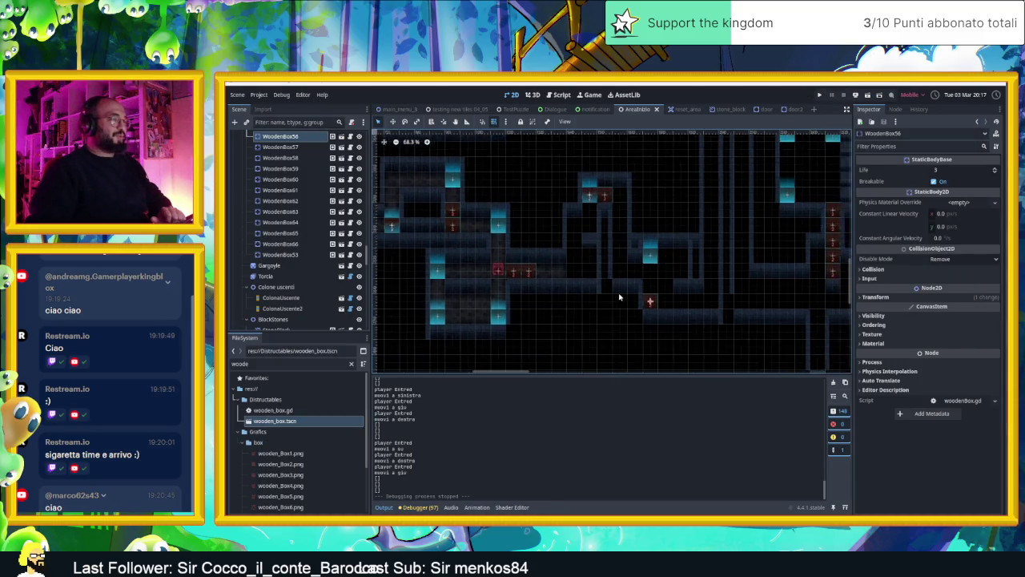
- Select the Muri wall layer, repaint some wall tiles, then save and run the level
scroll(295, 186, "up", 10)
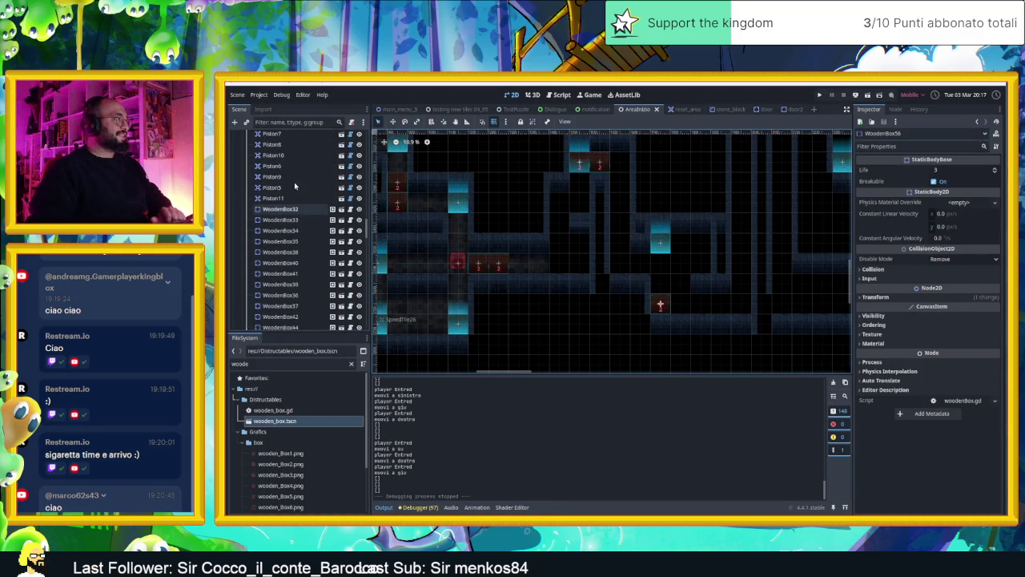
scroll(295, 186, "up", 4)
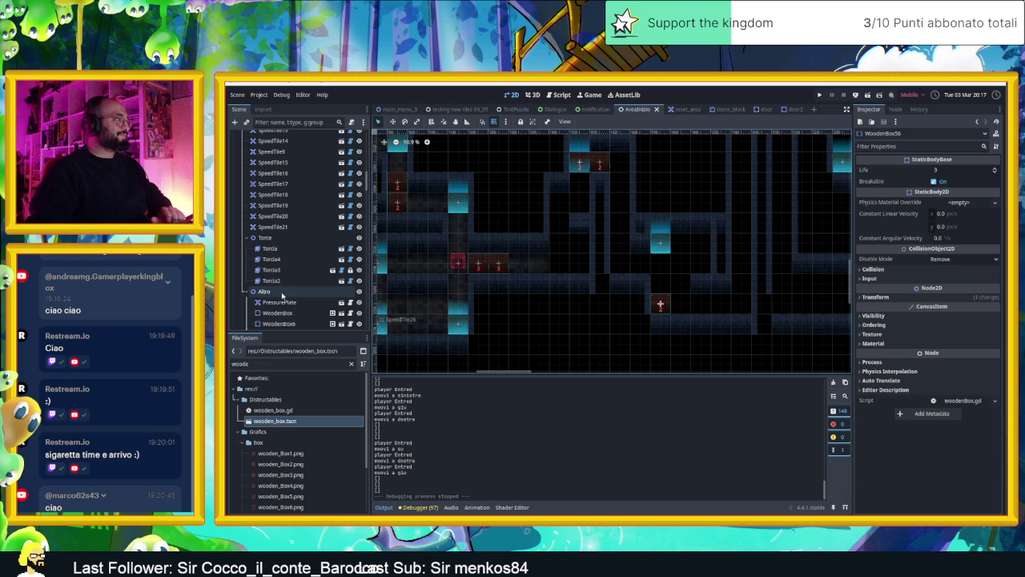
scroll(289, 225, "up", 6)
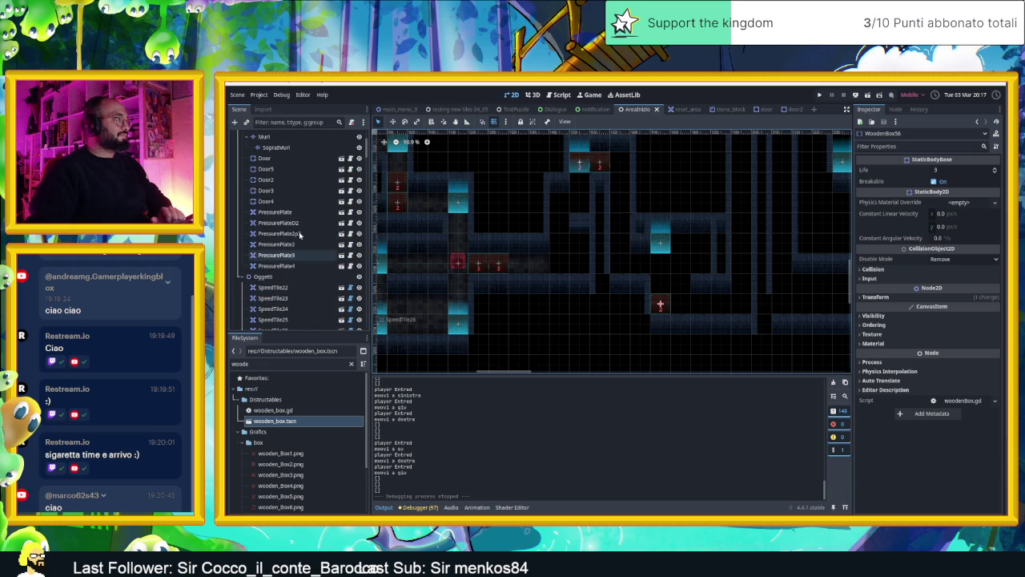
scroll(280, 273, "up", 1)
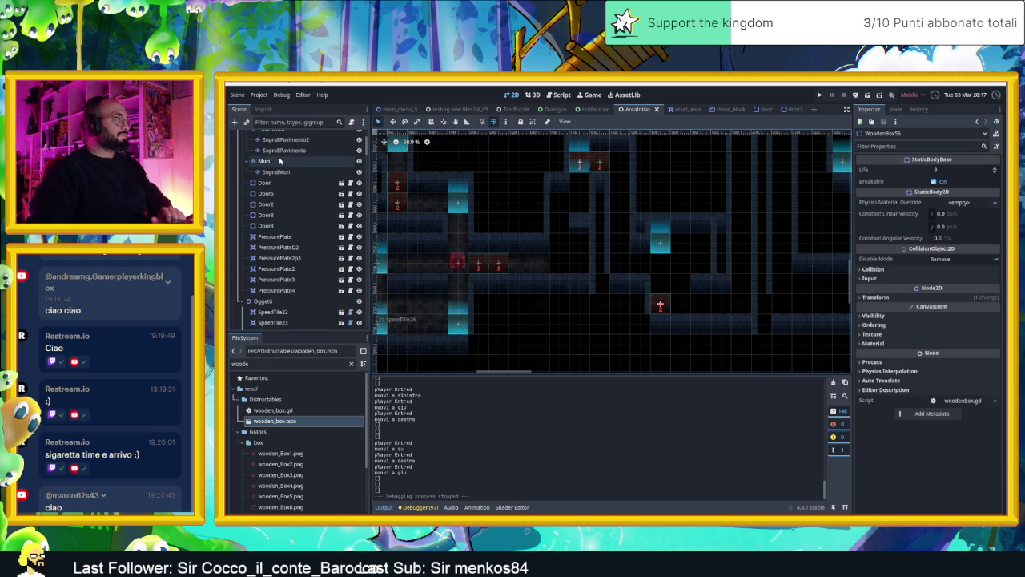
left_click(264, 161)
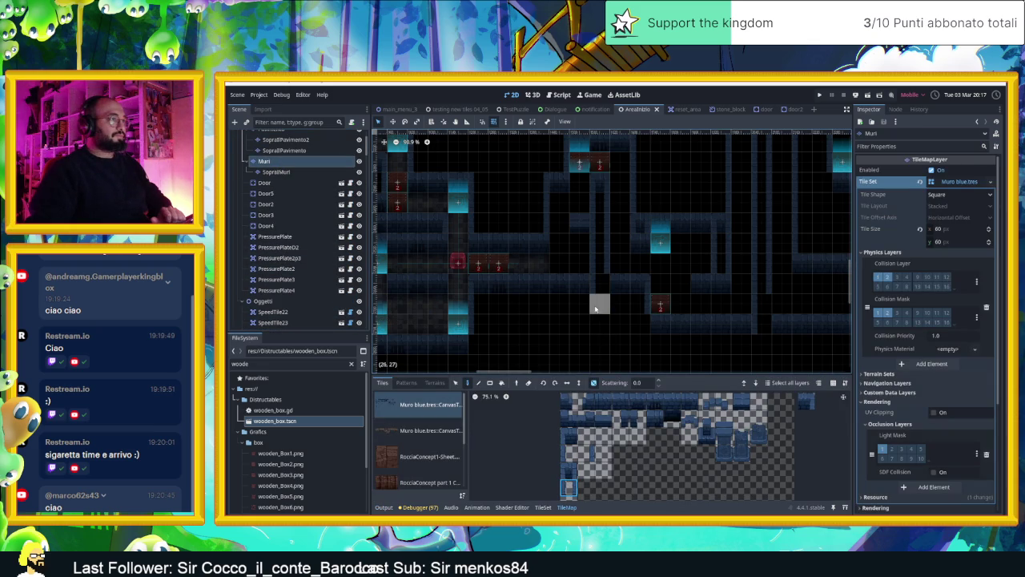
scroll(698, 318, "up", 4)
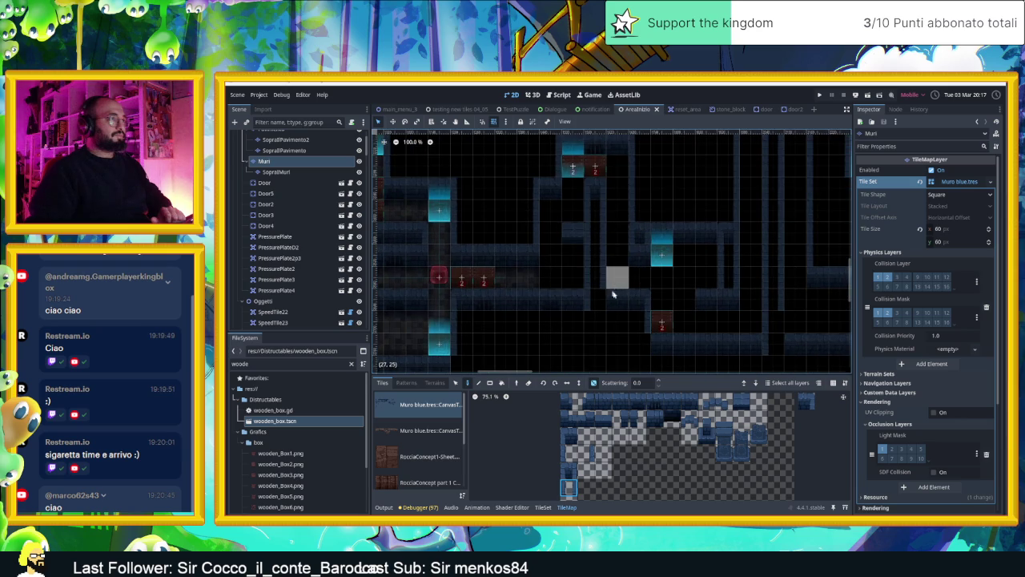
left_click_drag(641, 302, 548, 280)
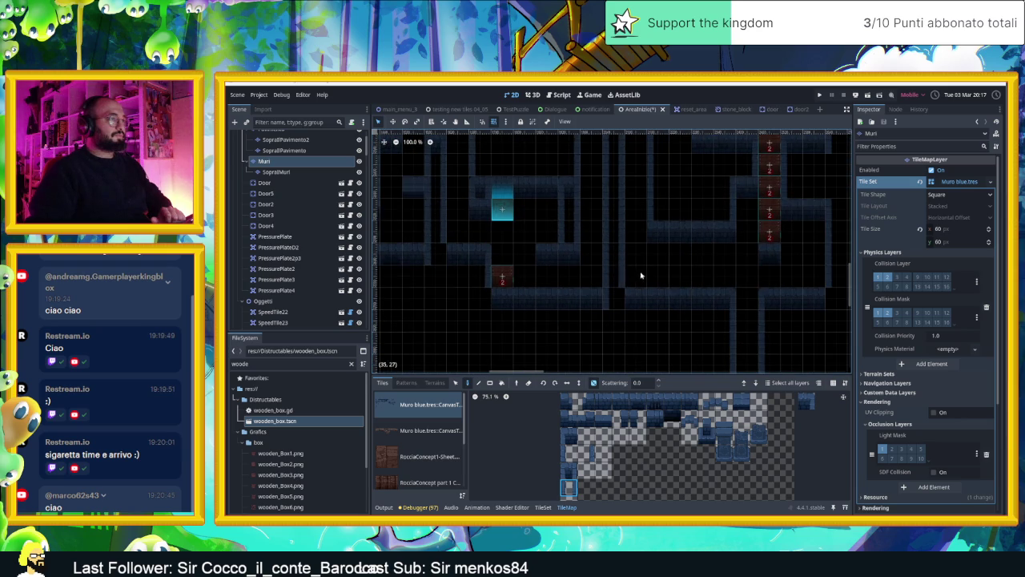
left_click(868, 97)
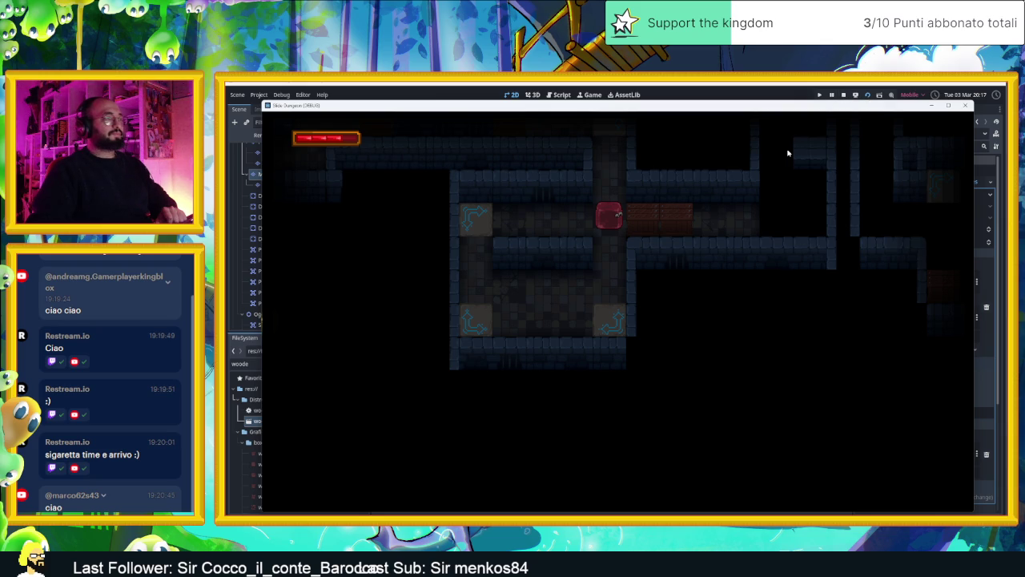
- Steer the slime around the arrow-tile loop and through several rooms, then stop the game
key("Down")
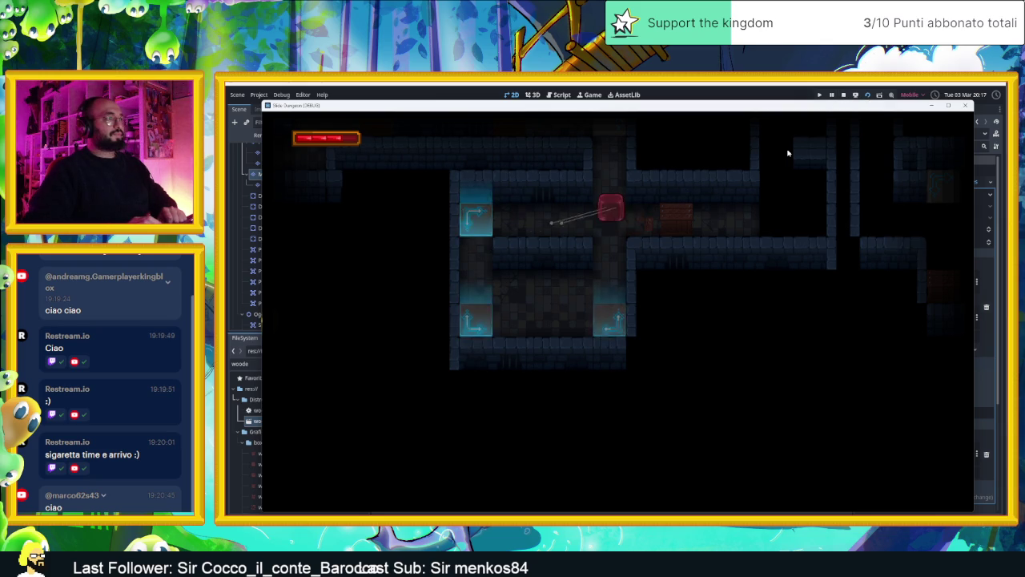
key("Up")
key("Down")
key("Right")
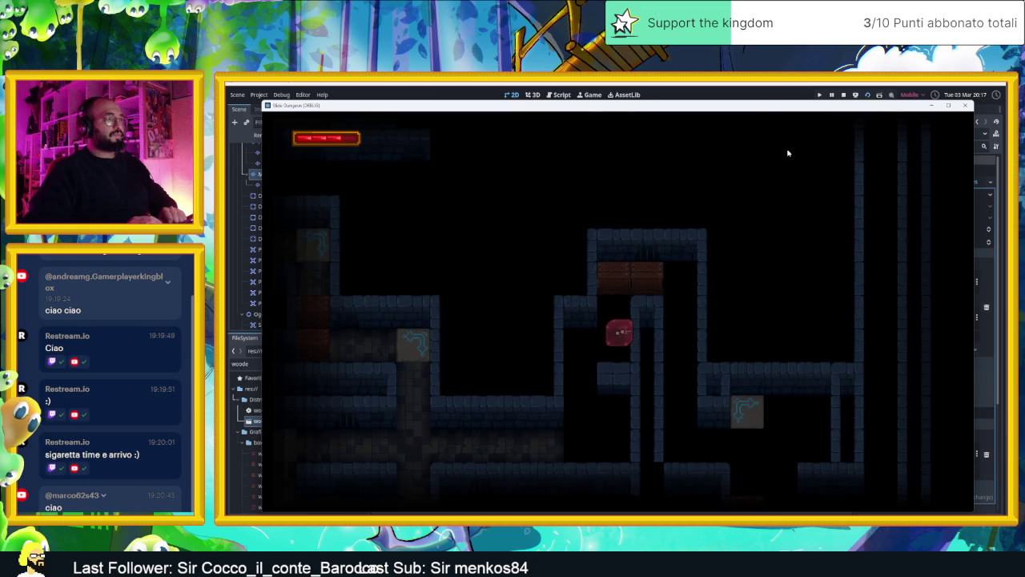
key("Up")
key("Right")
key("Down")
key("Right")
key("Left")
key("Down")
key("Up")
key("Down")
key("Left")
key("Left")
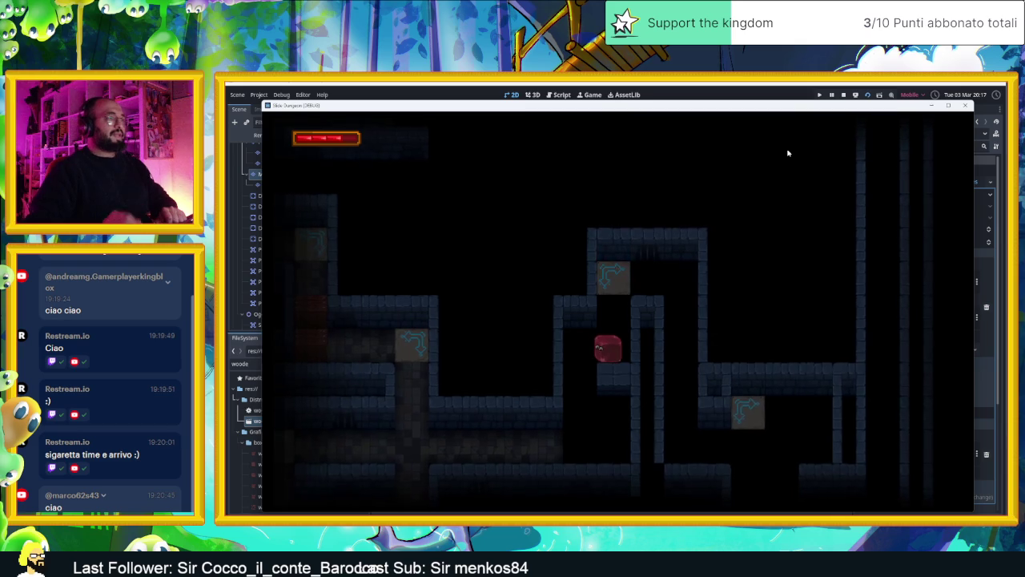
left_click(845, 94)
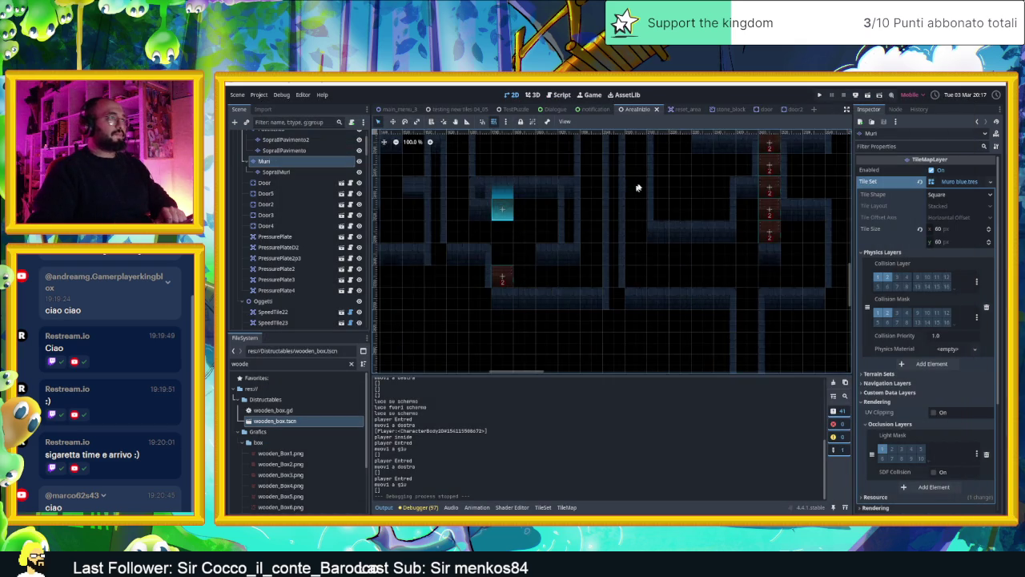
- Drag WoodenBox58 to a new spot, run and close the game, then relocate WoodenBox55
scroll(678, 254, "up", 5)
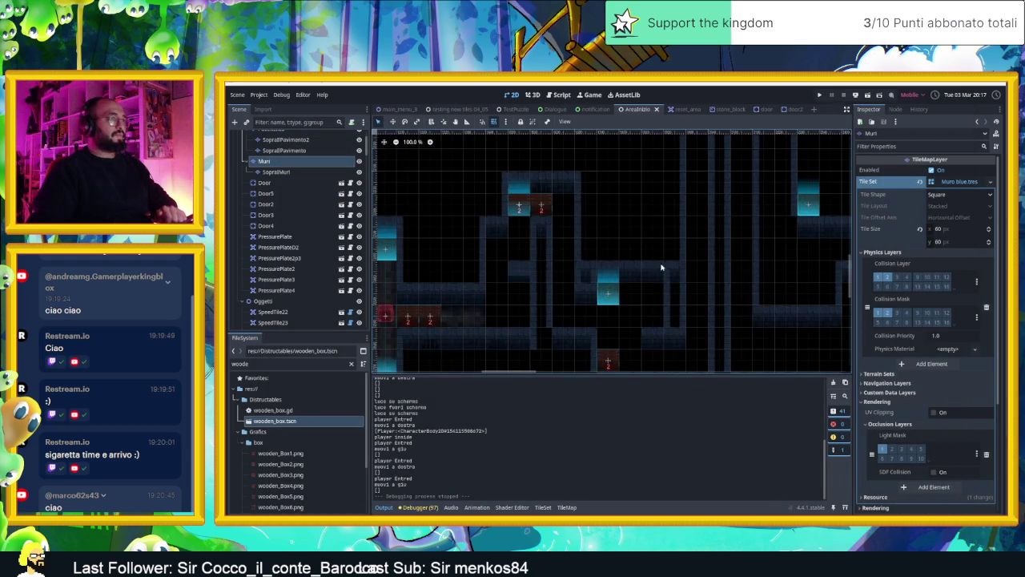
left_click(535, 217)
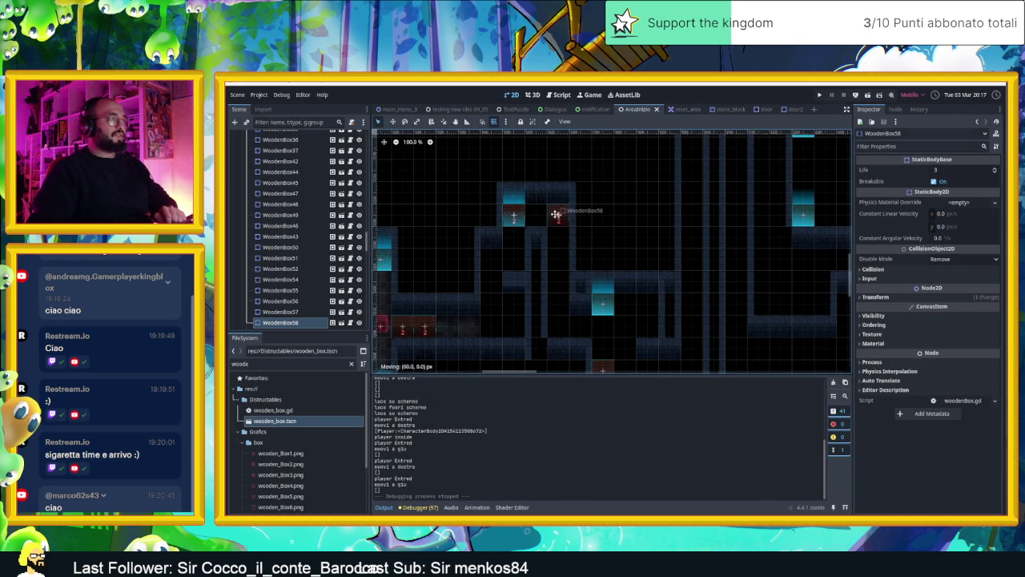
left_click_drag(559, 216, 558, 217)
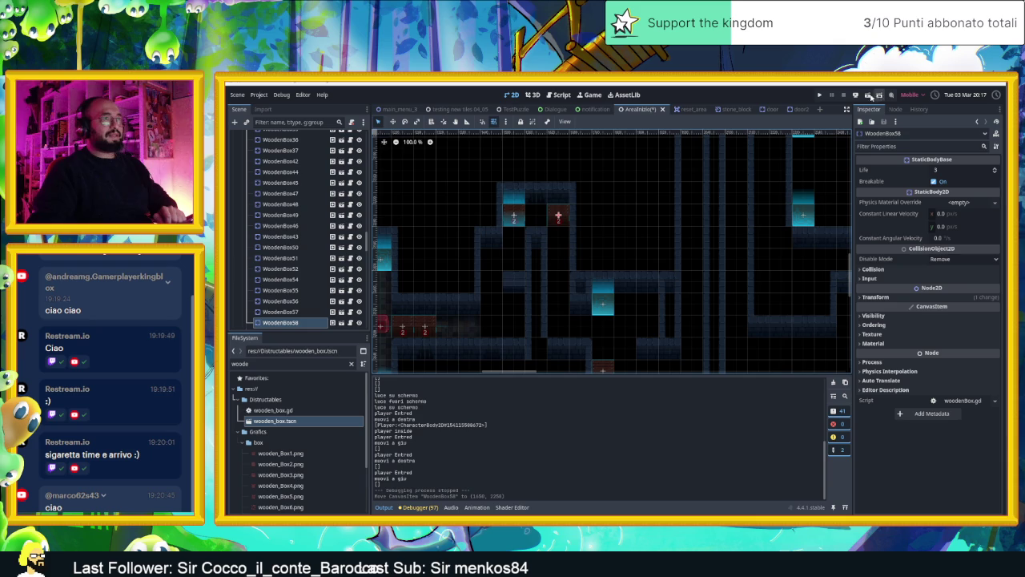
left_click(869, 96)
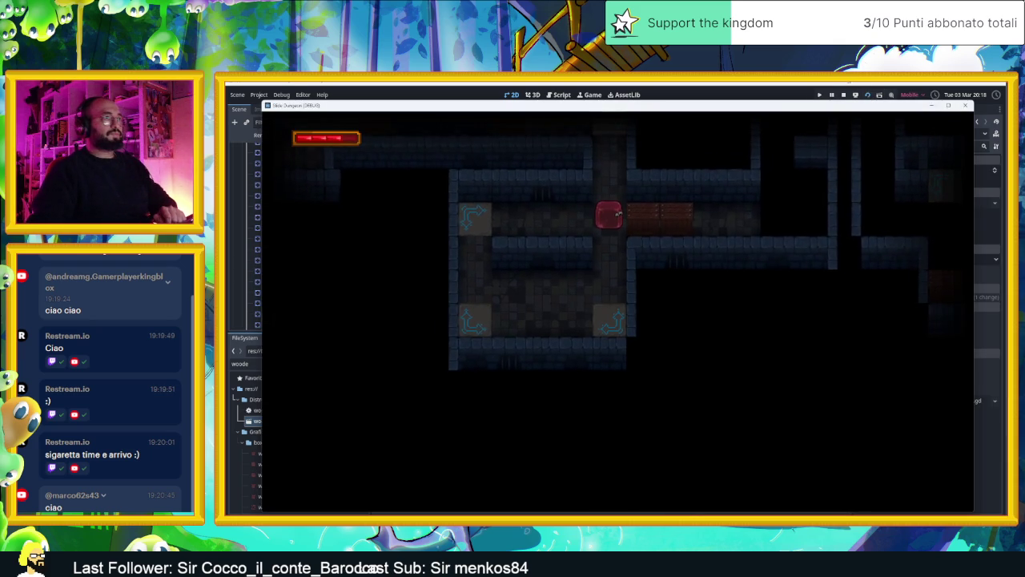
key("F8")
mouse_move(483, 326)
left_mouse_down()
mouse_move(605, 232)
mouse_move(732, 274)
left_mouse_up()
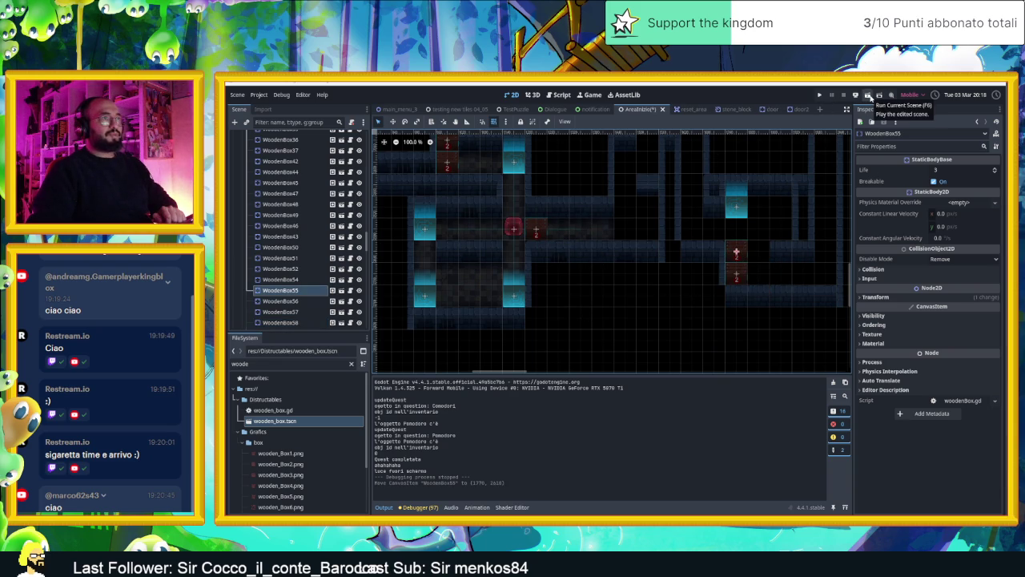
- Save and run the level, sliding the slime along the corridor and up to break the first crates
left_click(869, 95)
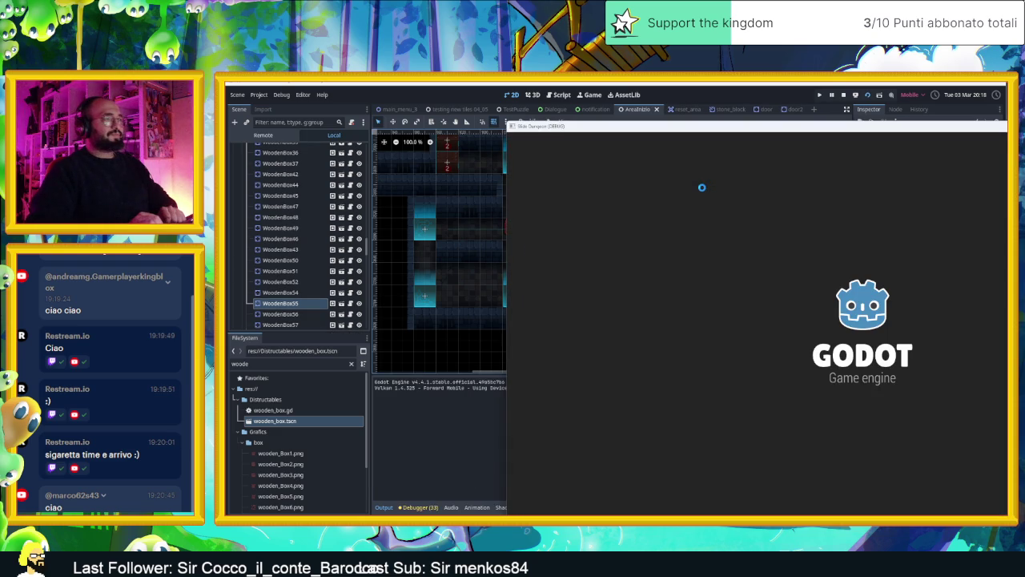
key("Right")
key("Up")
key("Down")
key("Right")
key("Up")
key("Left")
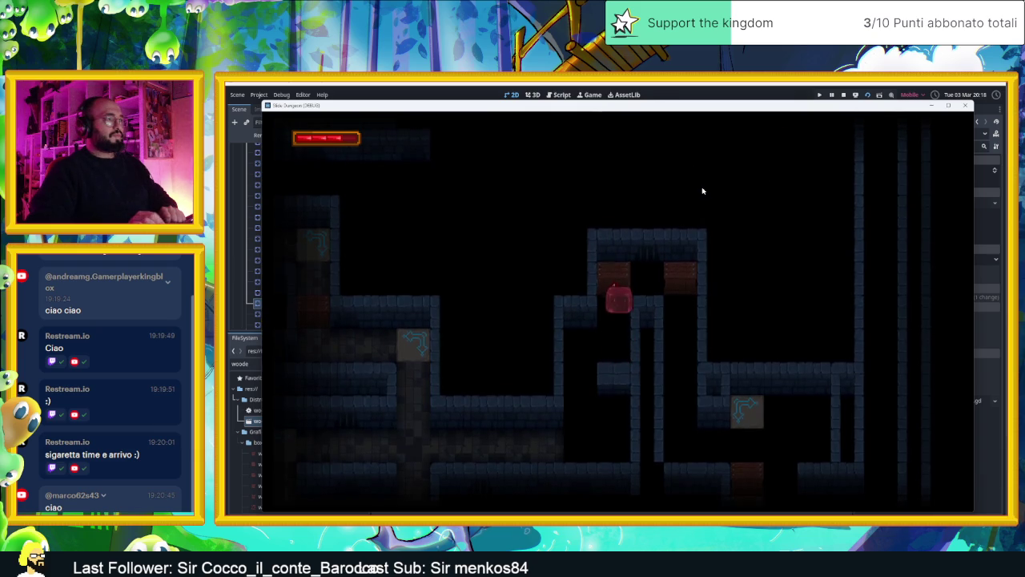
key("Up")
key("Right")
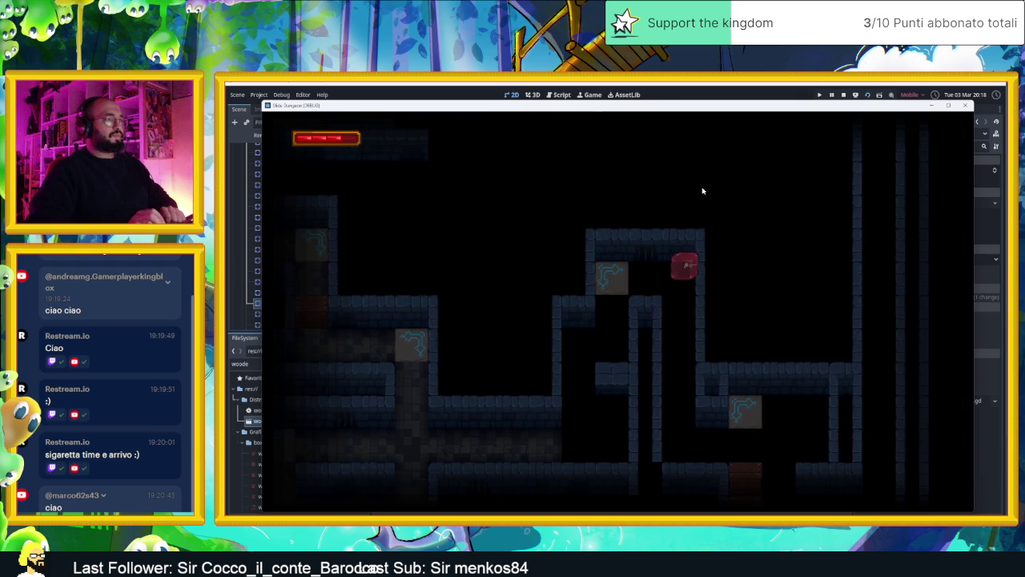
- Slide the slime through the next room, breaking a crate and riding the arrow tile up
key("Down")
key("Right")
key("Left")
key("Right")
key("Up")
key("Left")
key("Down")
key("Right")
key("Up")
key("Right")
key("Down")
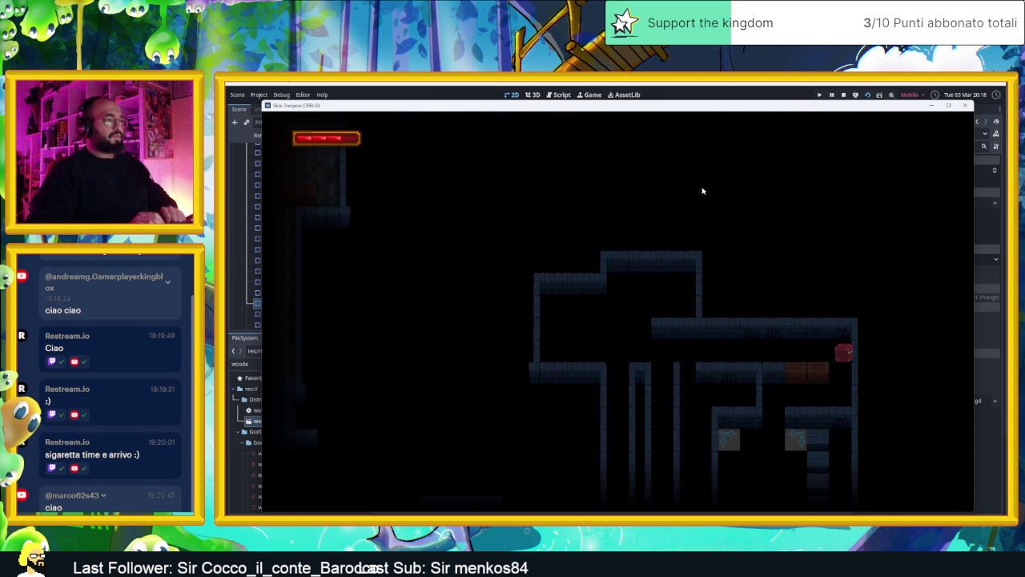
- Steer the slime across the arrow-tile room and up into the top-right area, smashing crate 2
key("Down")
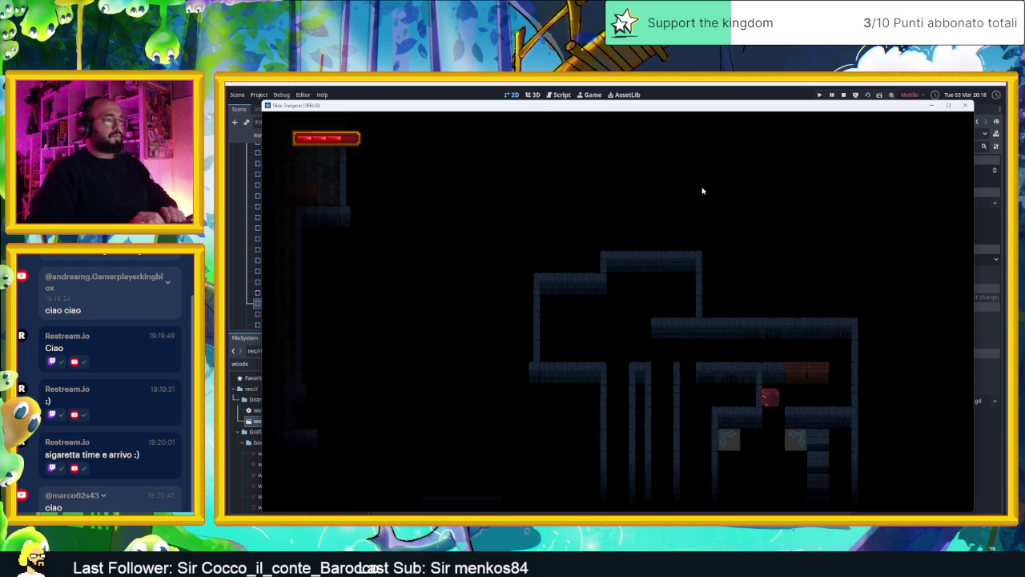
key("Up")
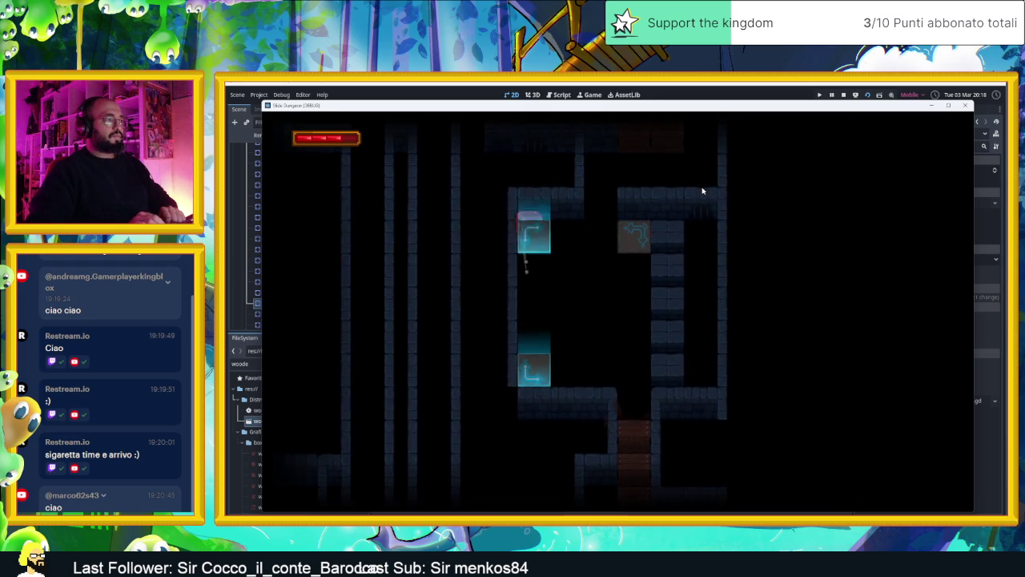
key("Right")
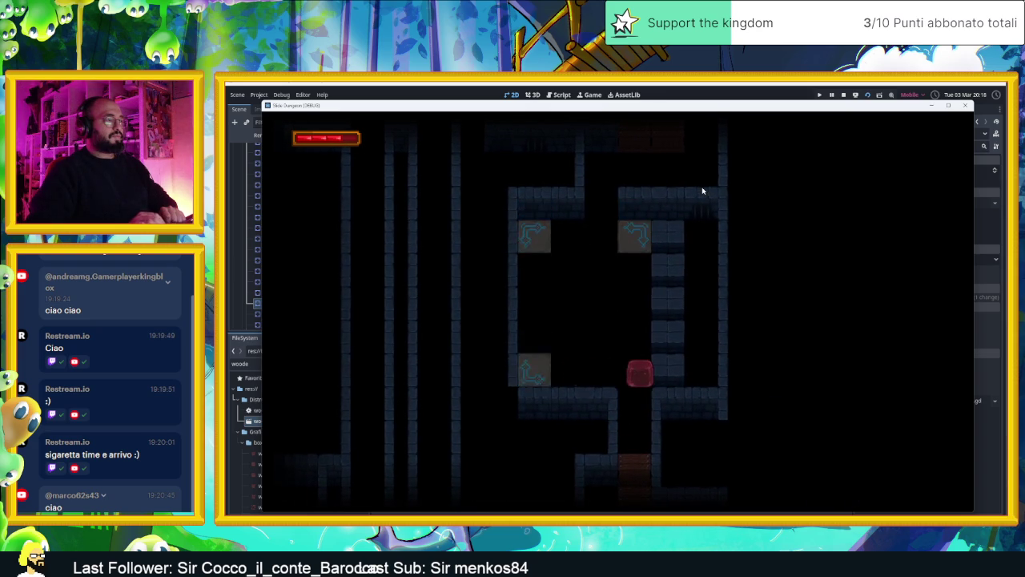
key("Left")
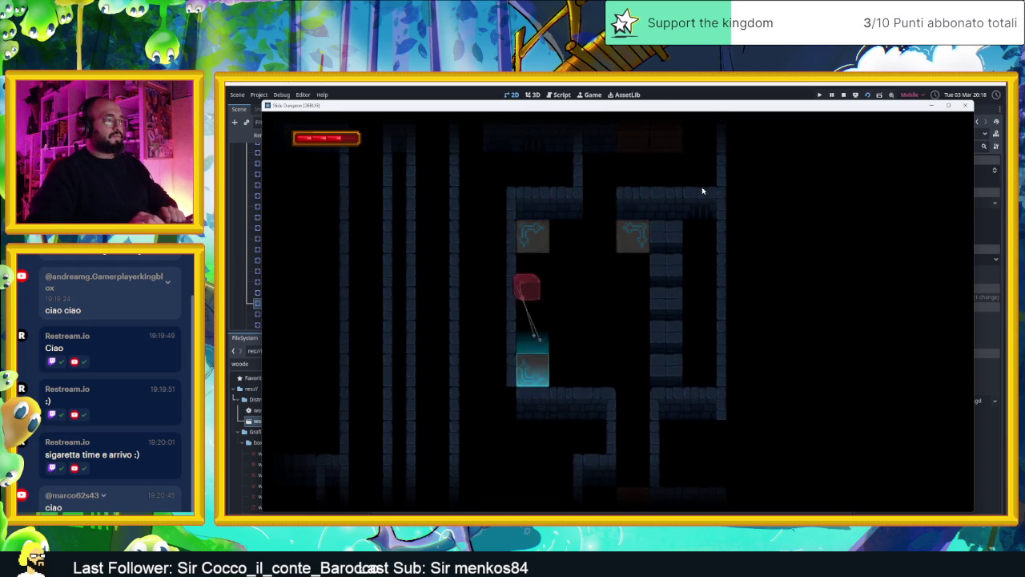
key("Down")
key("Down")
key("Left")
key("Up")
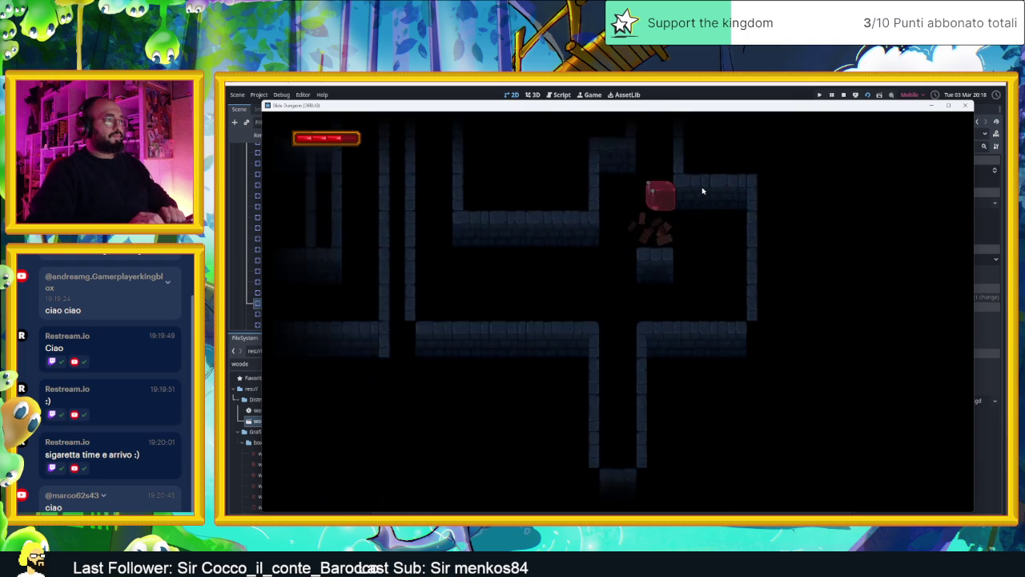
- Stop the game, move WoodenBox66 down and left to a new spot, then save and relaunch
left_click(847, 94)
left_click_drag(786, 274, 483, 257)
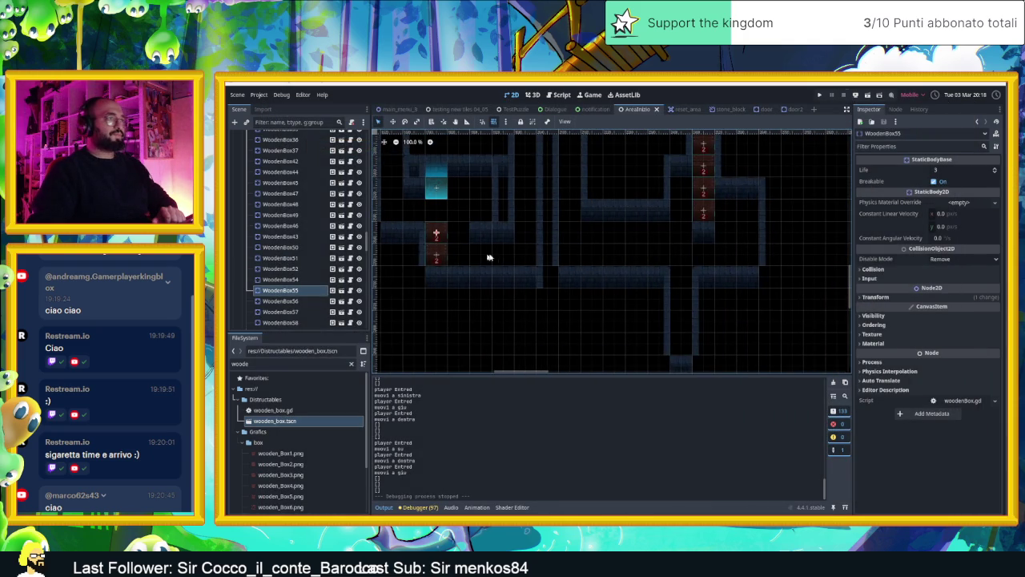
left_click(709, 209)
left_click_drag(682, 216, 678, 262)
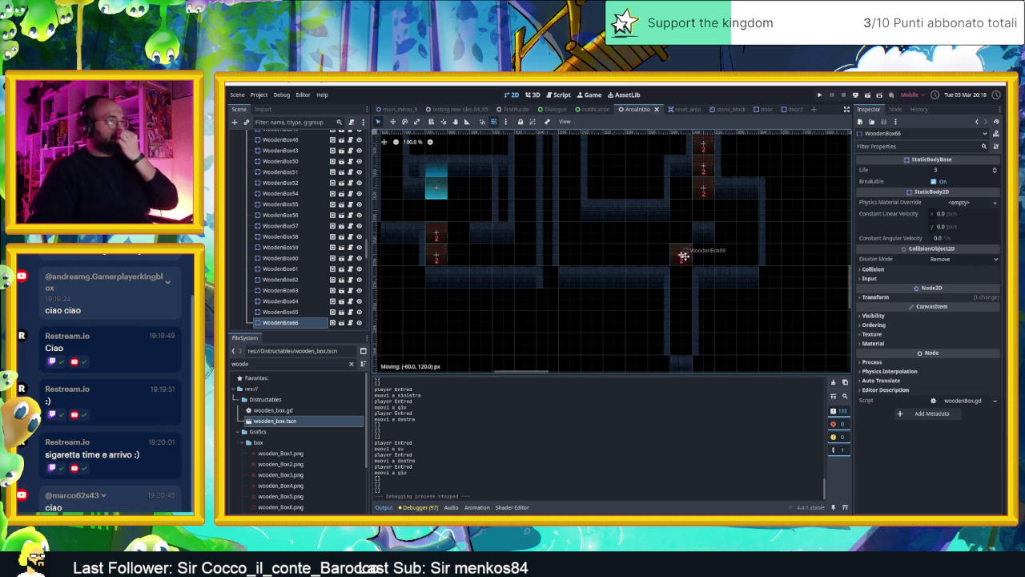
left_click_drag(683, 256, 684, 257)
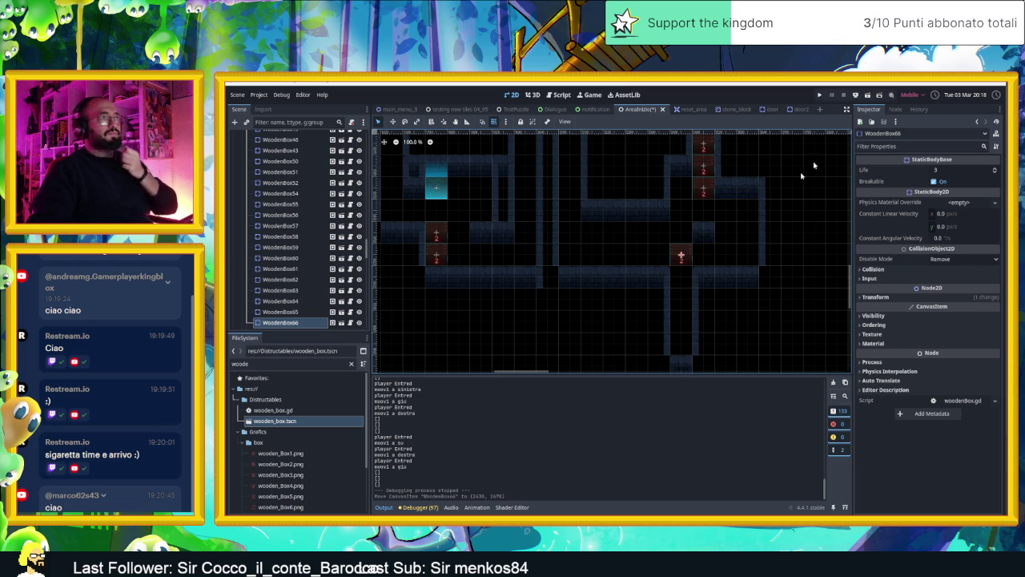
left_click(868, 95)
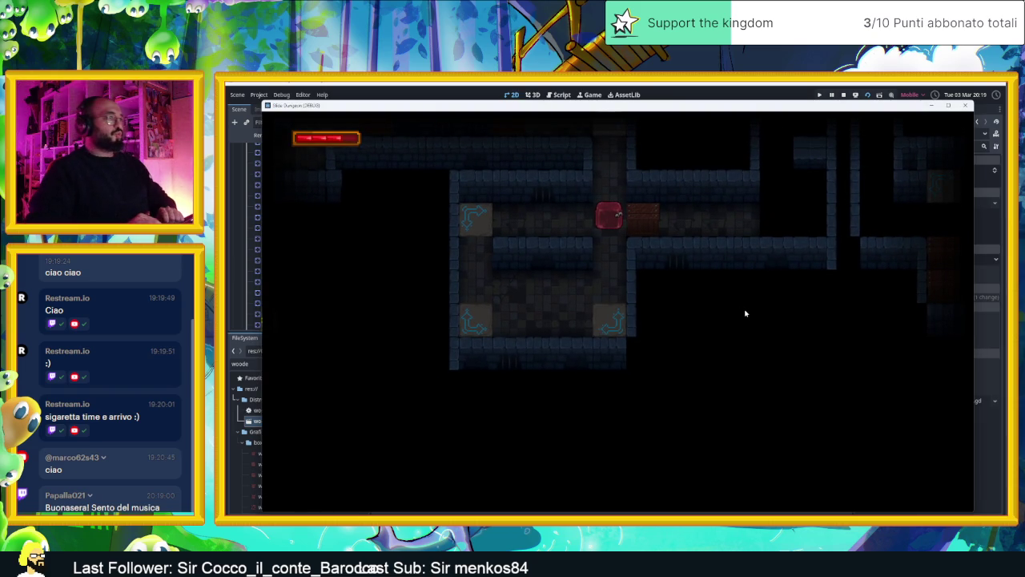
- Slide the slime down through the arrow tiles, into the upper room, and smash the lower crate
key("Down")
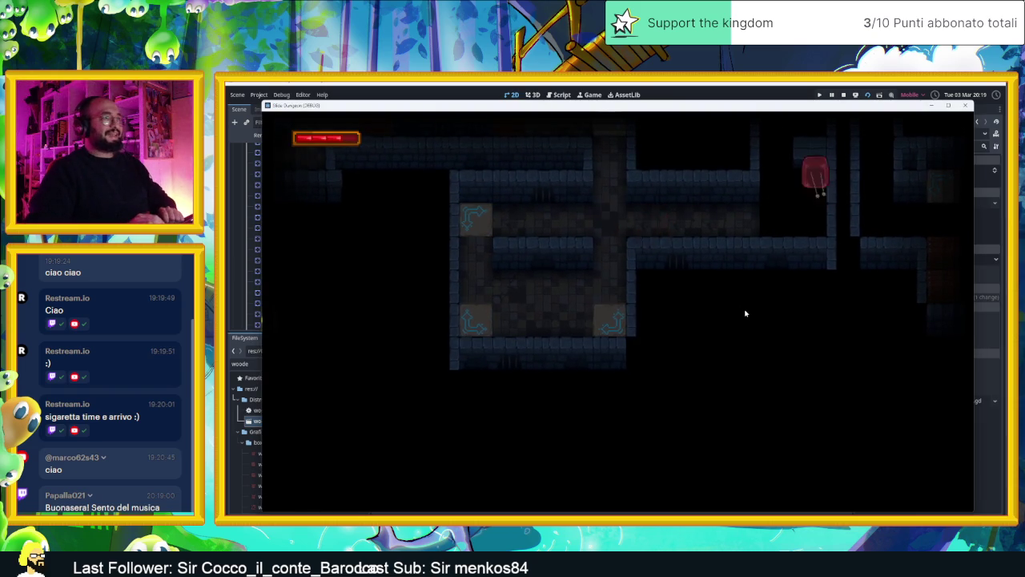
key("Right")
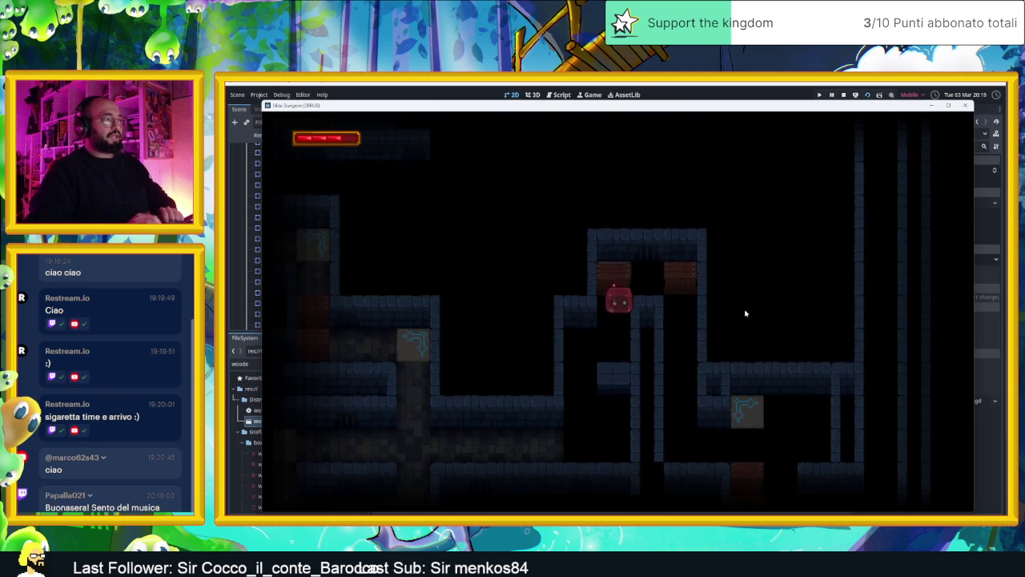
key("Up")
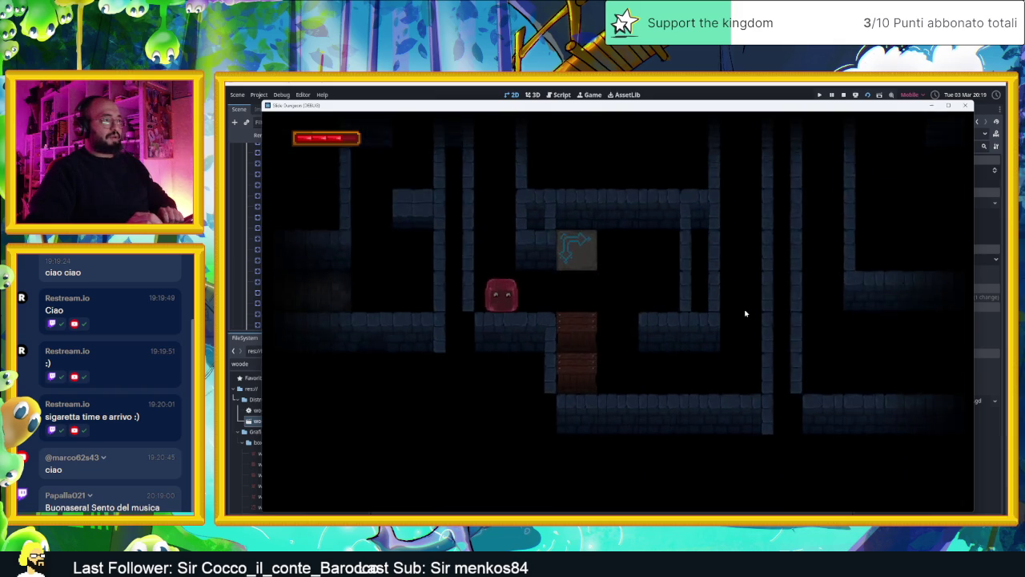
key("Up")
key("Left")
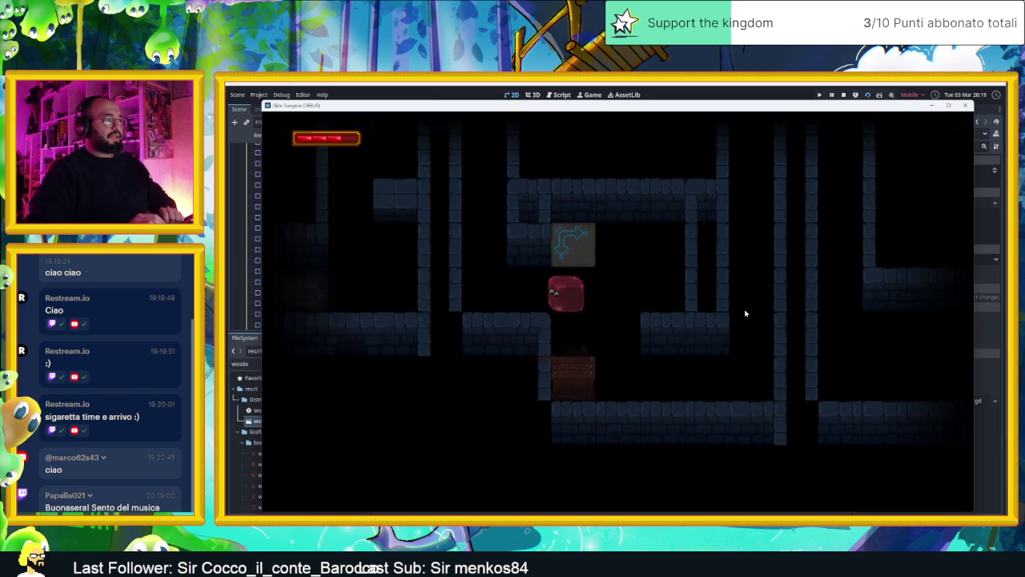
key("Up")
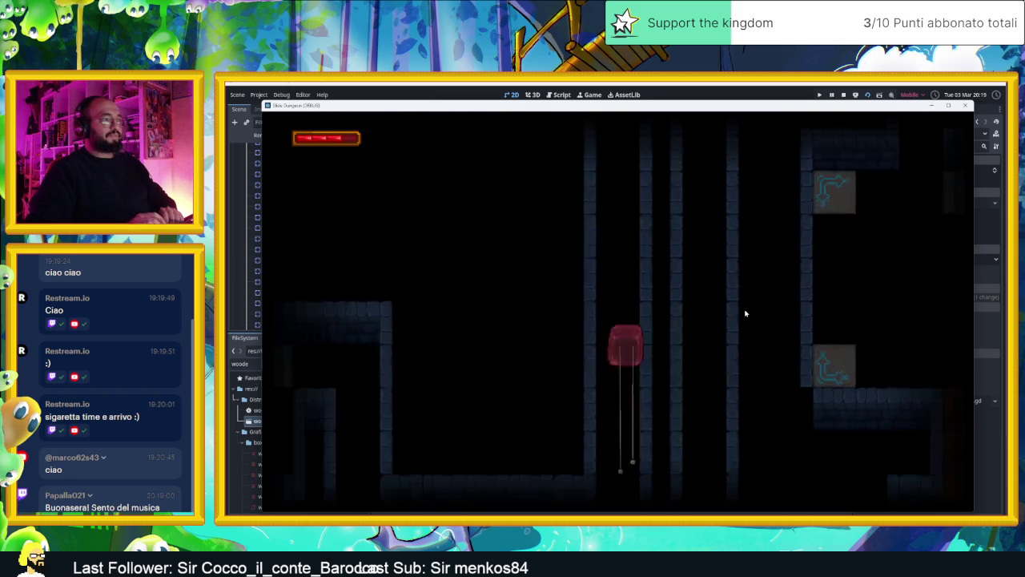
key("Left")
- Circle the room, loop around the arrow tiles, and bring the slime onto the ledge below
key("Right")
key("Down")
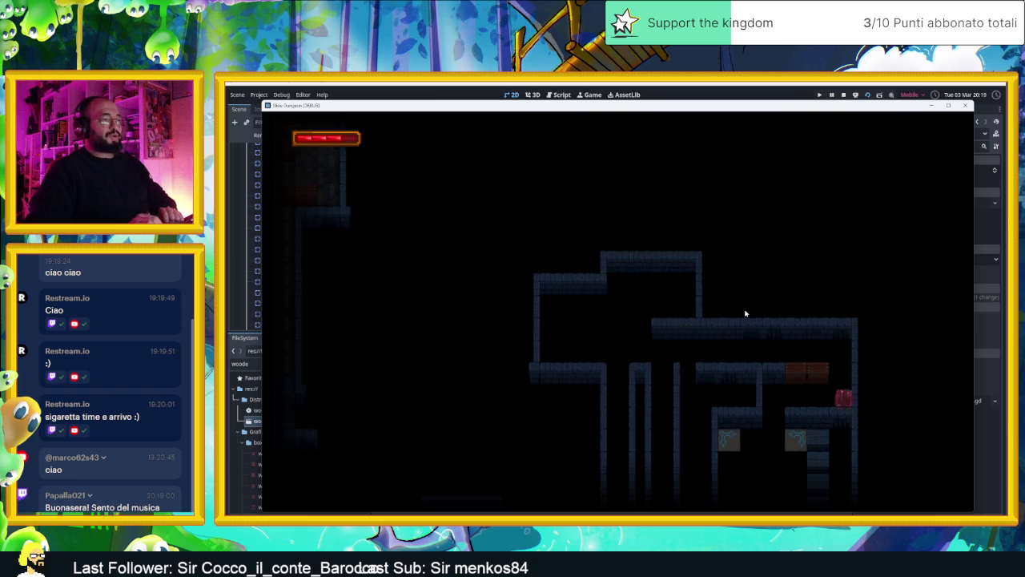
key("Left")
key("Right")
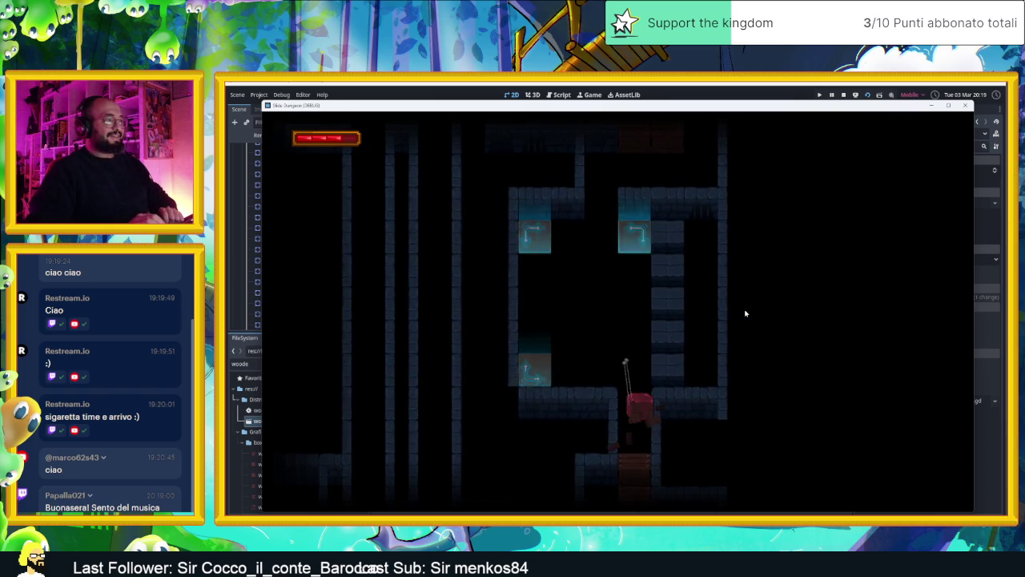
key("Left")
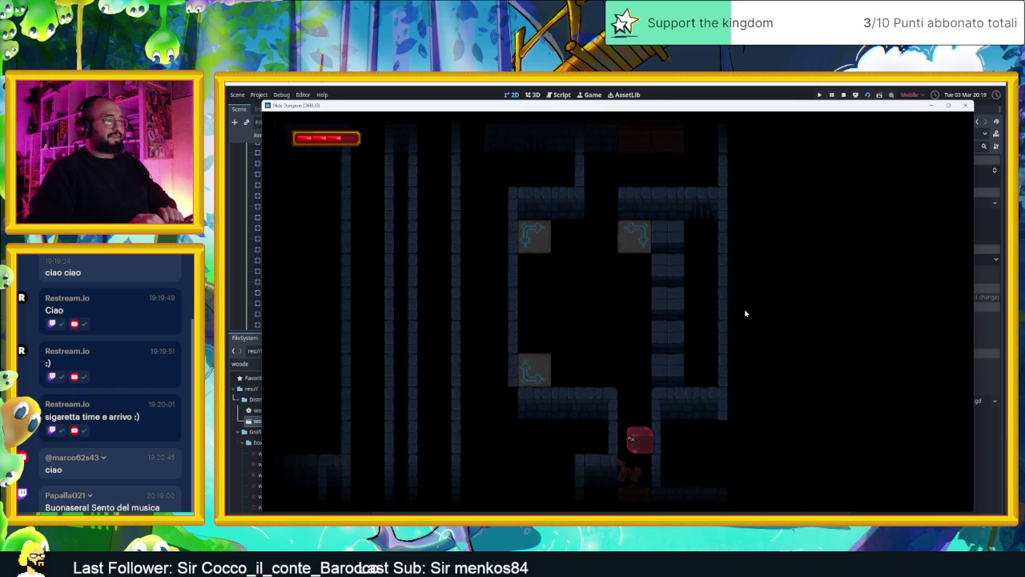
key("Up")
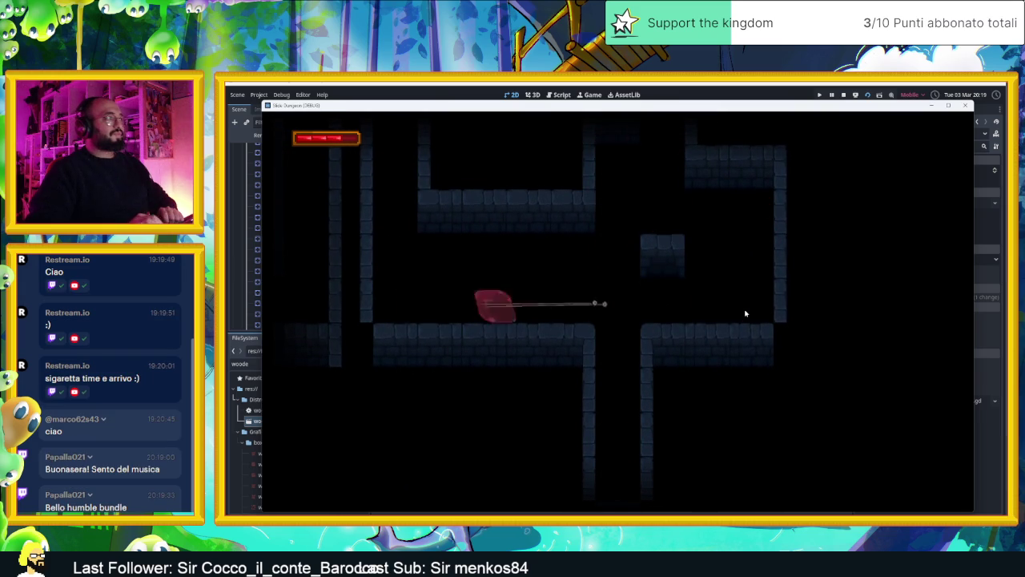
key("Up")
key("Right")
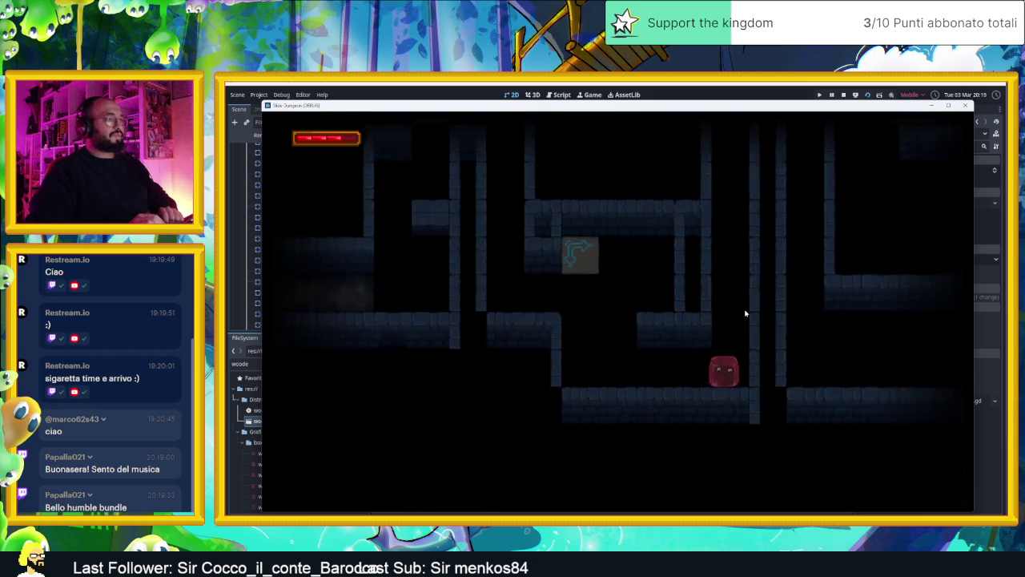
key("Left")
key("Up")
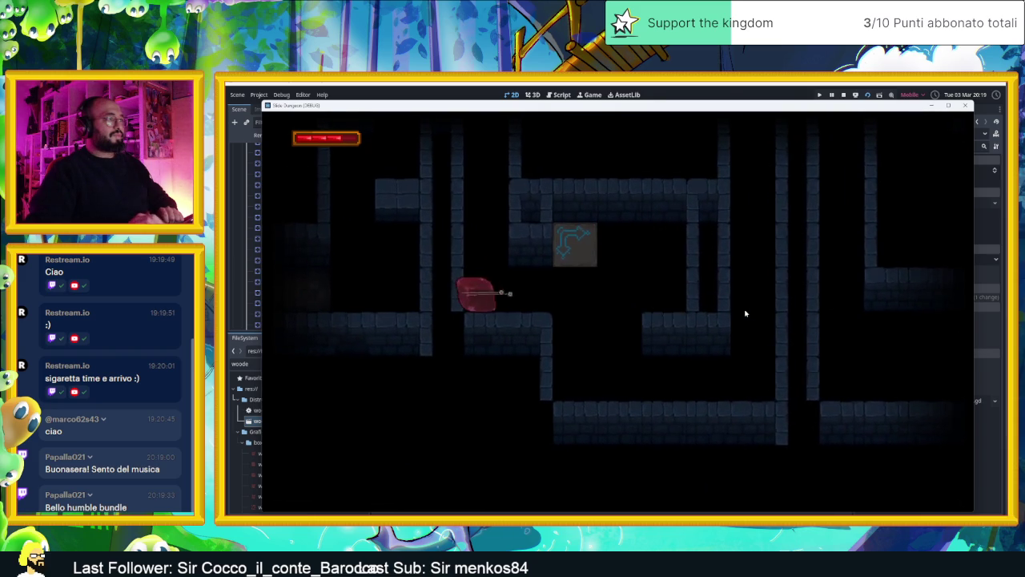
key("Down")
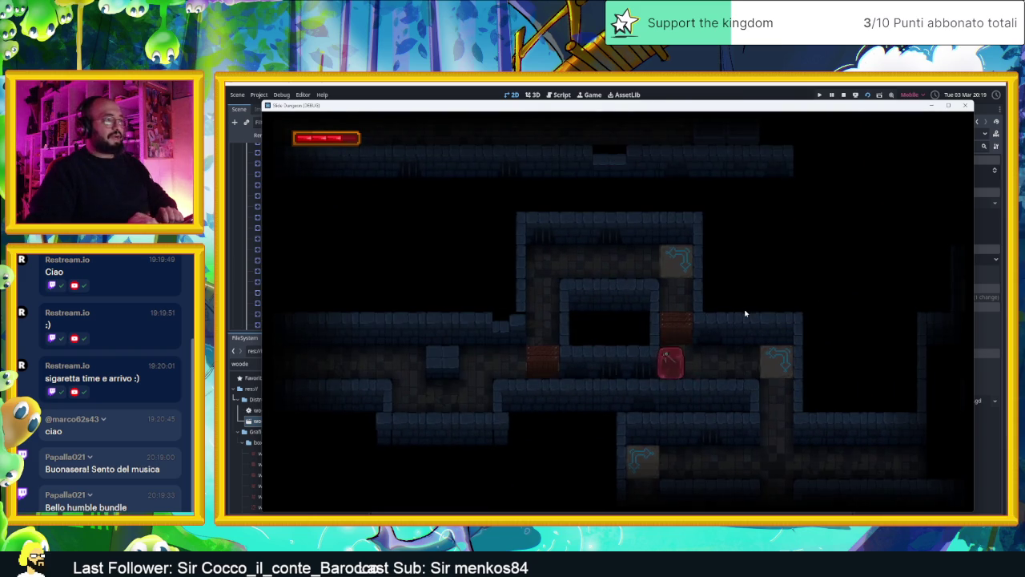
- Slide the slime out through several rooms and down into the room below
key("Up")
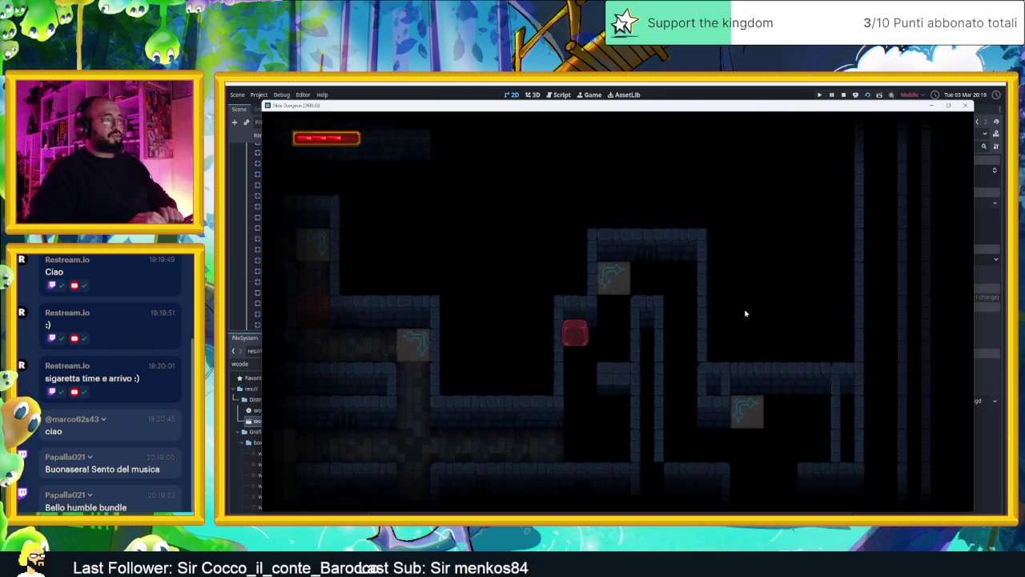
key("Up")
key("Down")
key("Up")
key("Down")
key("Right")
key("Up")
key("Right")
key("Left")
key("Right")
key("Left")
key("Down")
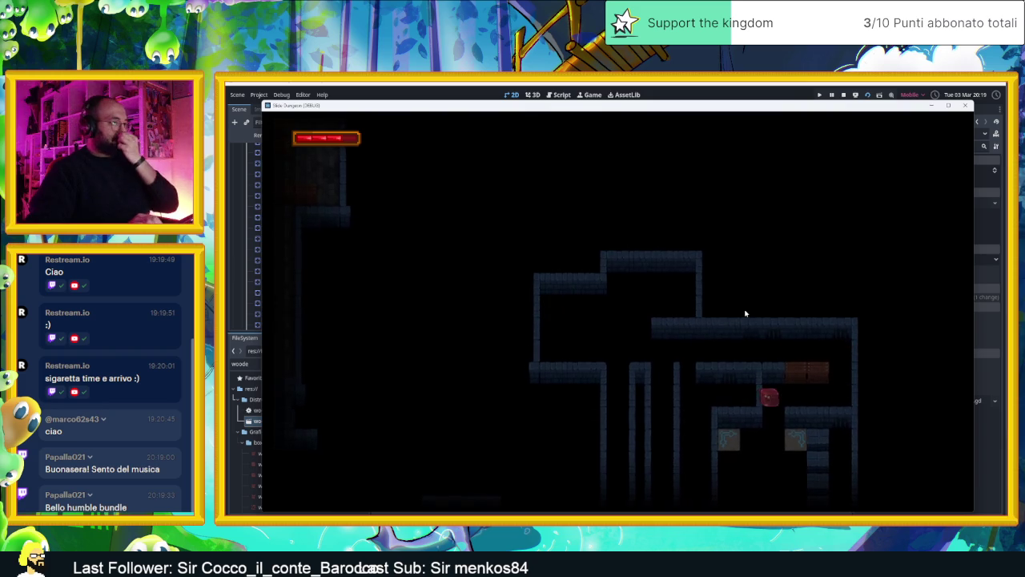
- Steer the slime onward along the upper room and drop it down the central shaft
key("Up")
key("Right")
key("Down")
key("Left")
key("Right")
key("Up")
key("Left")
key("Down")
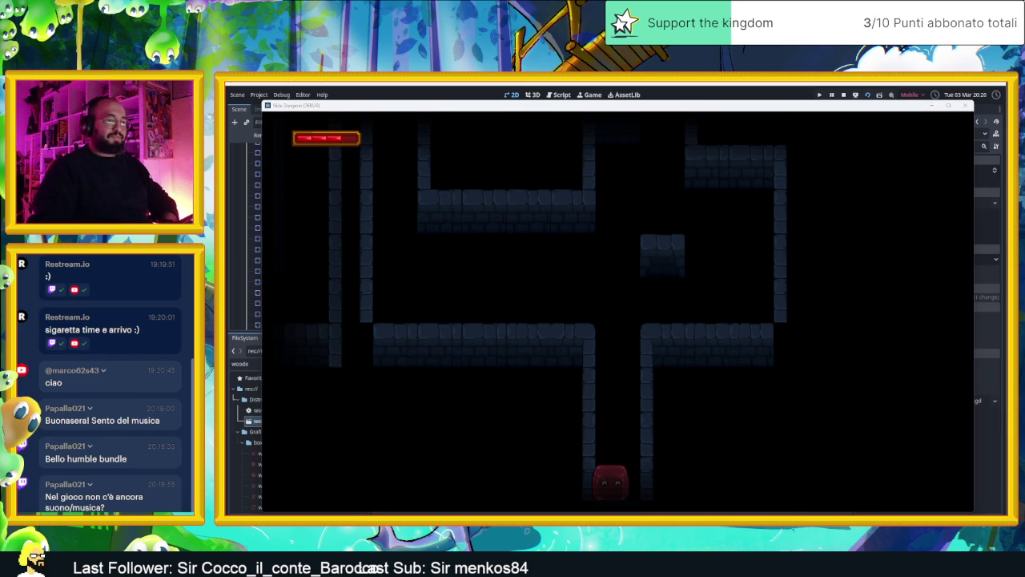
- Close the game window, pause the music track in VLC, and minimize VLC
left_click(965, 105)
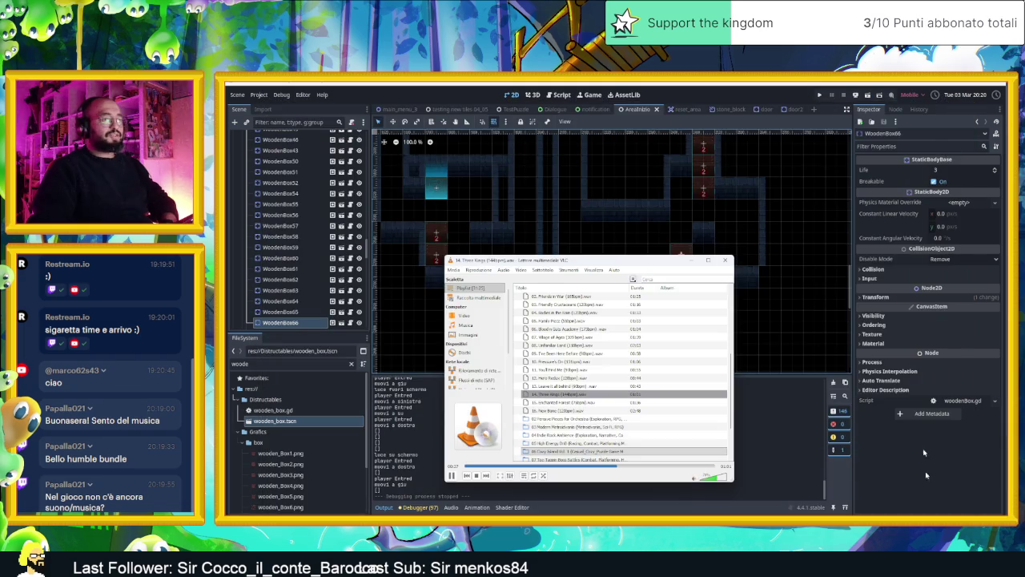
left_click(451, 476)
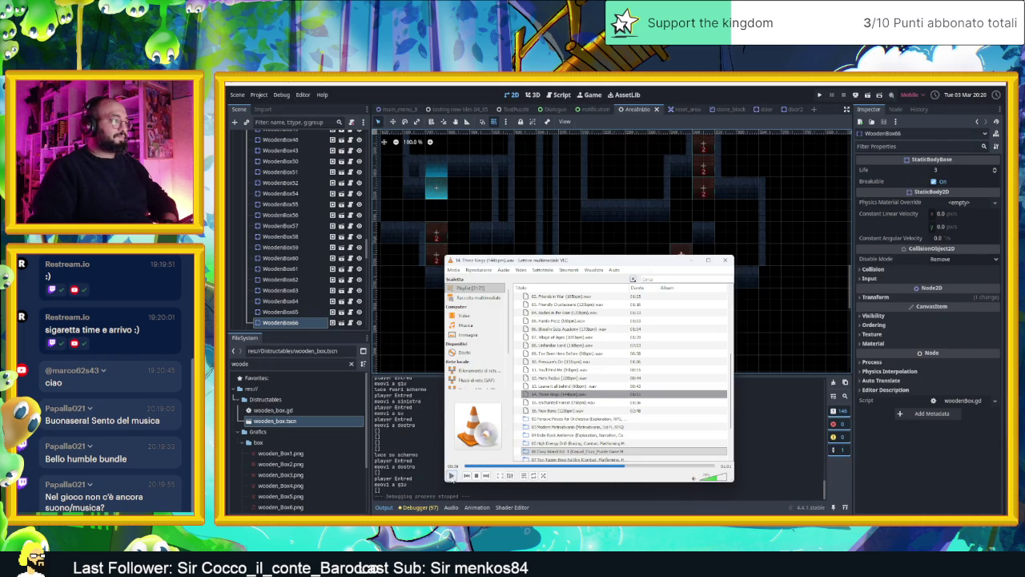
left_click(696, 261)
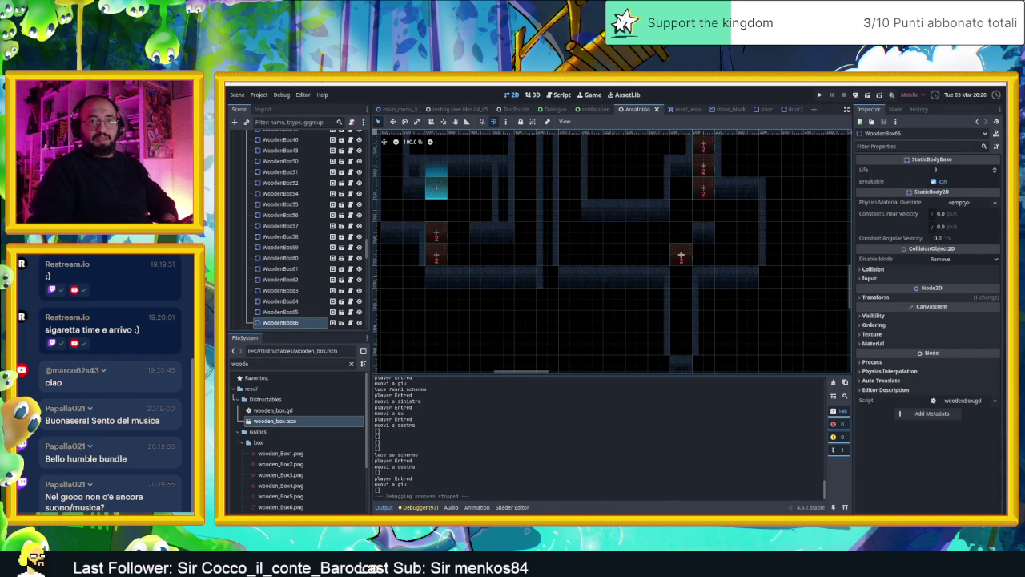
- Filter FileSystem for 'mus', open Sounds/Musica, and open Main.mp3's audio import settings
left_click(271, 364)
key("ctrl+a")
type("mus")
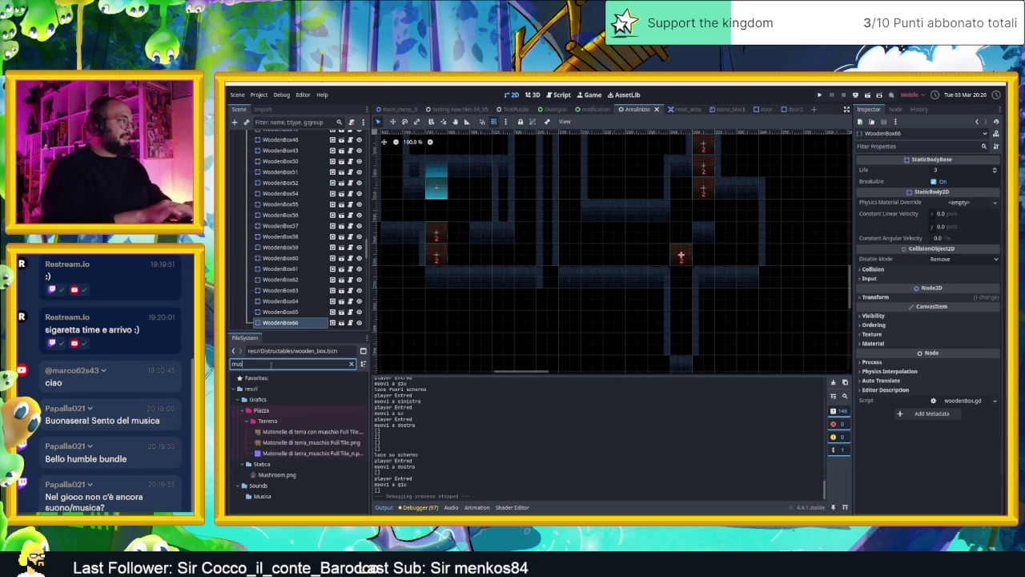
left_click(262, 496)
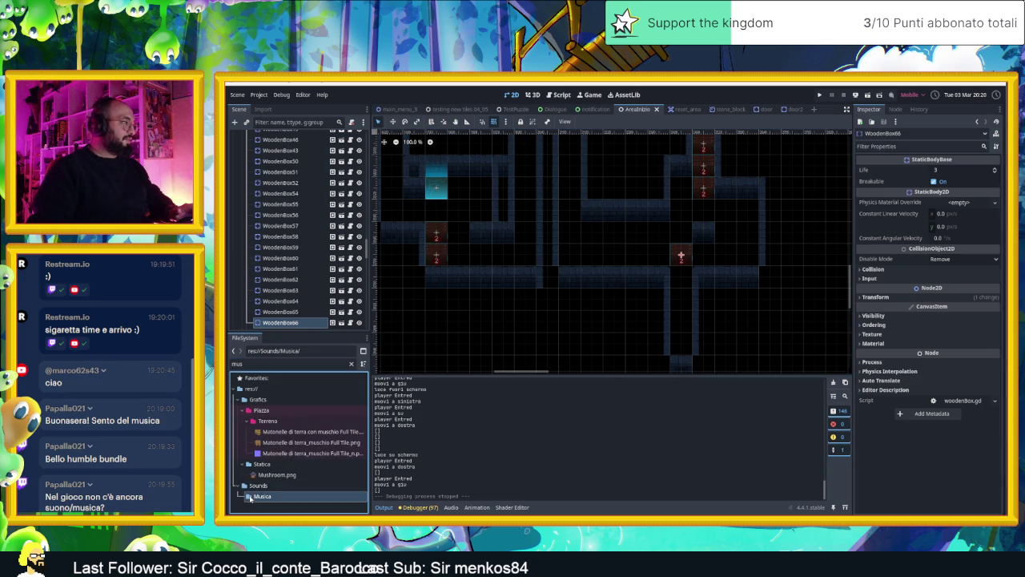
left_click(351, 364)
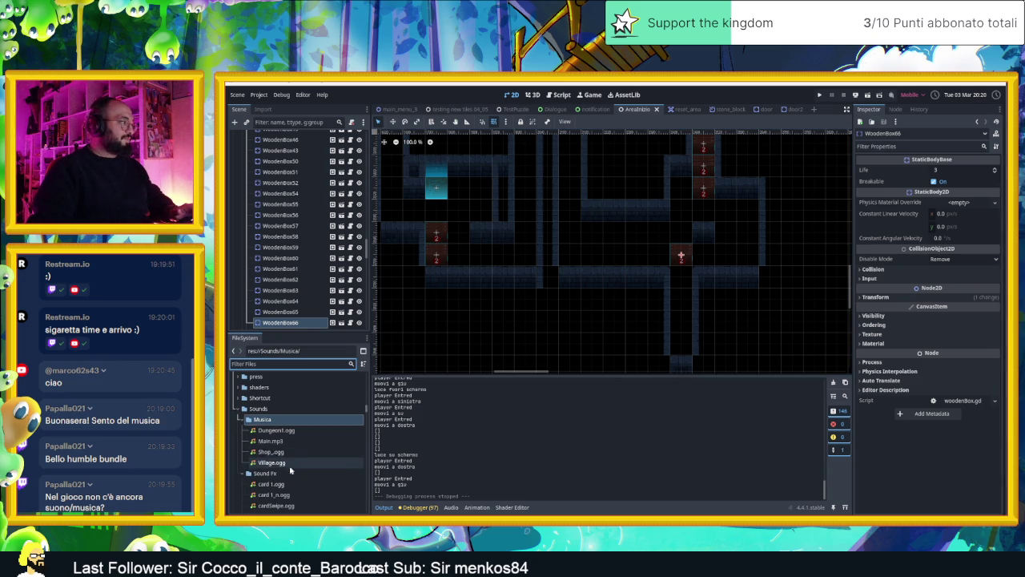
left_click(280, 444)
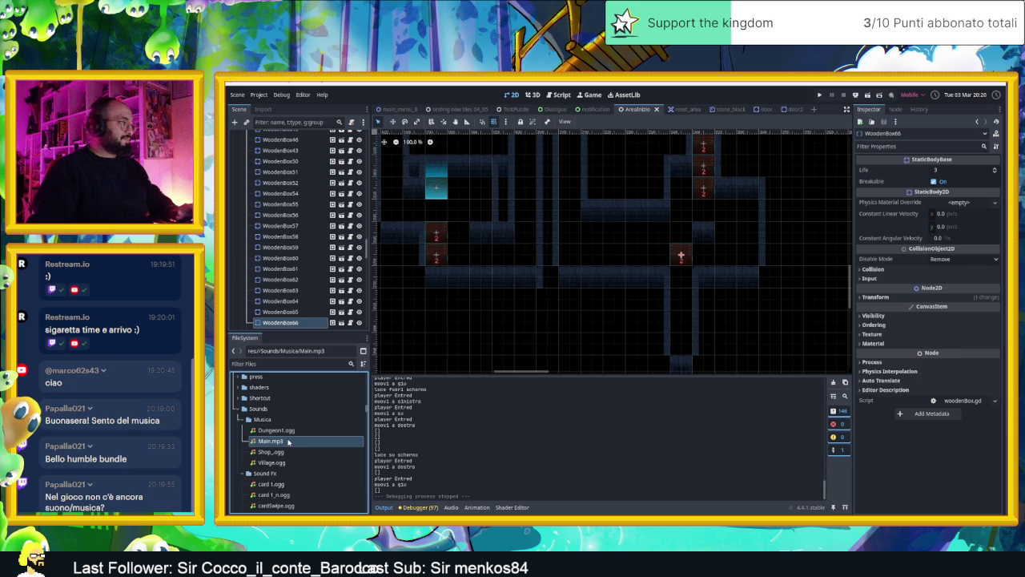
double_click(288, 441)
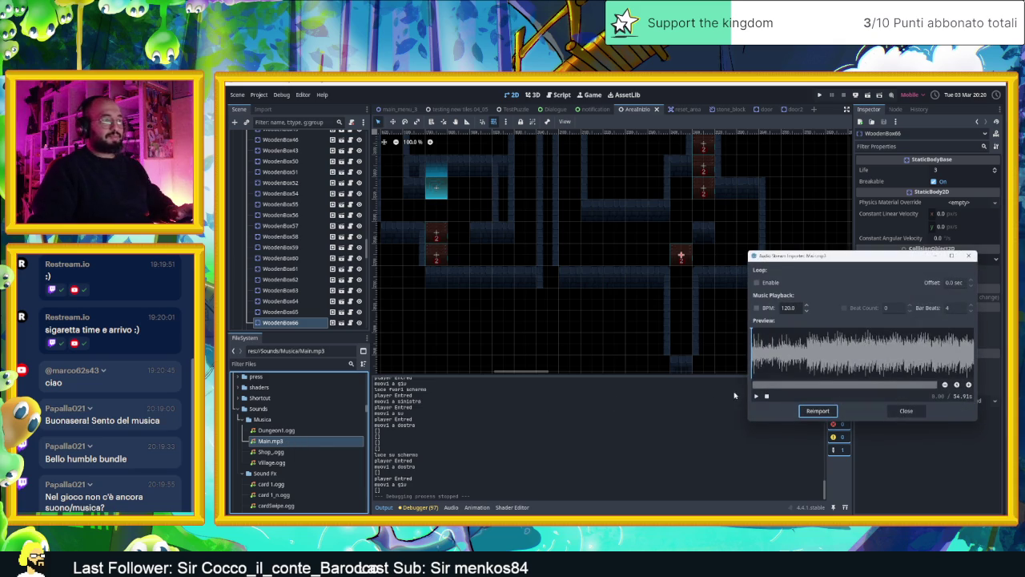
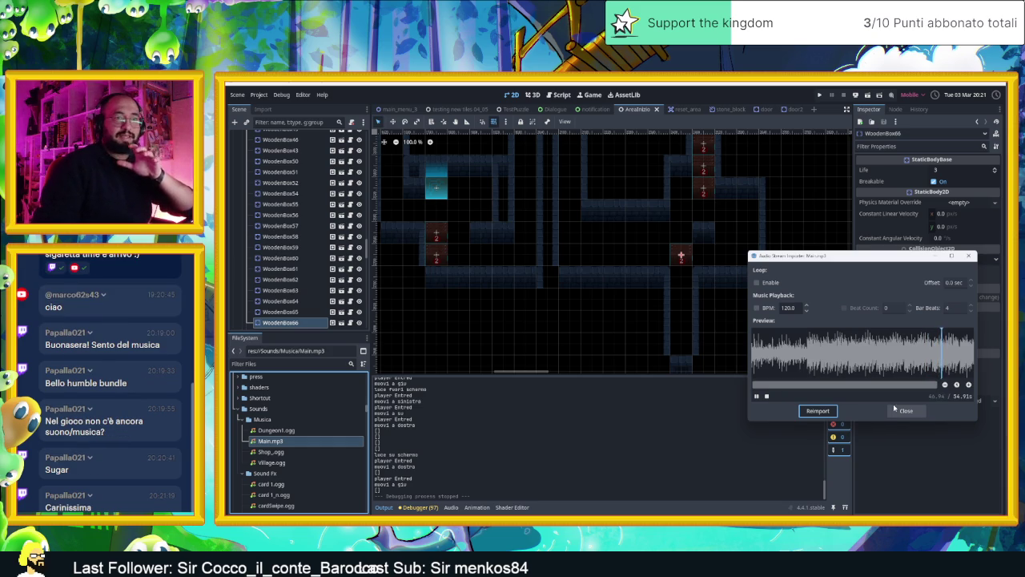
- Close the Main.mp3 importer and play a preview of the Dungeon1.ogg track
left_click(901, 410)
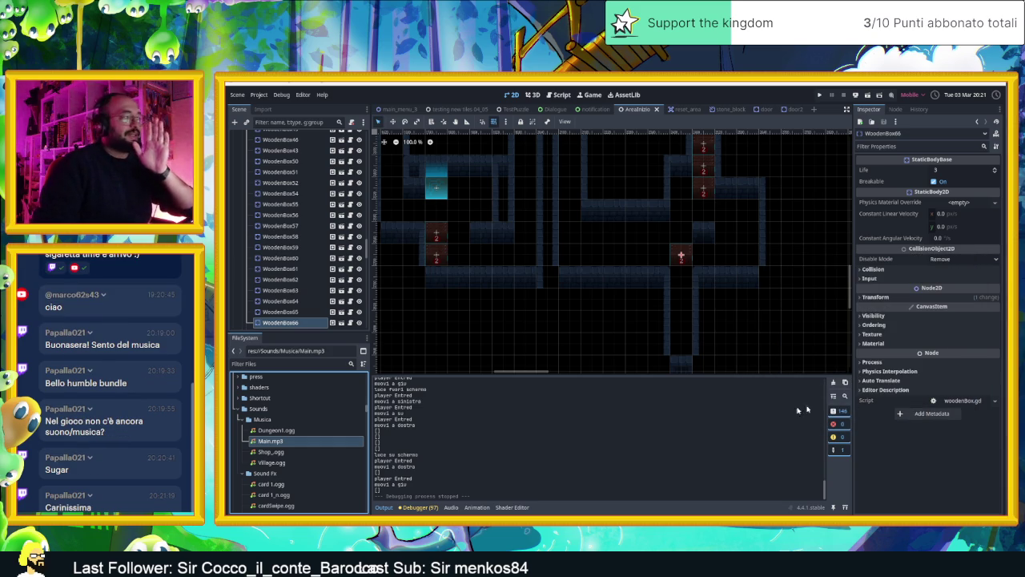
double_click(305, 430)
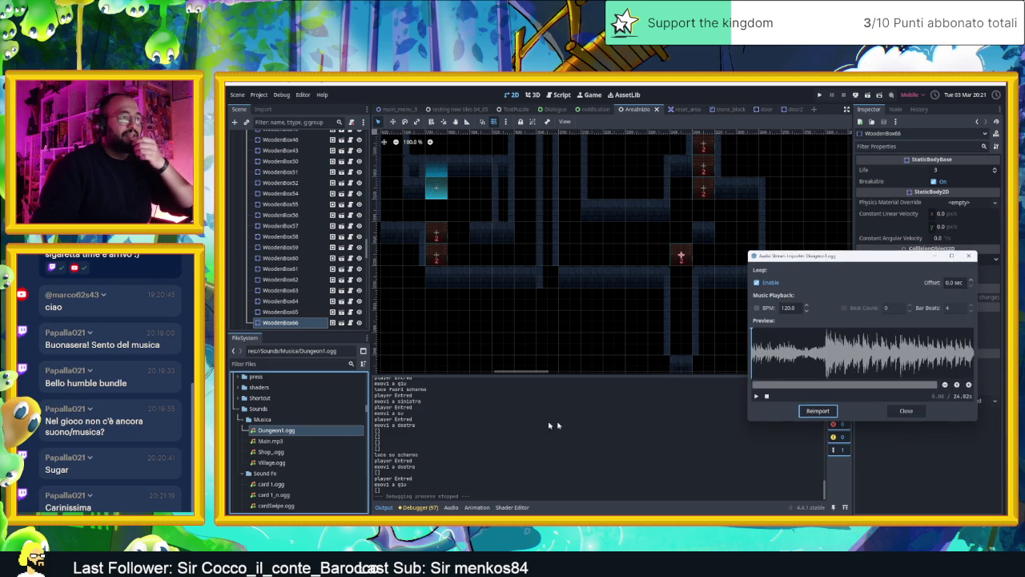
left_click(756, 396)
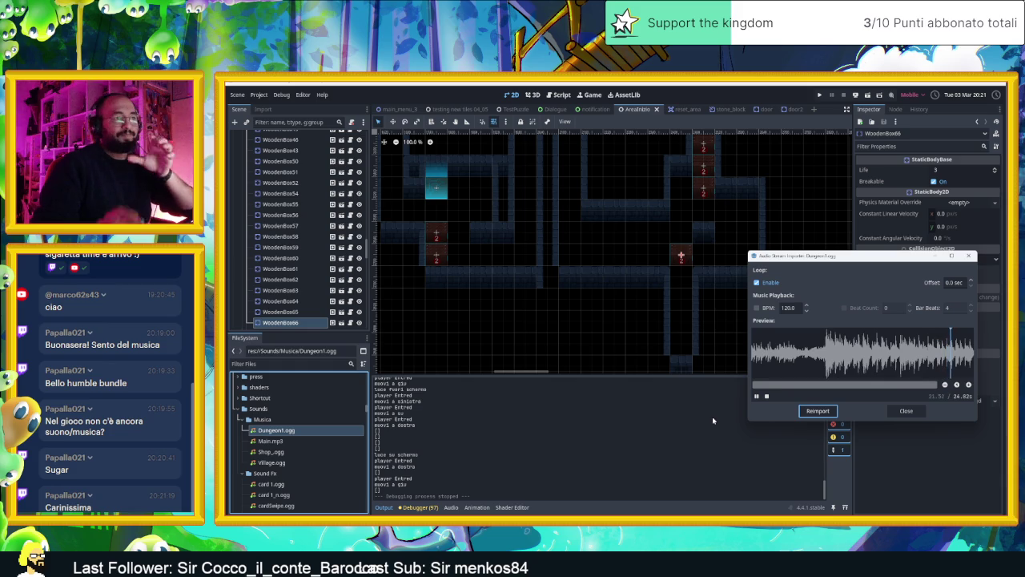
- Set Dungeon1.ogg's BPM to 110, toggle BPM on and off, and close the importer
left_click(789, 308)
type("110")
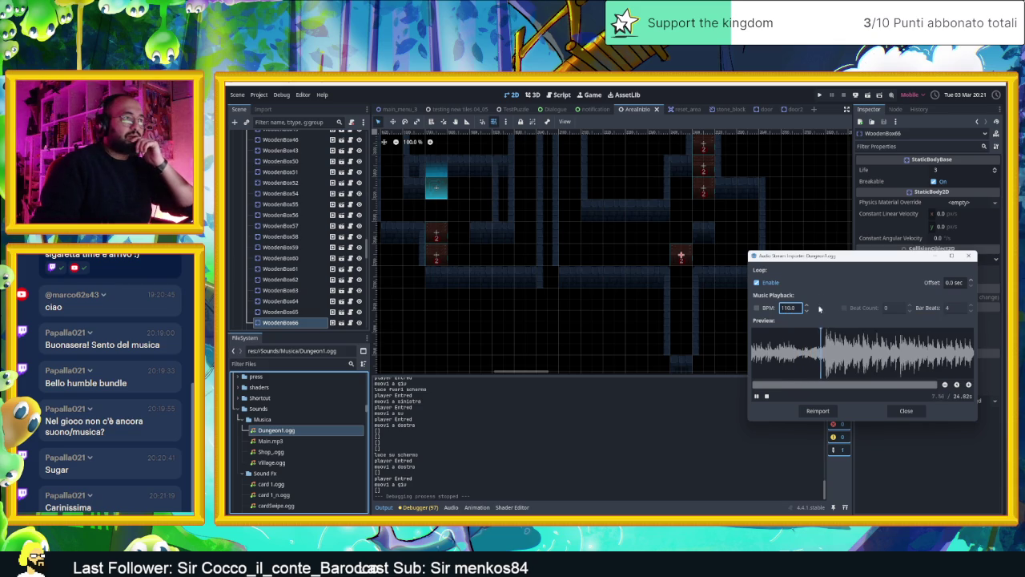
left_click(767, 309)
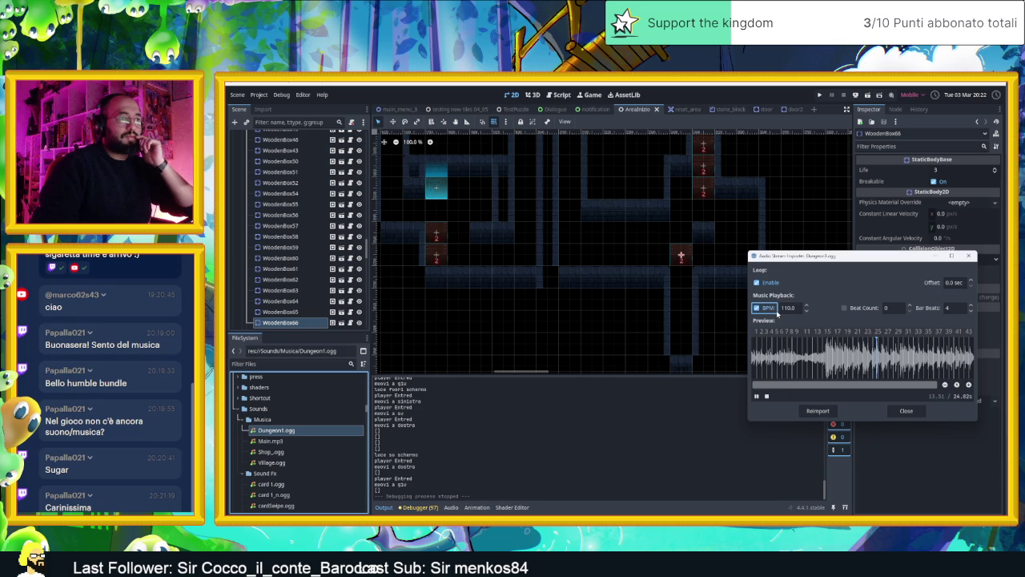
left_click(767, 311)
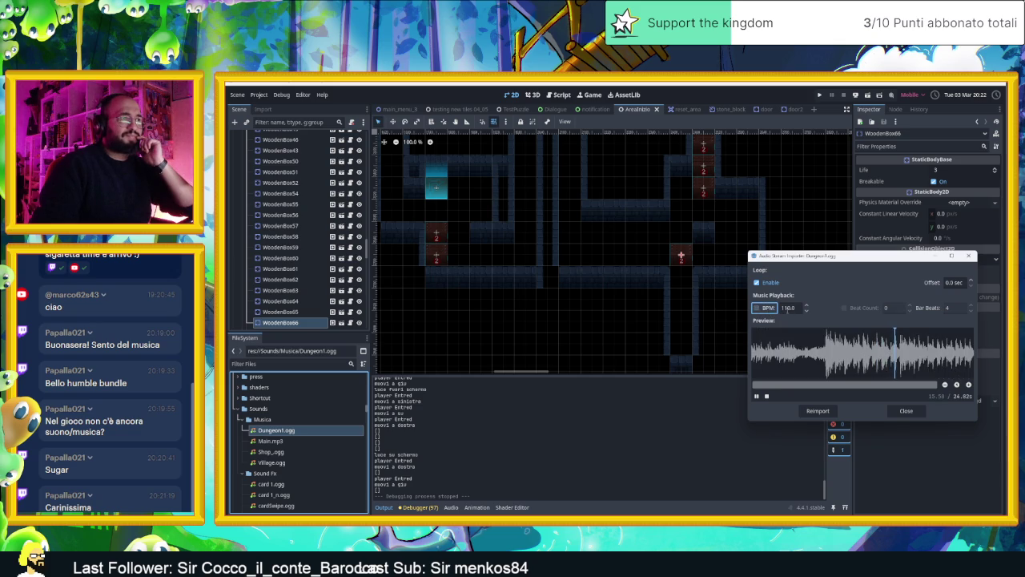
left_click(807, 307)
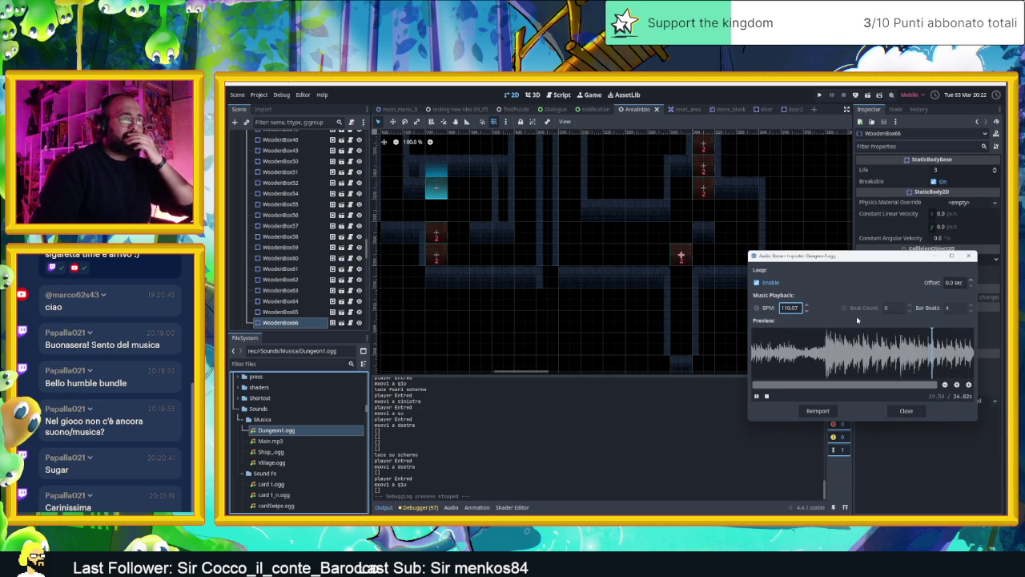
left_click(908, 413)
left_click(909, 412)
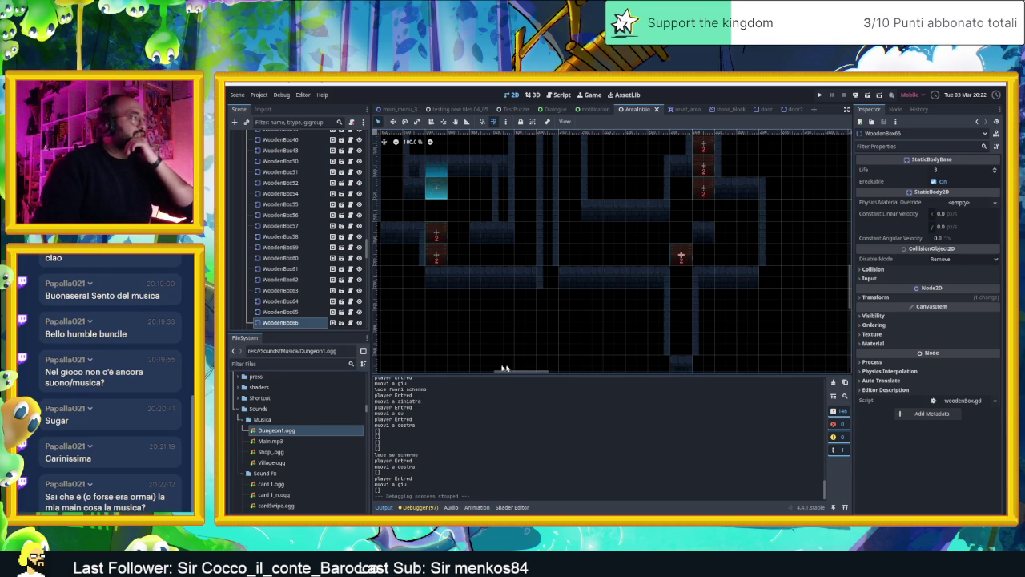
- Preview the Shop_ogg track in its import settings, then close the dialog
left_click(334, 453)
double_click(334, 453)
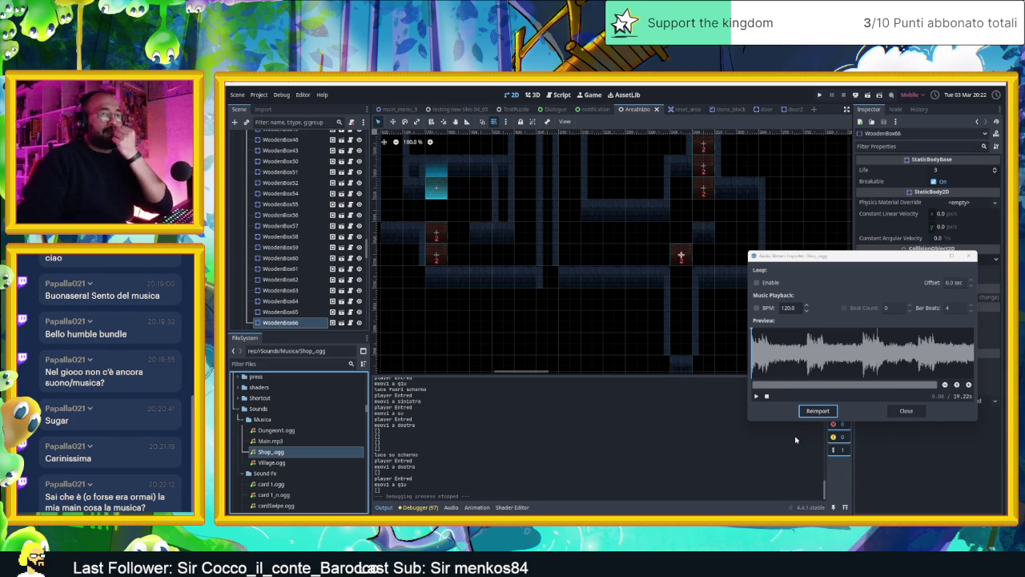
left_click(756, 398)
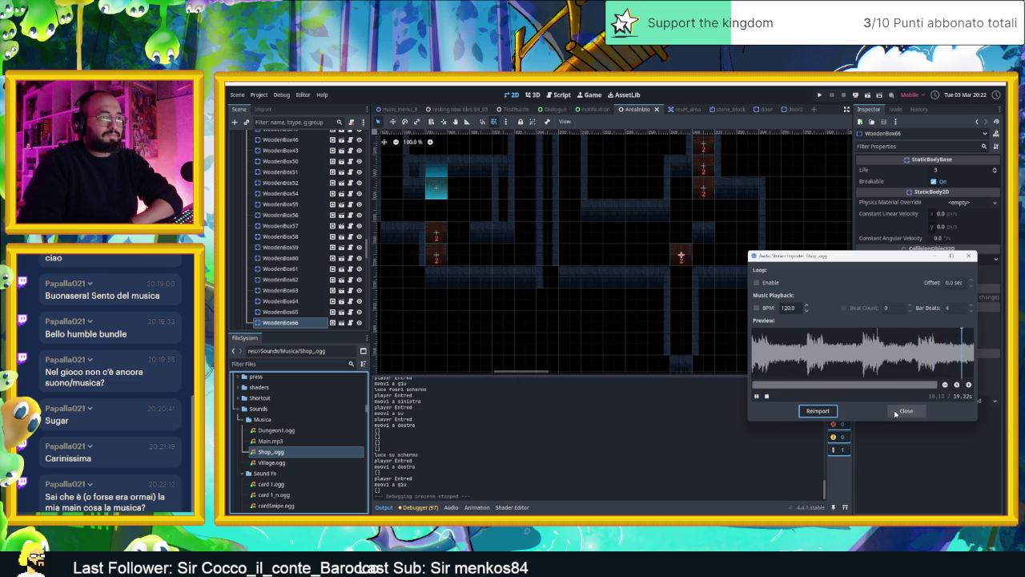
left_click(897, 411)
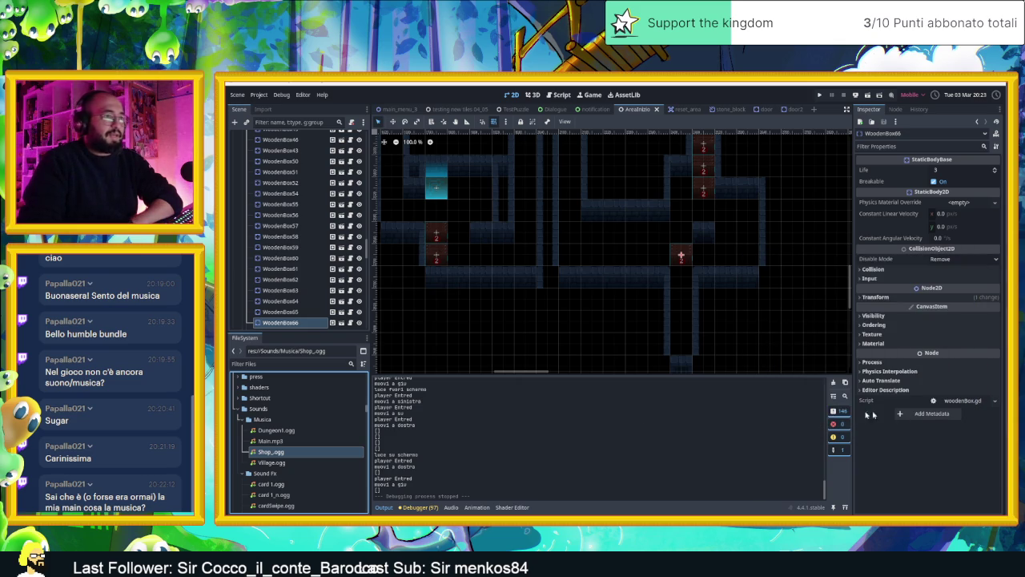
- Play the Village.ogg track from its import settings, then close them
double_click(355, 462)
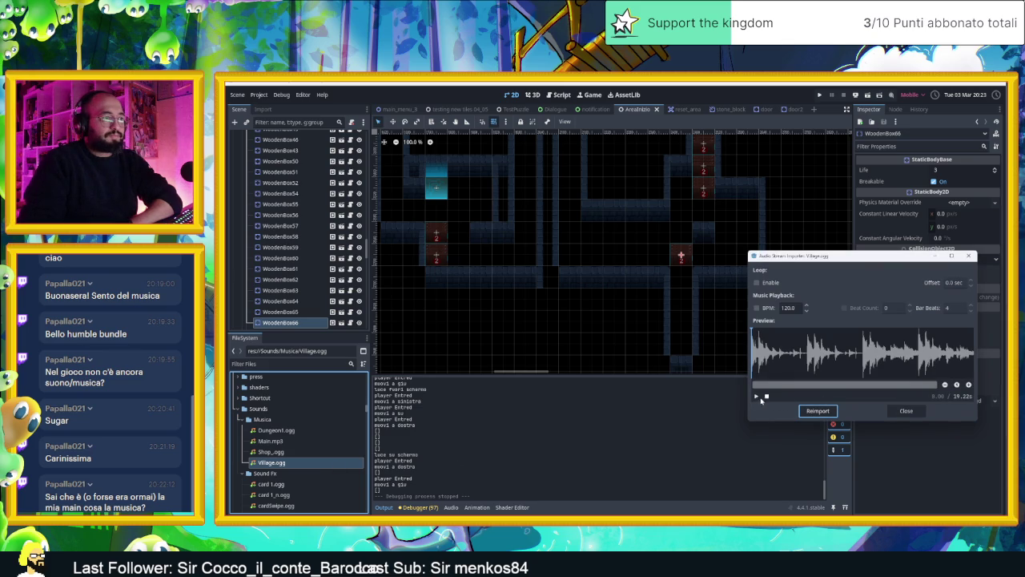
left_click(757, 396)
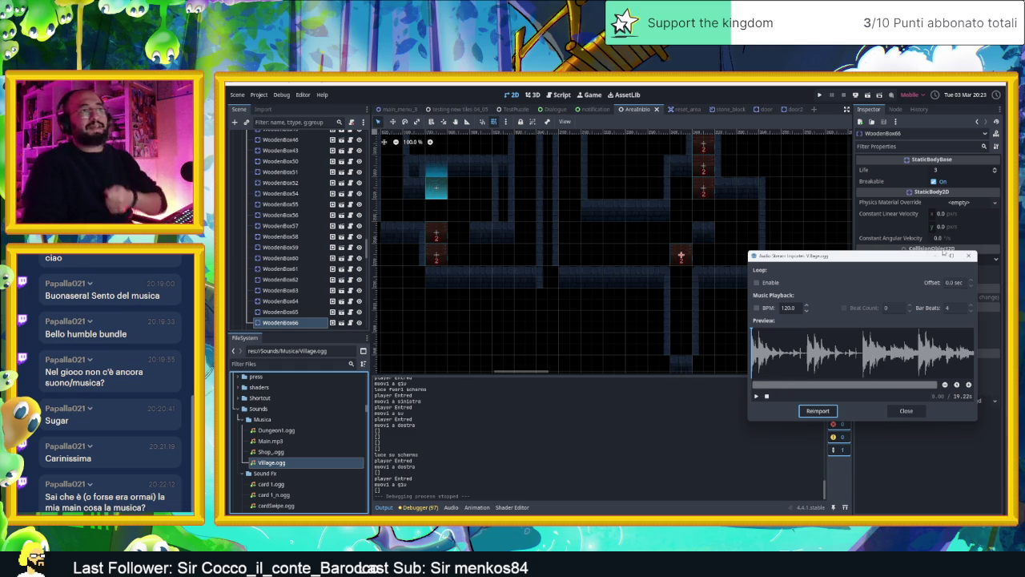
left_click(968, 256)
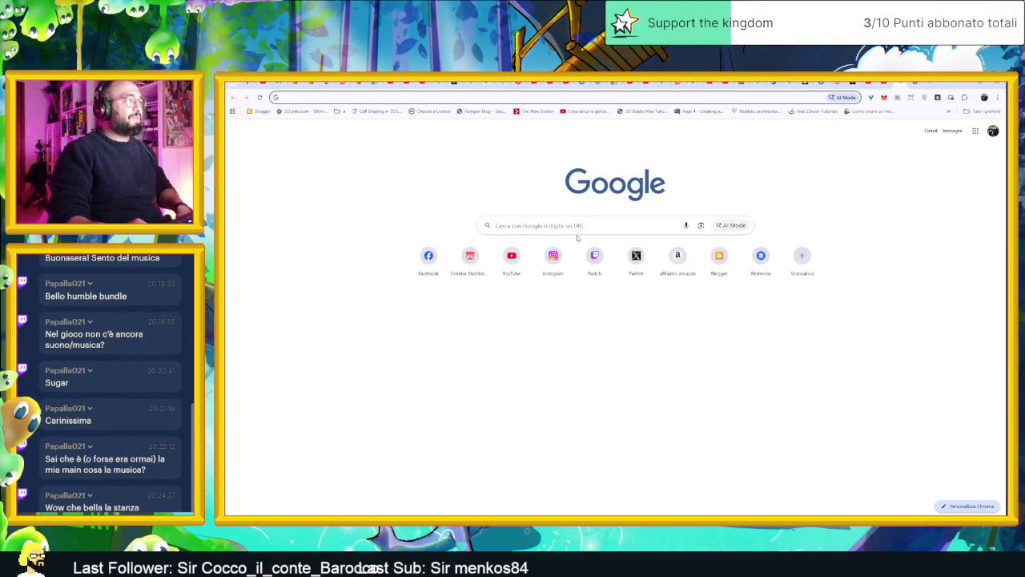
- Load thomann.de/it, accept the cookie banner, and focus the product search box
left_click(451, 94)
type("thomann")
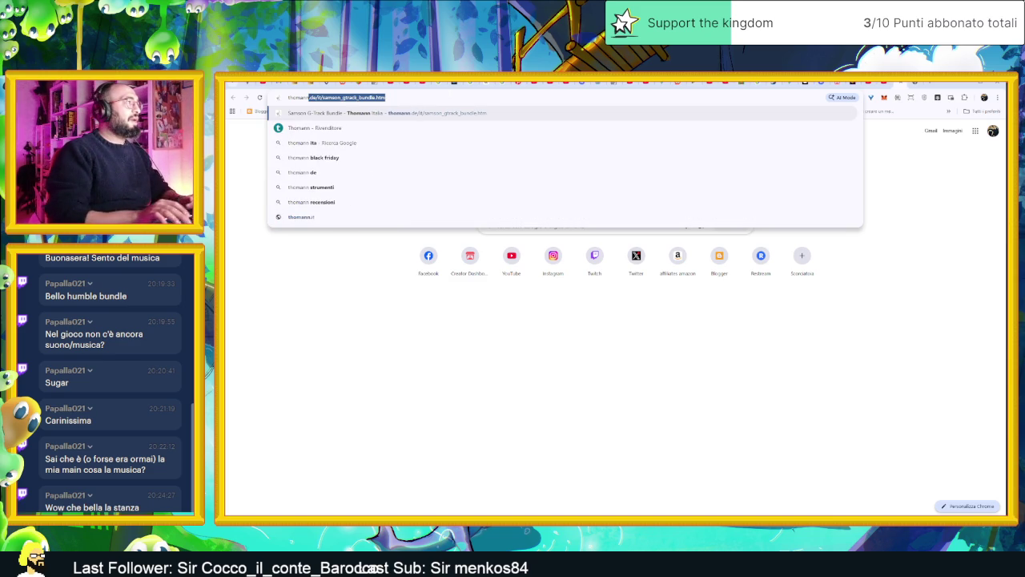
key("End")
key("BackSpace")
key("BackSpace")
key("BackSpace")
key("BackSpace")
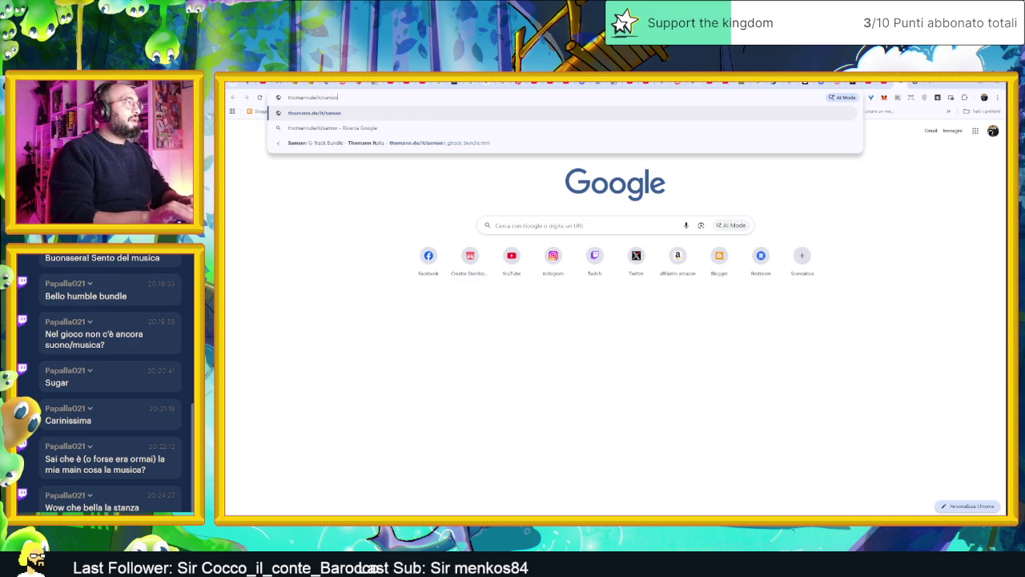
key("Return")
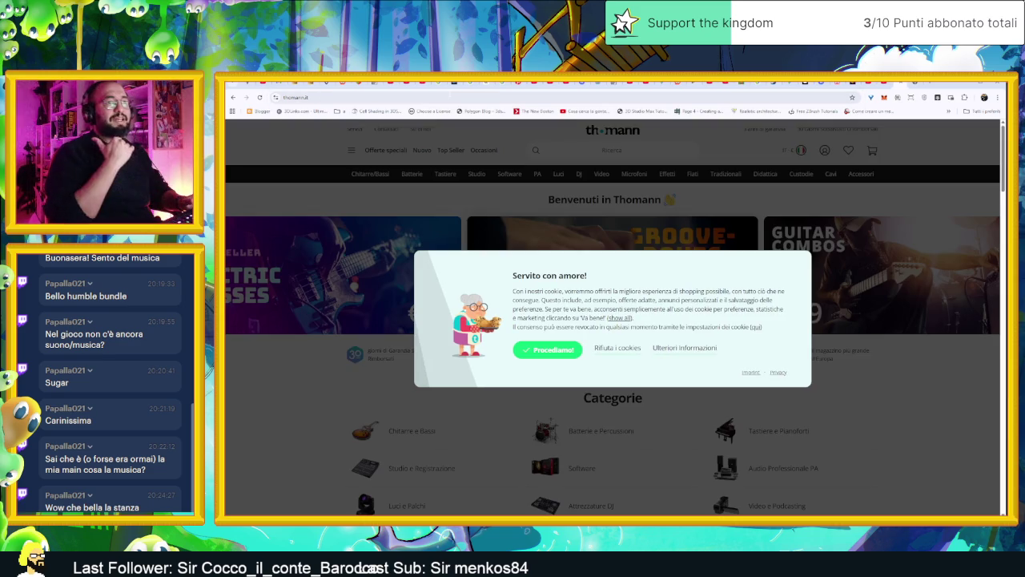
left_click(547, 353)
left_click(561, 150)
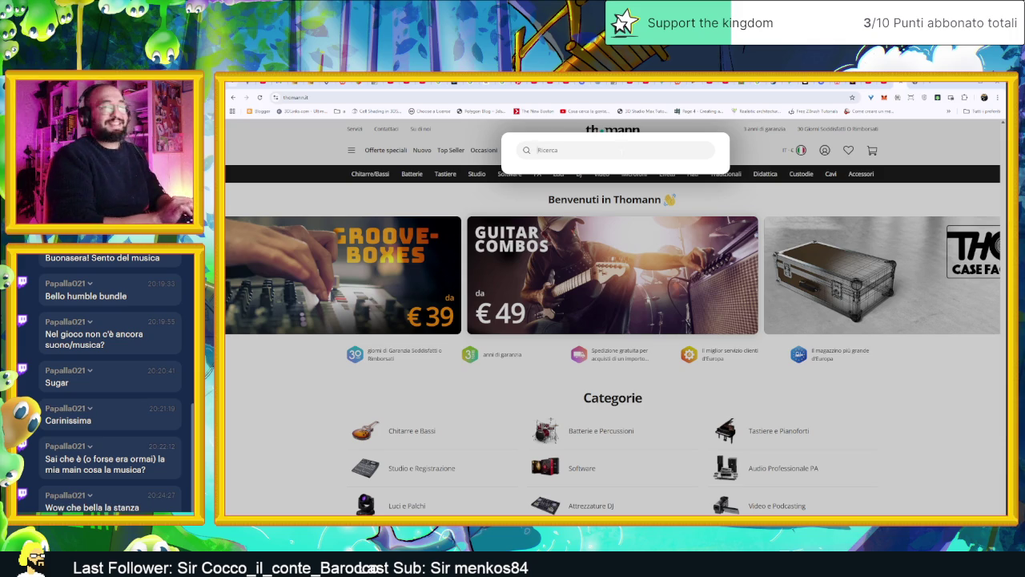
- Search Thomann for 'chitarra accustica fender' and scroll through the matching guitars
type("d")
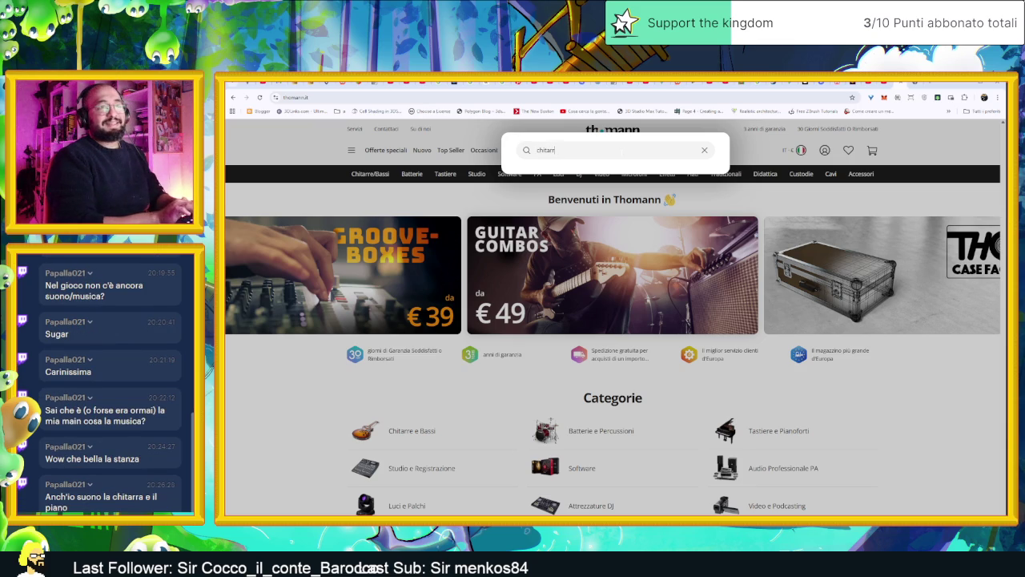
key("BackSpace")
key("BackSpace")
key("BackSpace")
type("a acustica fender")
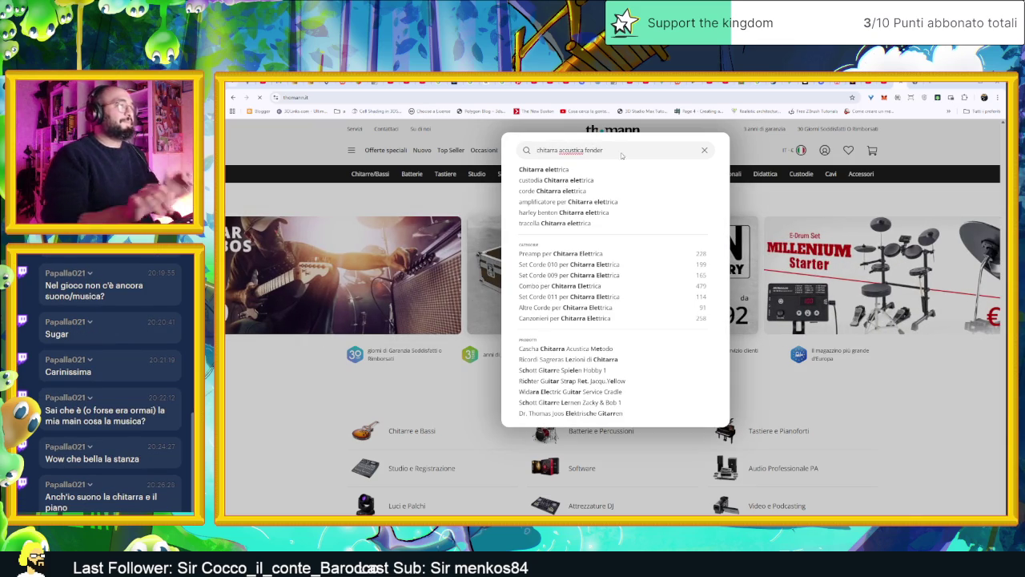
key("Return")
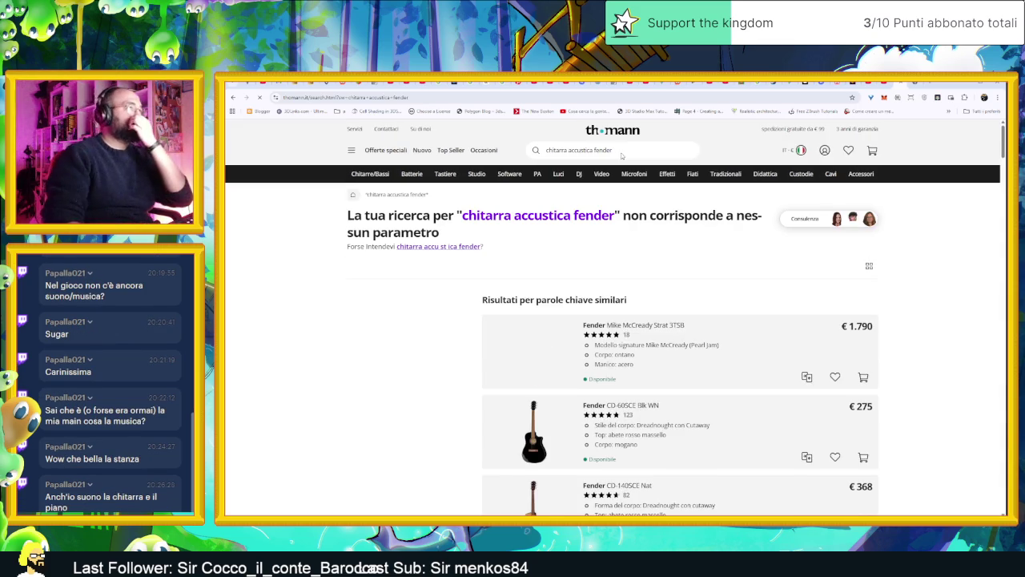
scroll(641, 301, "down", 1)
scroll(641, 300, "down", 3)
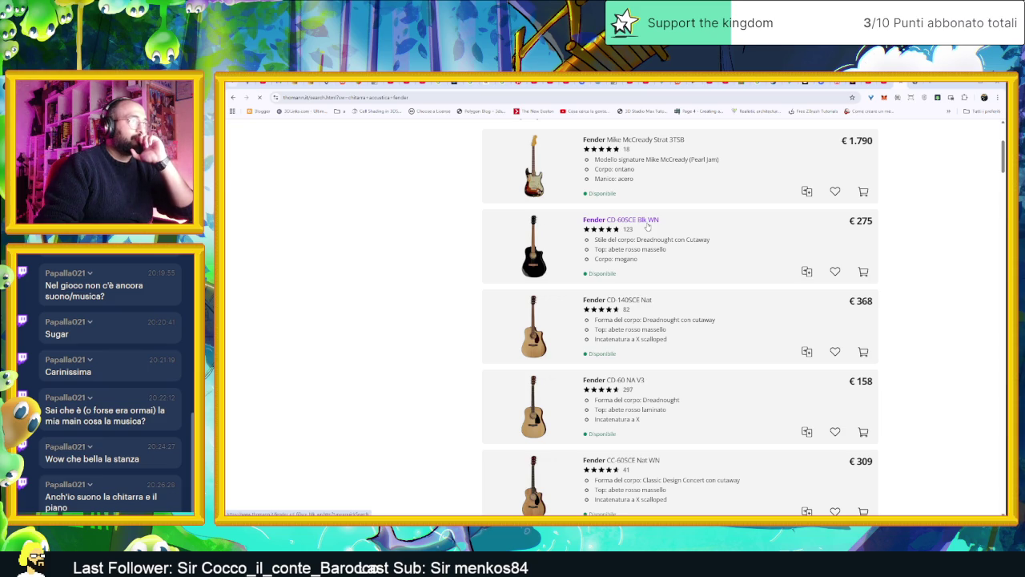
- Look over the Fender CD-60SCE Blk WN product page, then return to the results
left_click(647, 227)
scroll(636, 256, "down", 2)
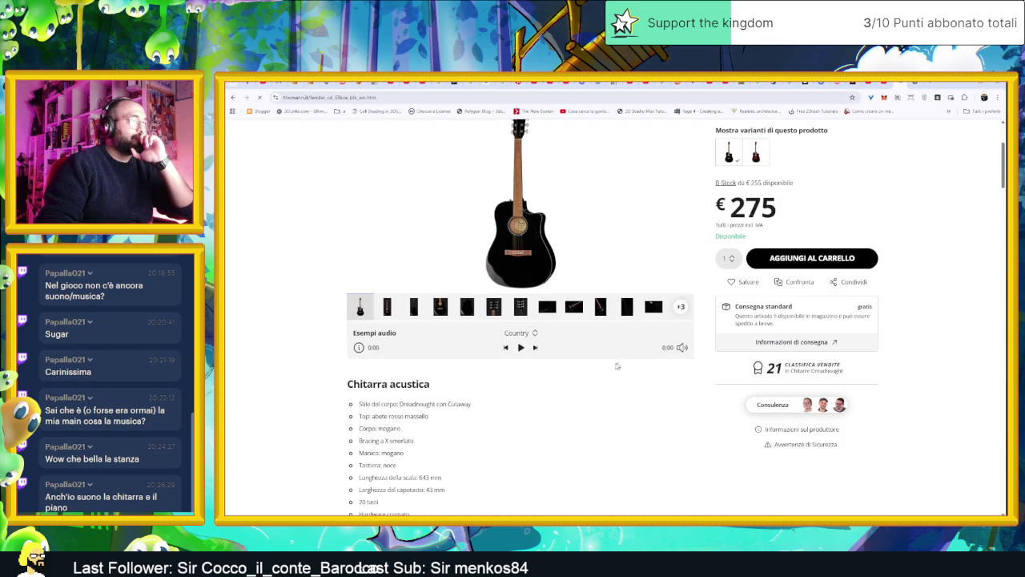
scroll(599, 369, "up", 1)
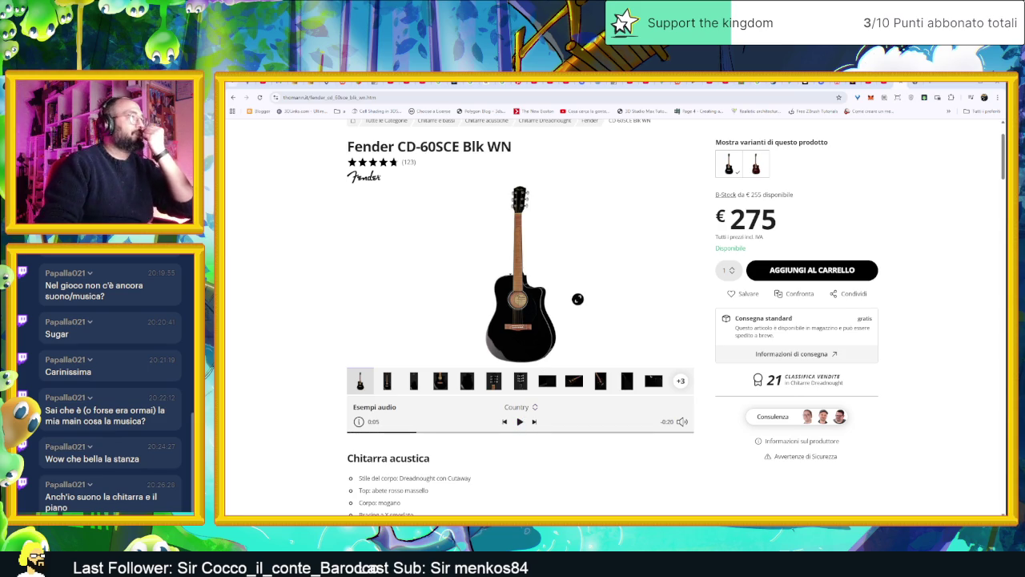
key("alt+Left")
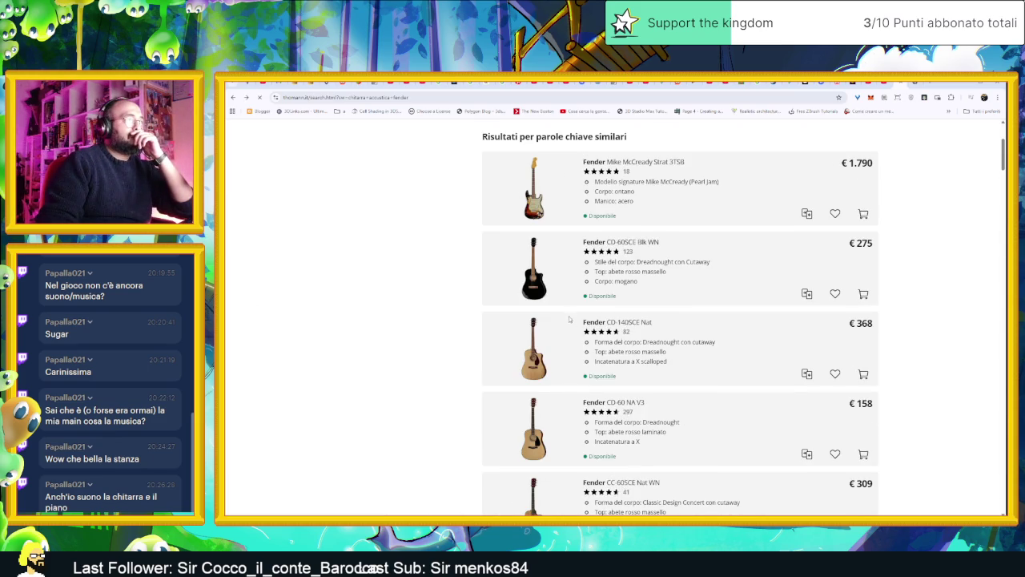
scroll(611, 262, "down", 1)
- Switch to the CD-60SCE All Mah variant and browse through its product photos
left_click(645, 222)
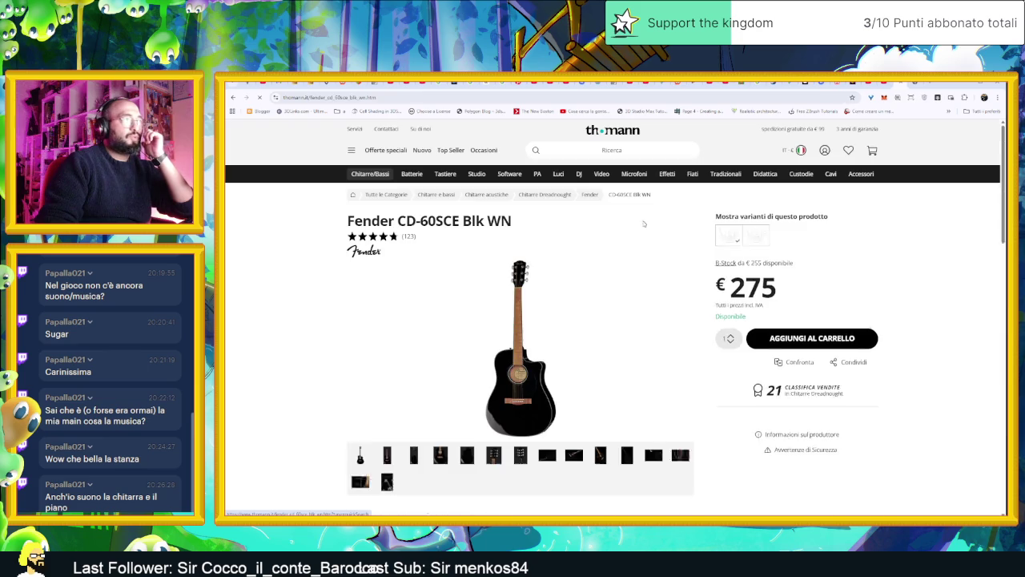
left_click(755, 240)
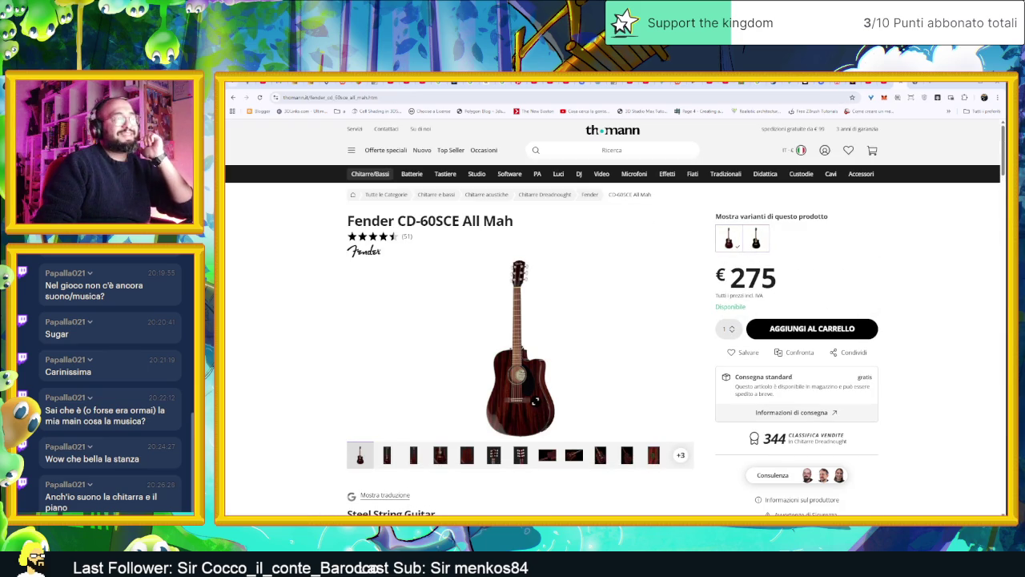
left_click(440, 455)
left_click(493, 455)
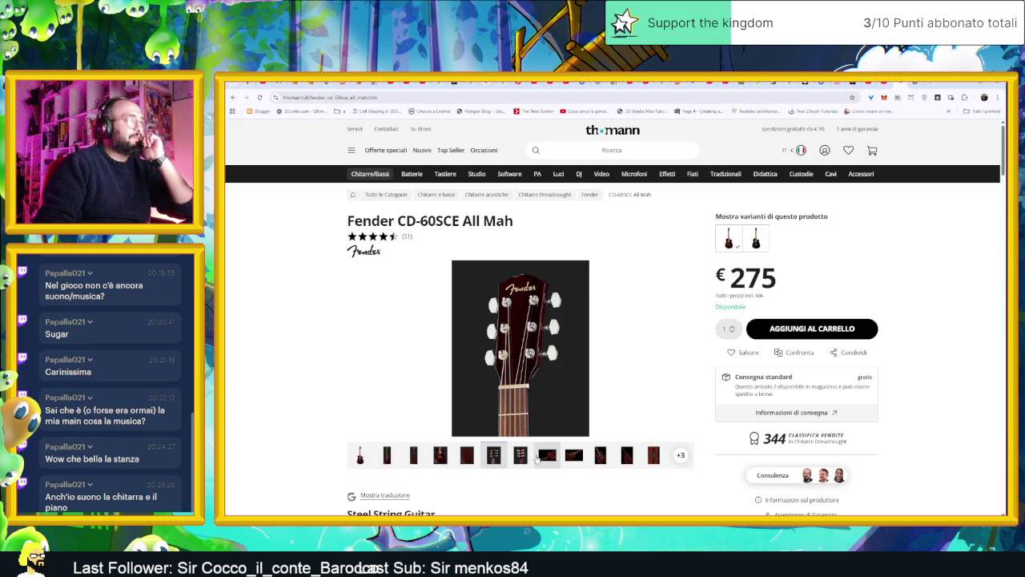
left_click(543, 457)
left_click(577, 456)
left_click(602, 456)
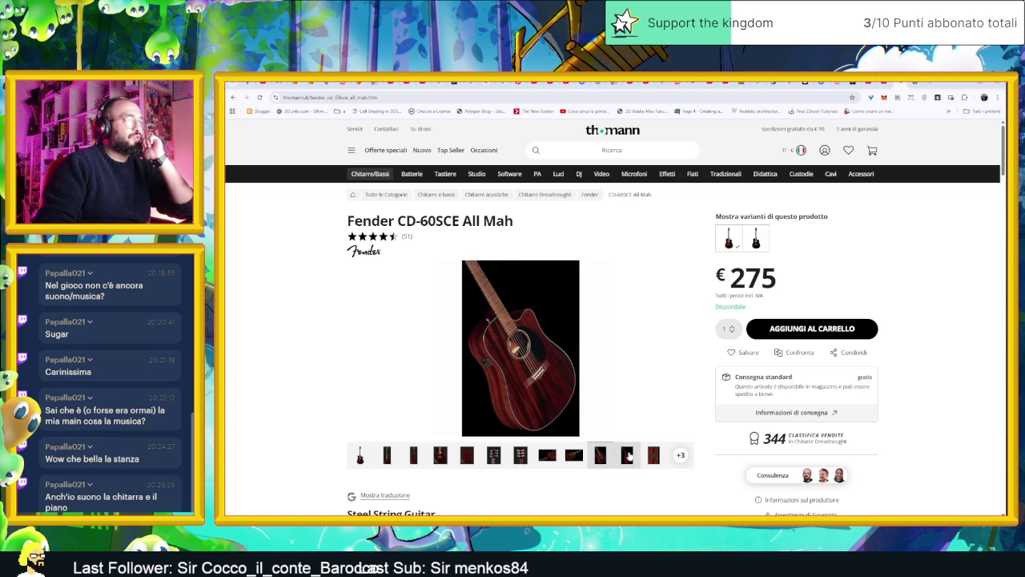
left_click(626, 455)
left_click(654, 455)
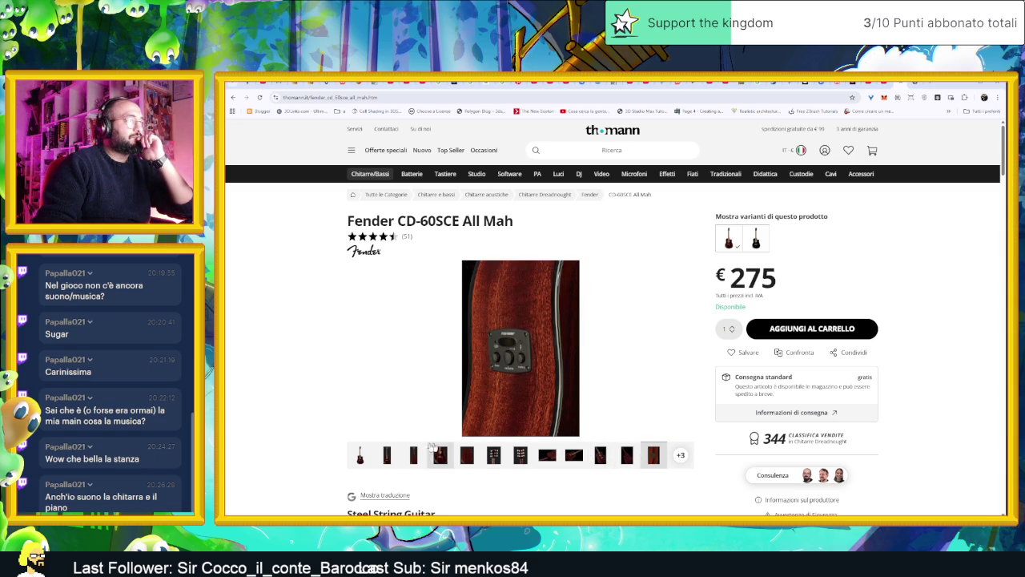
left_click(387, 455)
left_click(361, 455)
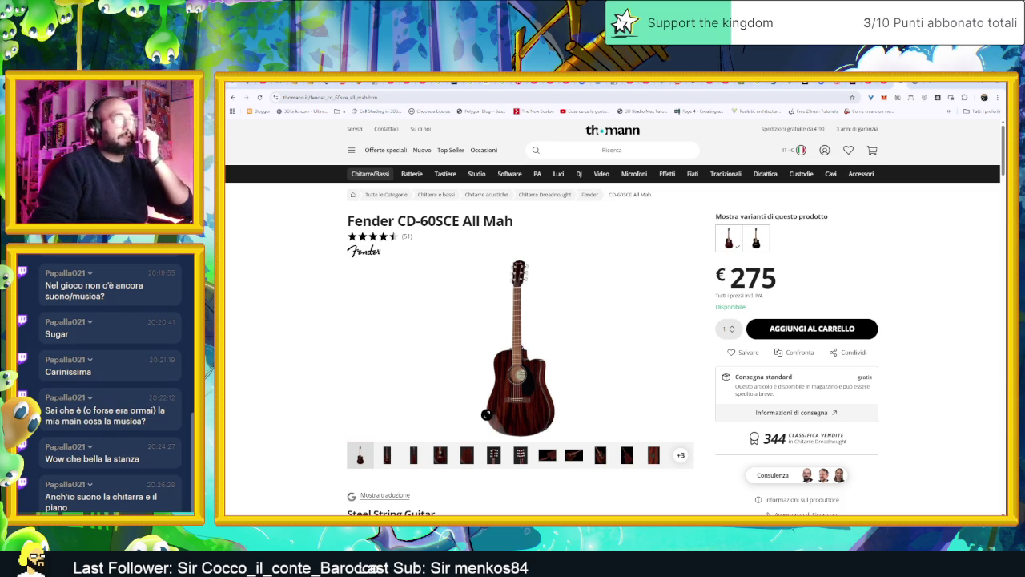
- Revisit the black CD-60SCE variant, then scroll through the Fender search results list
key("alt+Left")
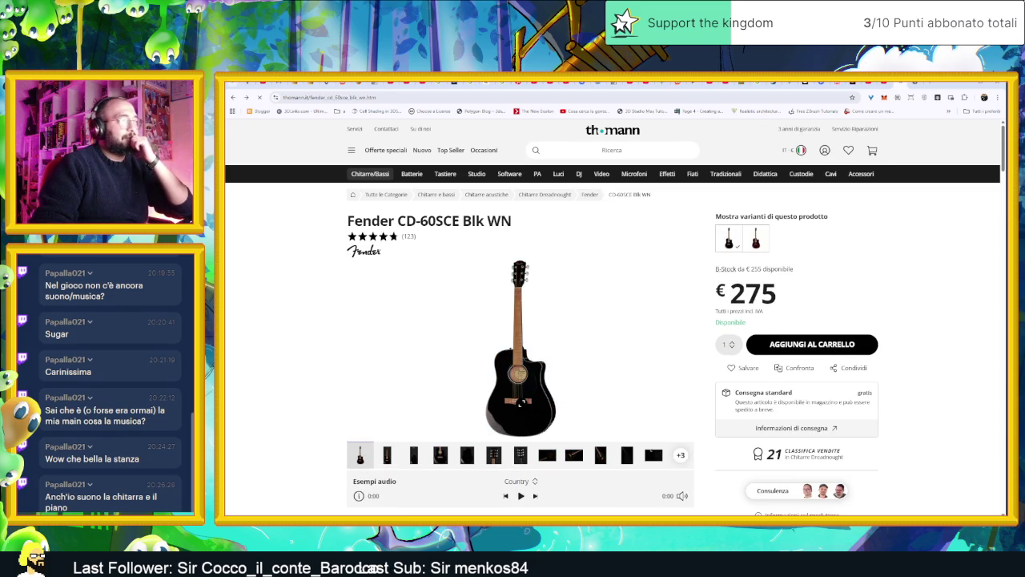
left_click(519, 402)
key("alt+Left")
scroll(481, 408, "down", 1)
scroll(468, 406, "down", 3)
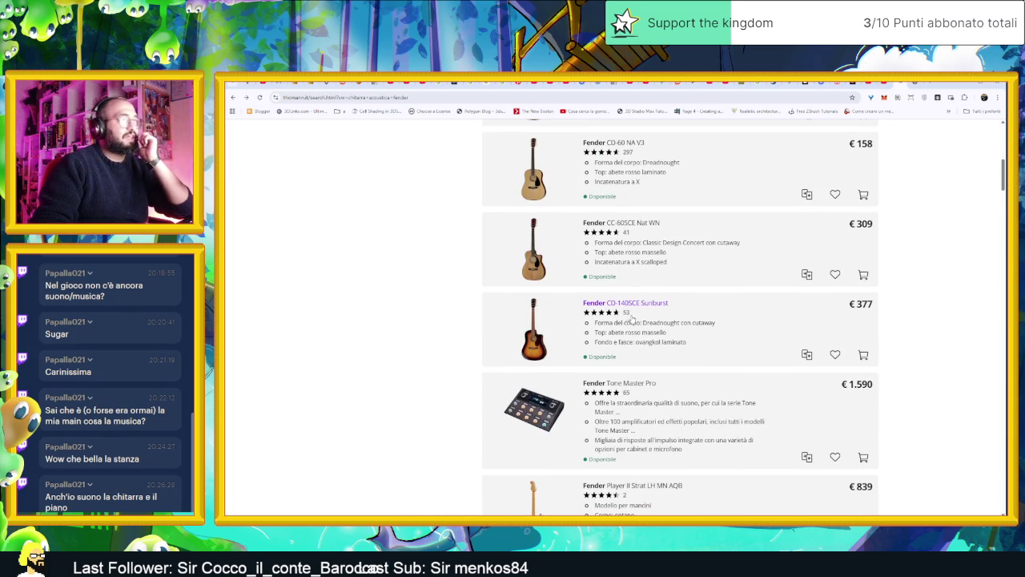
scroll(616, 361, "down", 2)
scroll(677, 402, "down", 5)
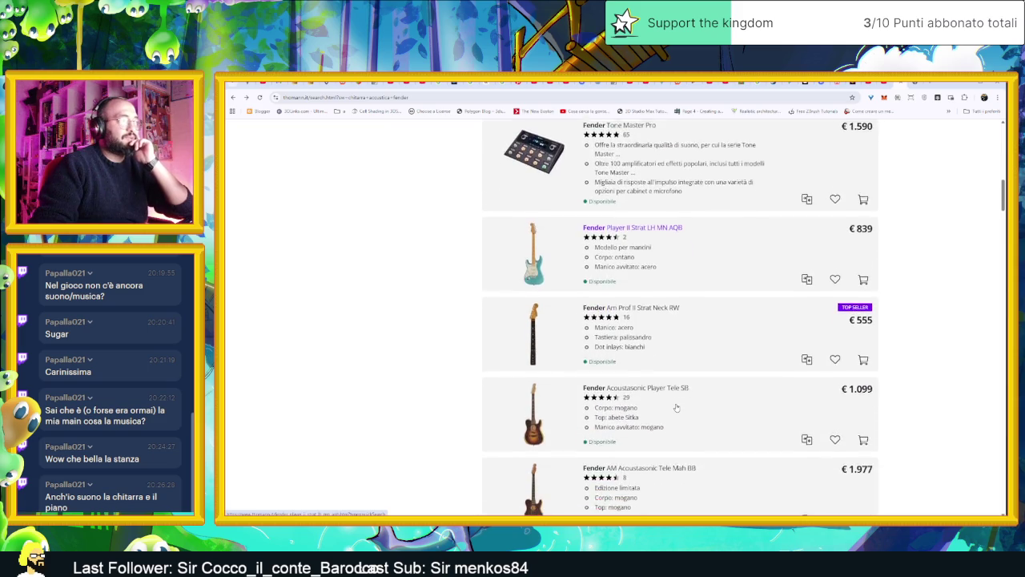
scroll(677, 408, "down", 4)
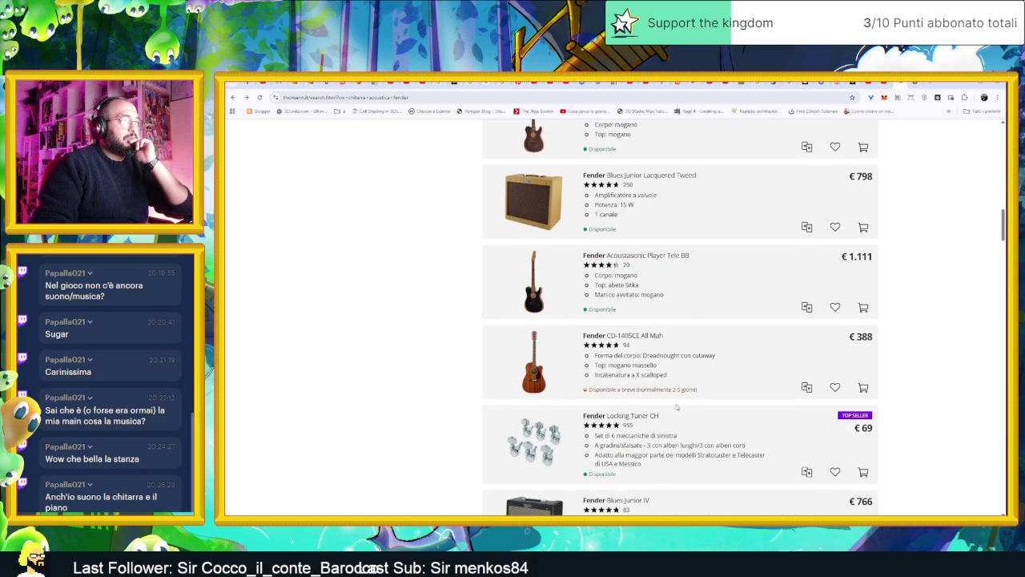
scroll(677, 408, "down", 1)
scroll(677, 407, "down", 2)
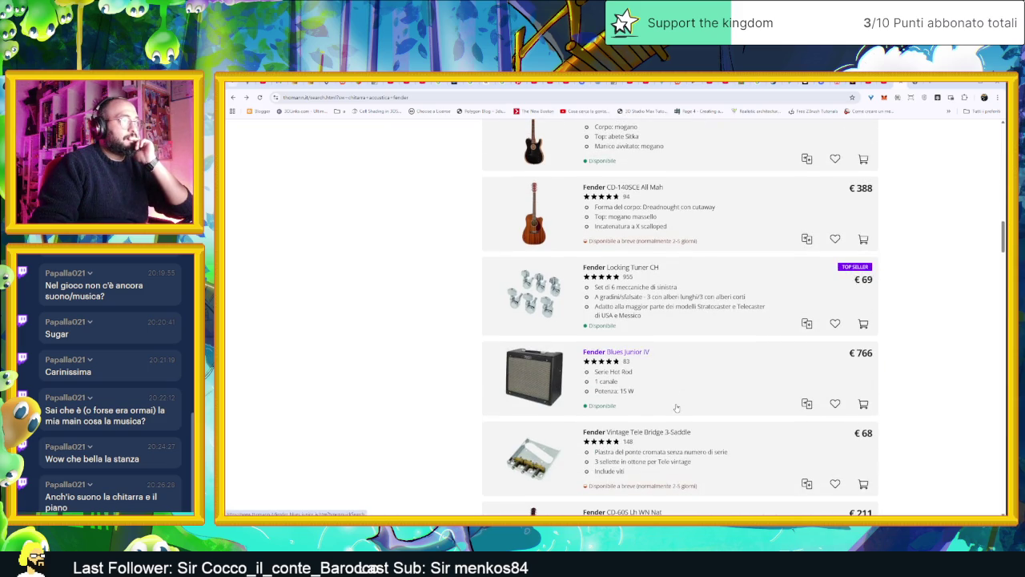
scroll(677, 407, "down", 4)
scroll(669, 408, "down", 1)
scroll(660, 404, "down", 2)
scroll(661, 404, "down", 2)
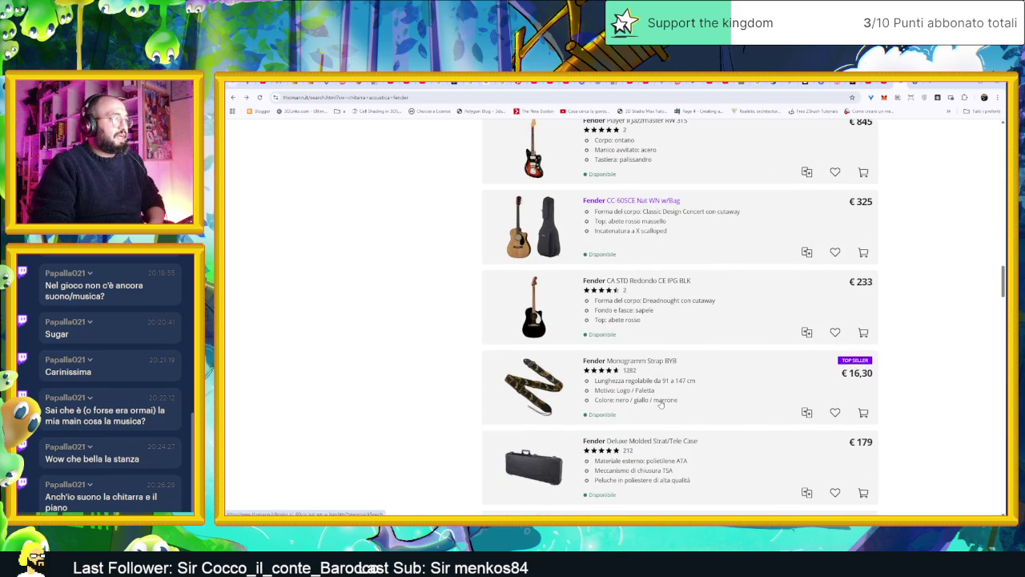
scroll(661, 404, "up", 1)
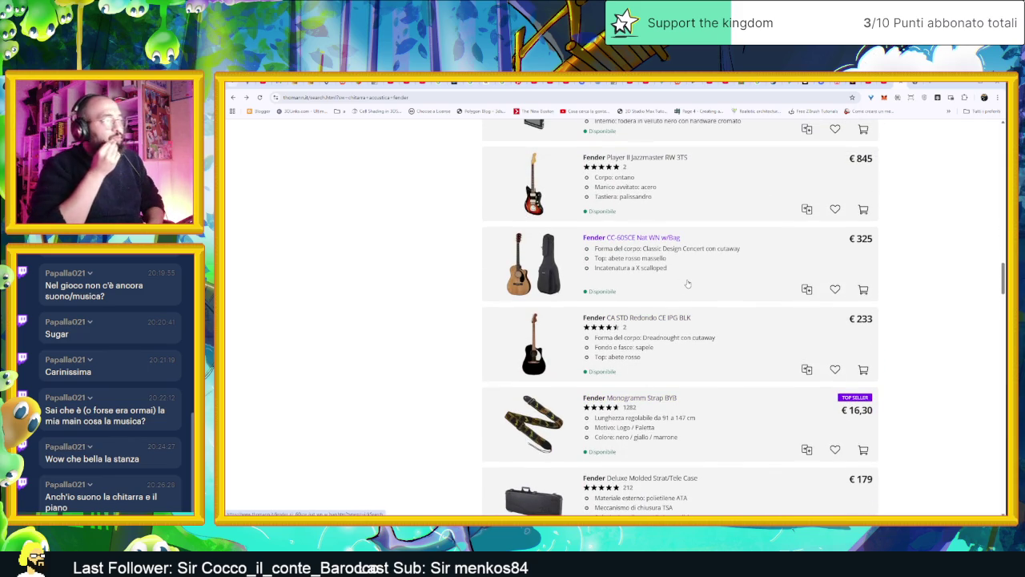
scroll(687, 283, "down", 5)
scroll(686, 277, "up", 2)
scroll(686, 277, "up", 10)
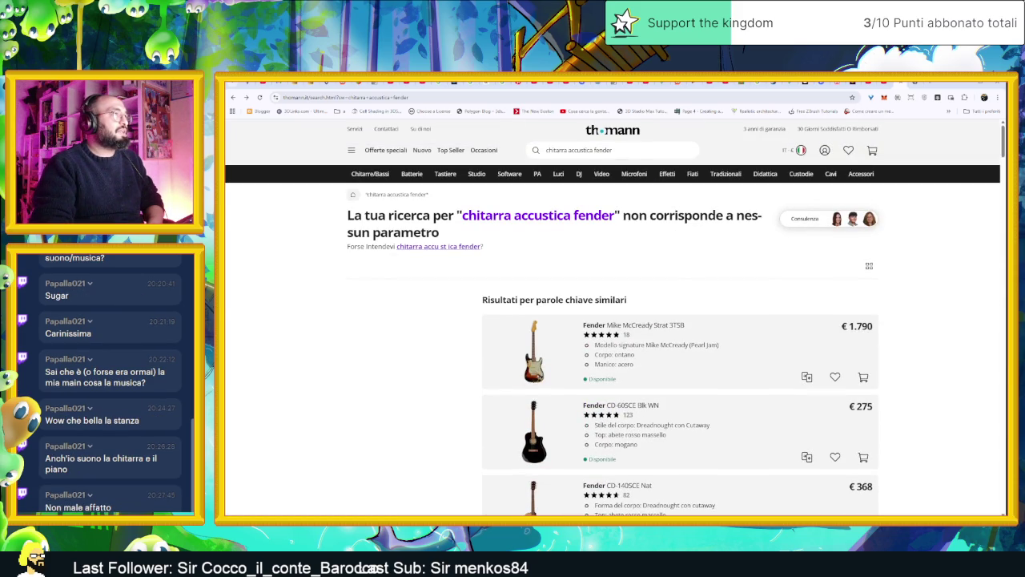
- Search Thomann for 'fender marshal 4 amplificatore'
double_click(592, 150)
key("ctrl+a")
type("fende")
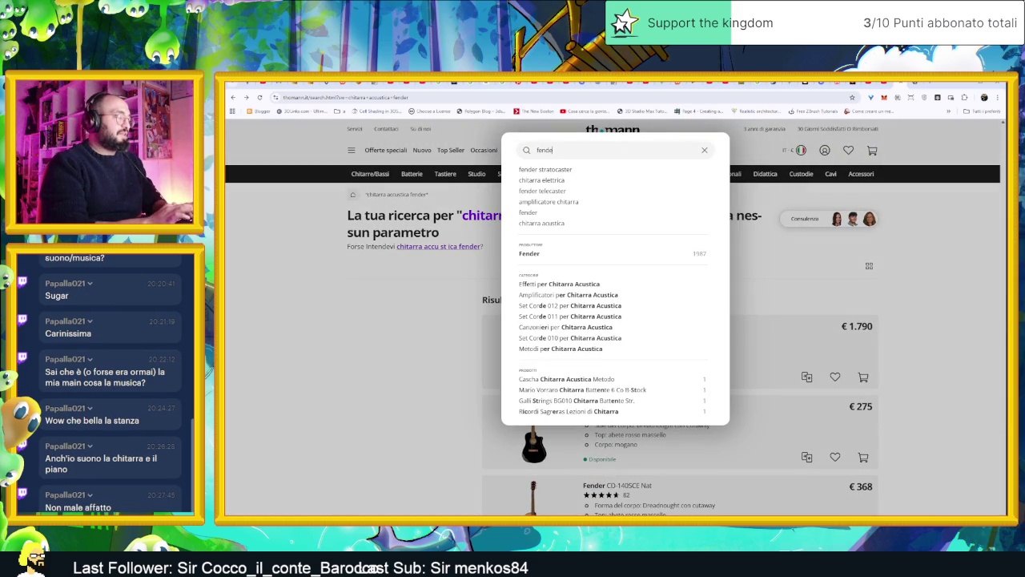
type("r marshal 4")
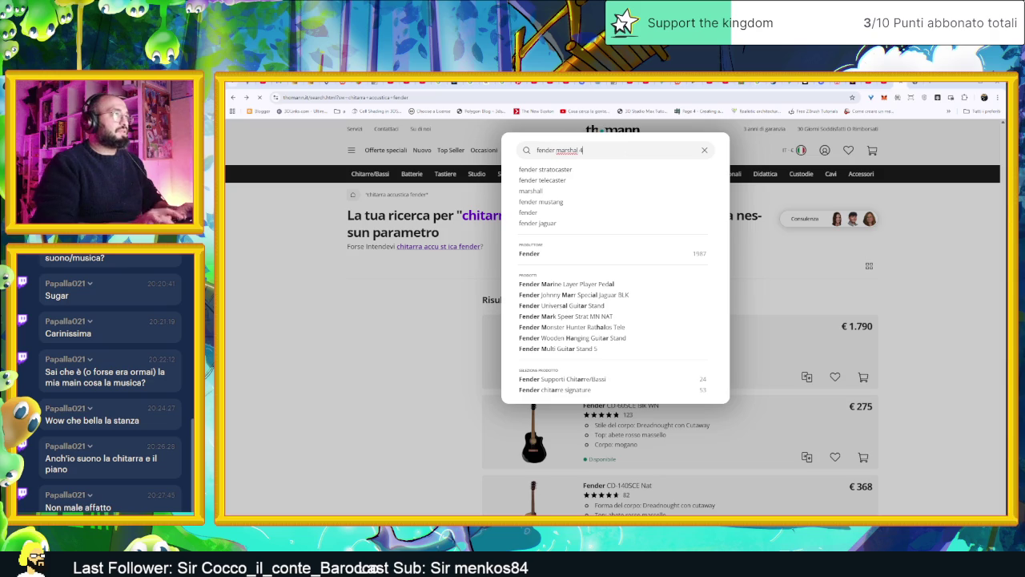
key("Return")
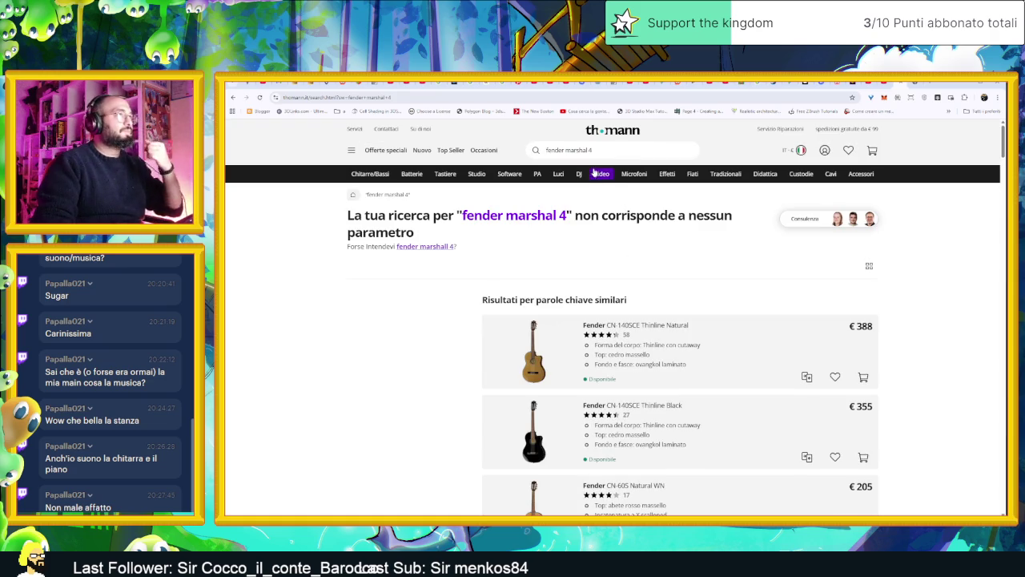
left_click(577, 151)
type("amplificator")
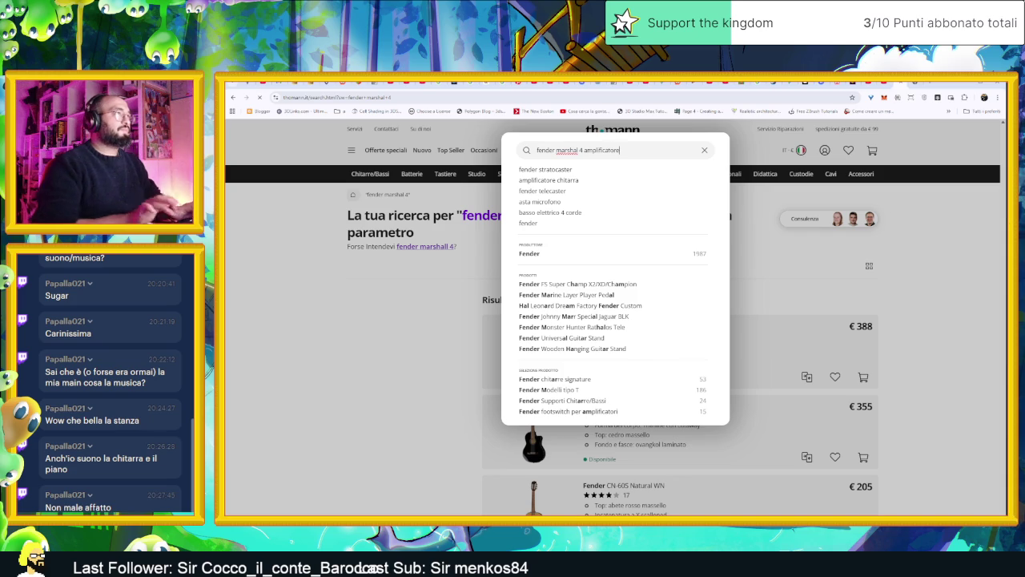
type("e")
key("Return")
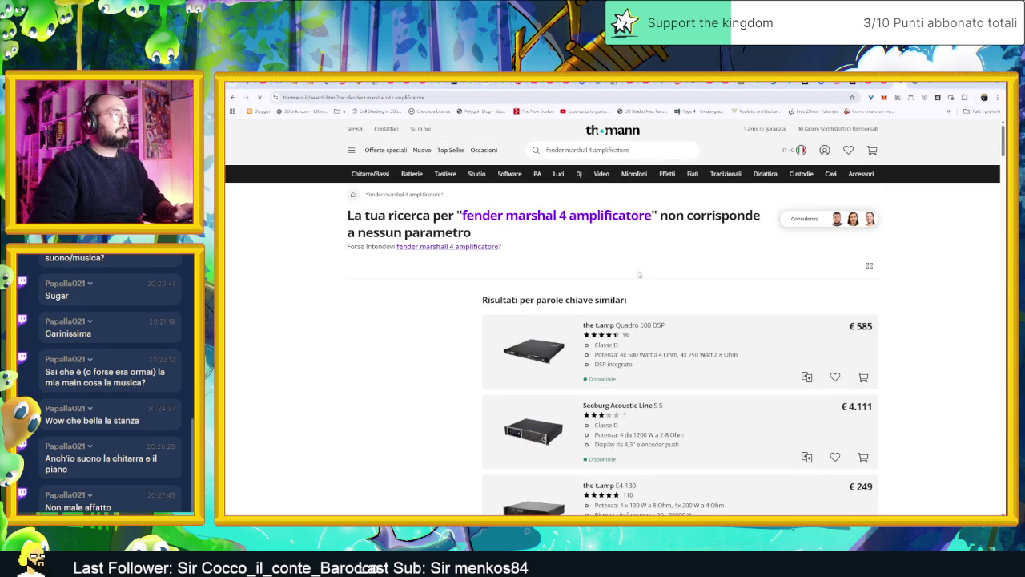
- Run the same query on Google and open the Fender Blues Junior IV product page
scroll(639, 275, "down", 2)
scroll(682, 277, "up", 2)
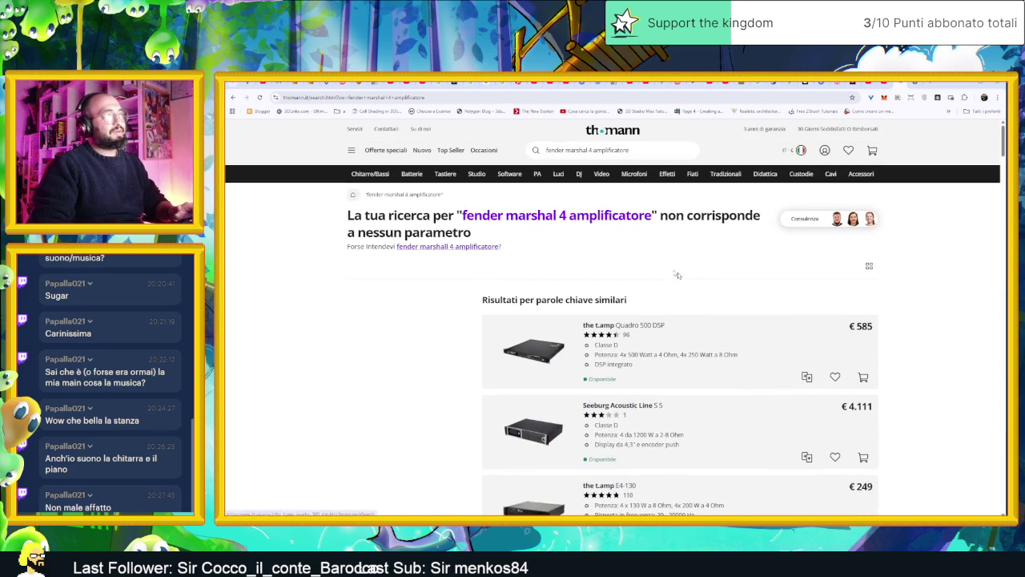
left_click(587, 150)
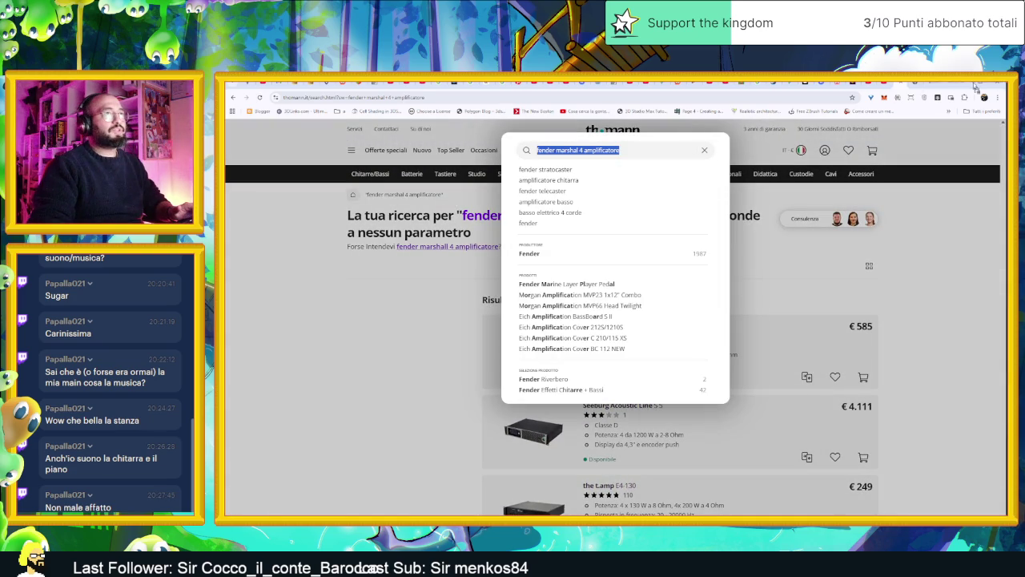
key("alt+Left")
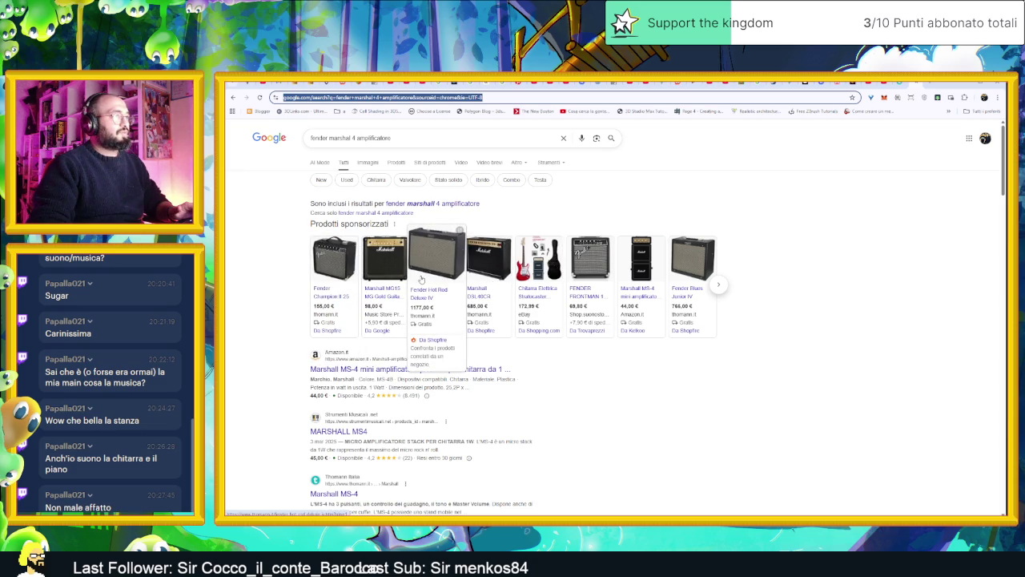
left_click(684, 299)
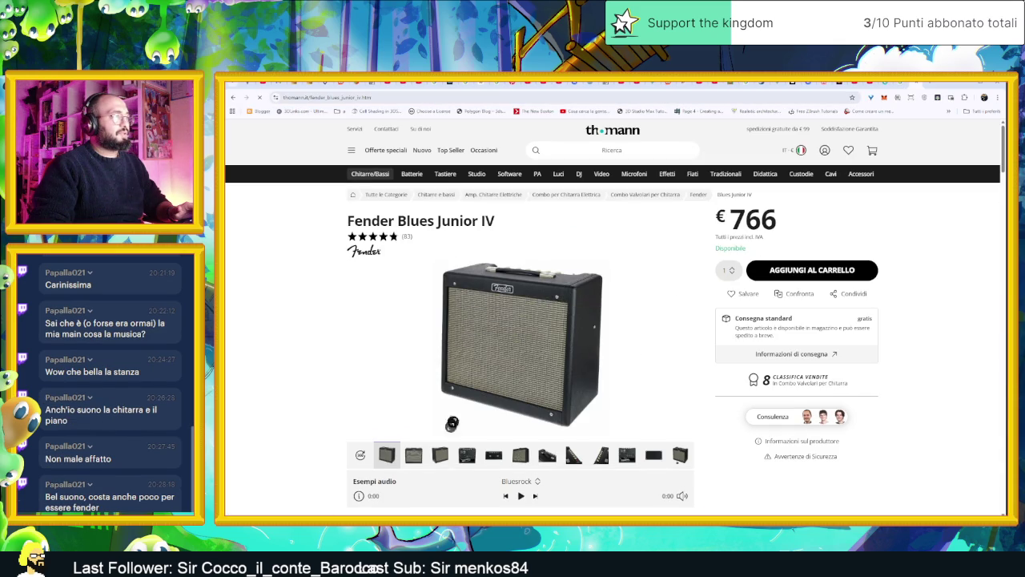
- View the Blues Junior IV image, then search exactly for 'fender marshall 4 amplificatore'
left_click(546, 362)
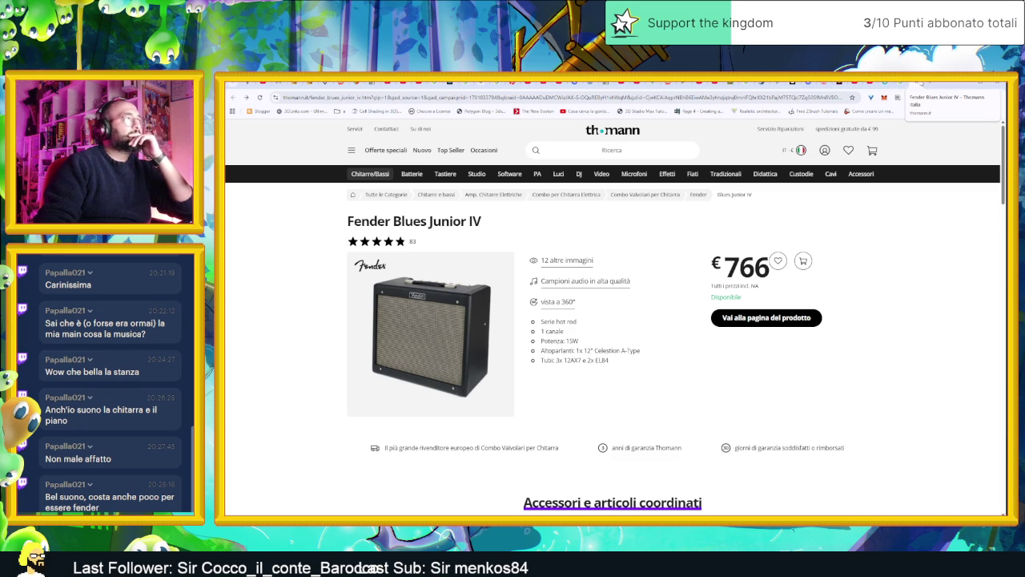
left_click(919, 83)
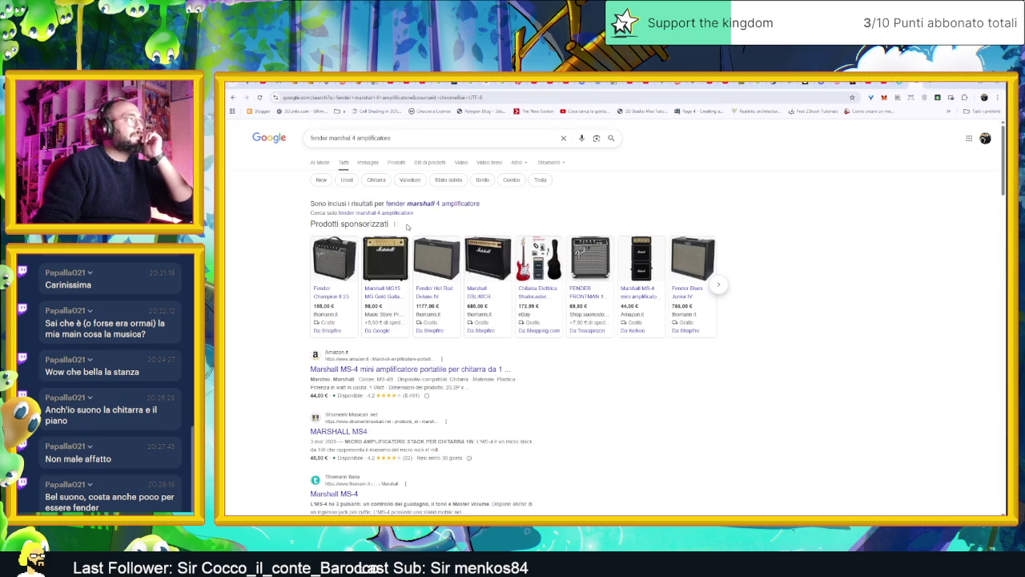
left_click(438, 204)
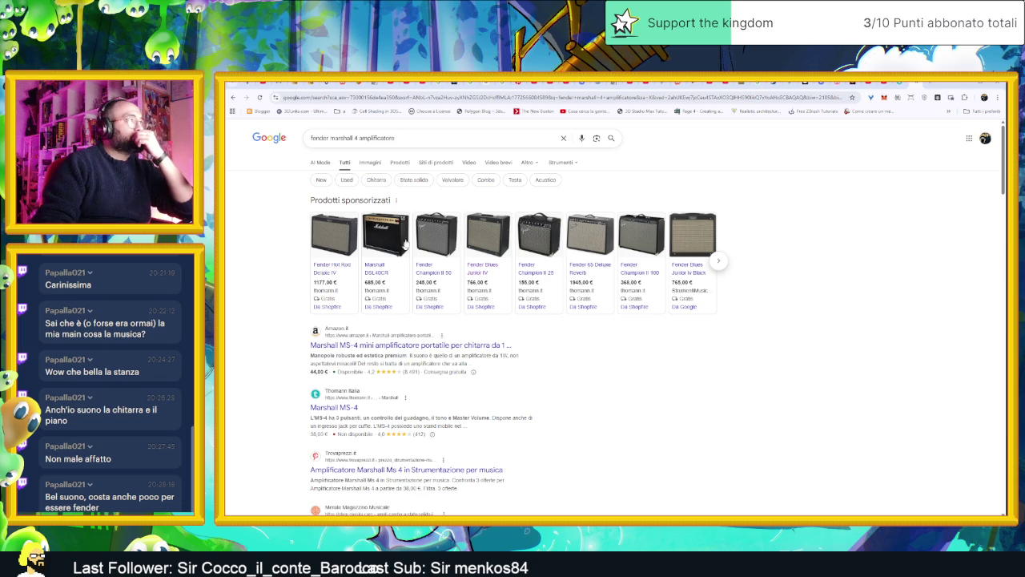
- Drop 'marshall' to search 'fender 4 amplificatore' and look through the results
double_click(336, 138)
key("BackSpace")
key("Return")
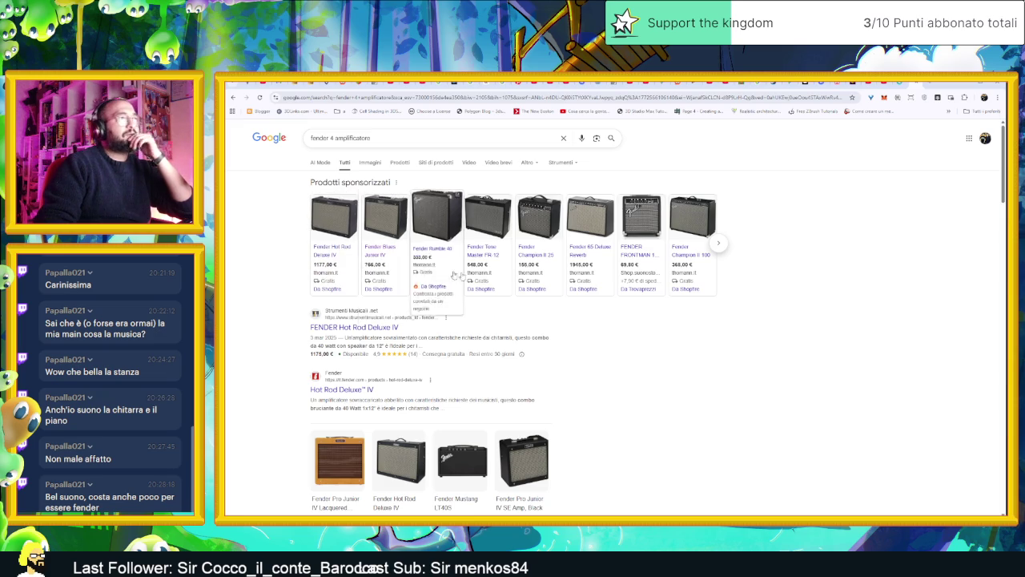
mouse_move(680, 246)
mouse_move(488, 255)
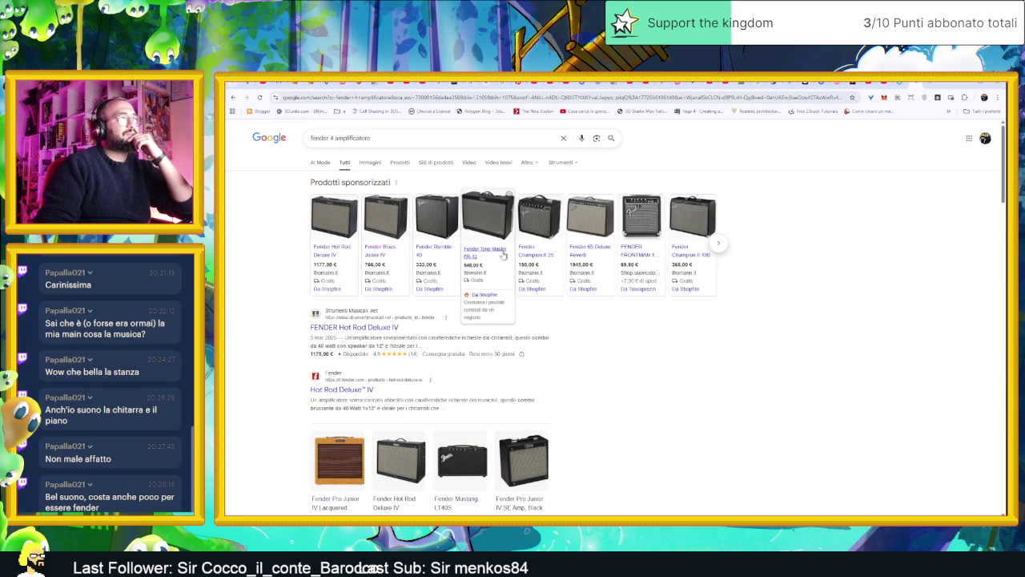
scroll(449, 400, "down", 1)
mouse_move(380, 473)
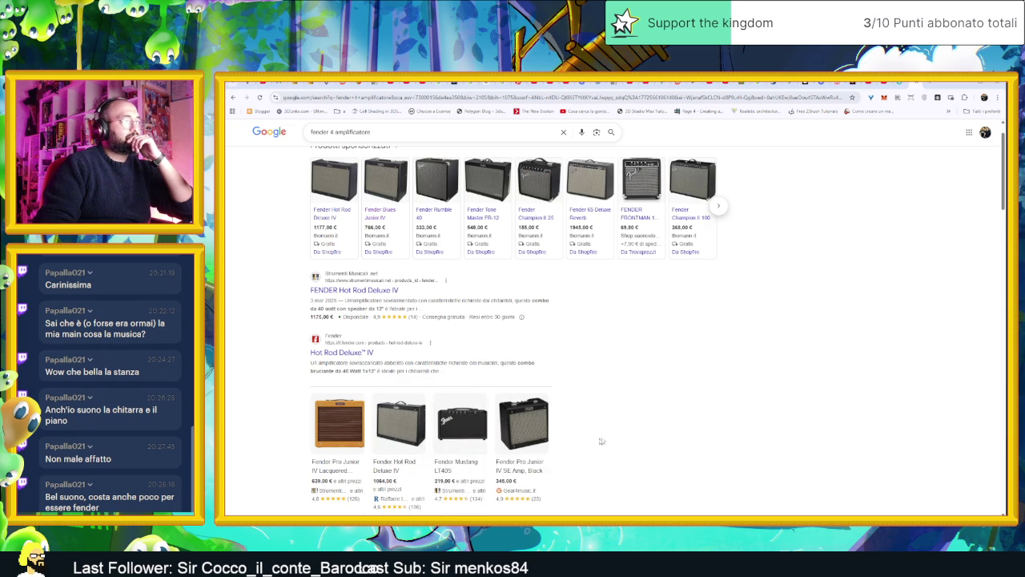
scroll(591, 439, "up", 1)
scroll(611, 438, "down", 3)
scroll(611, 438, "down", 1)
scroll(611, 438, "up", 4)
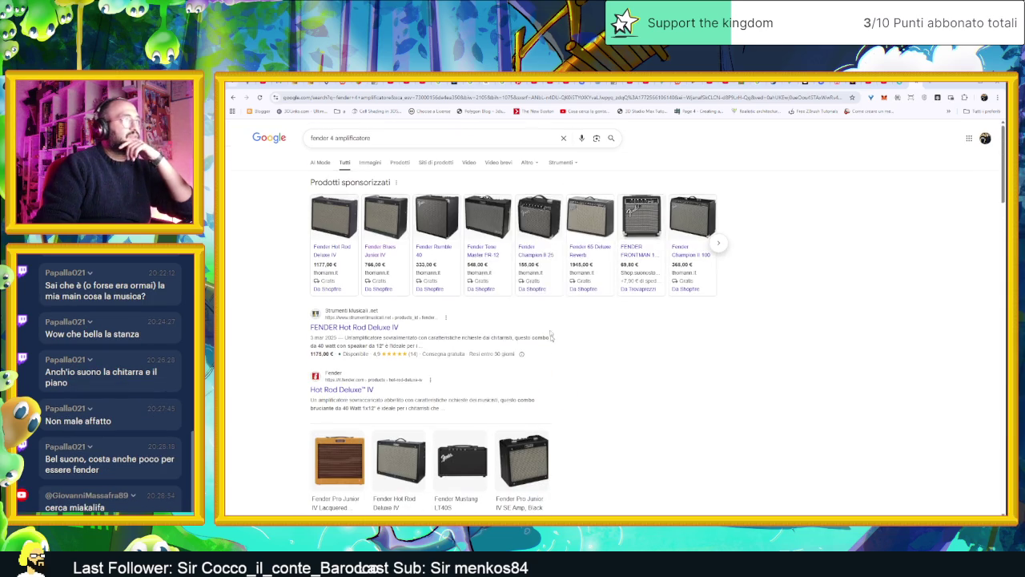
left_click(449, 138)
- Add 'digitale' to the query and browse the sponsored amp carousel and results
type("d")
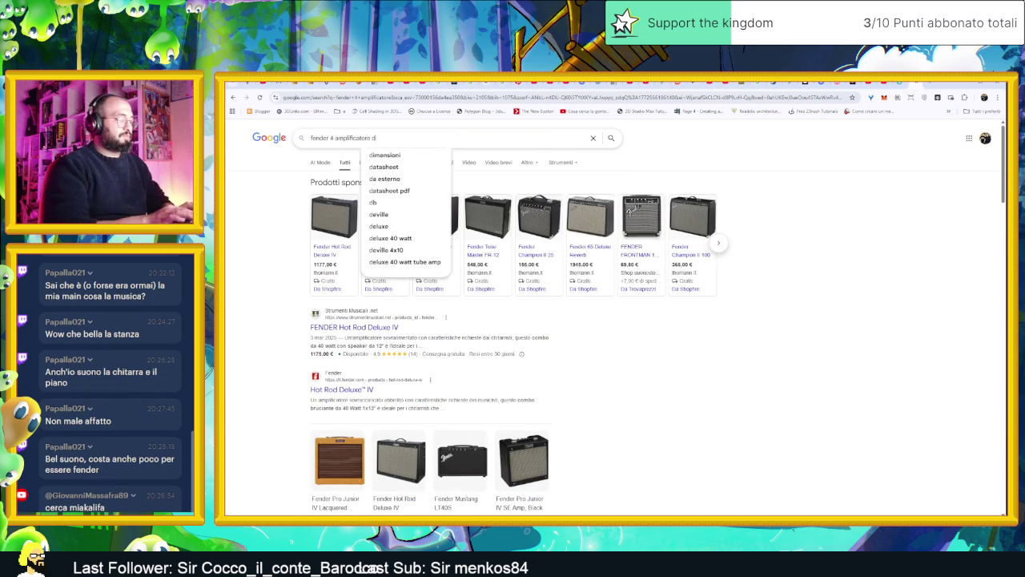
type("igitale")
key("Return")
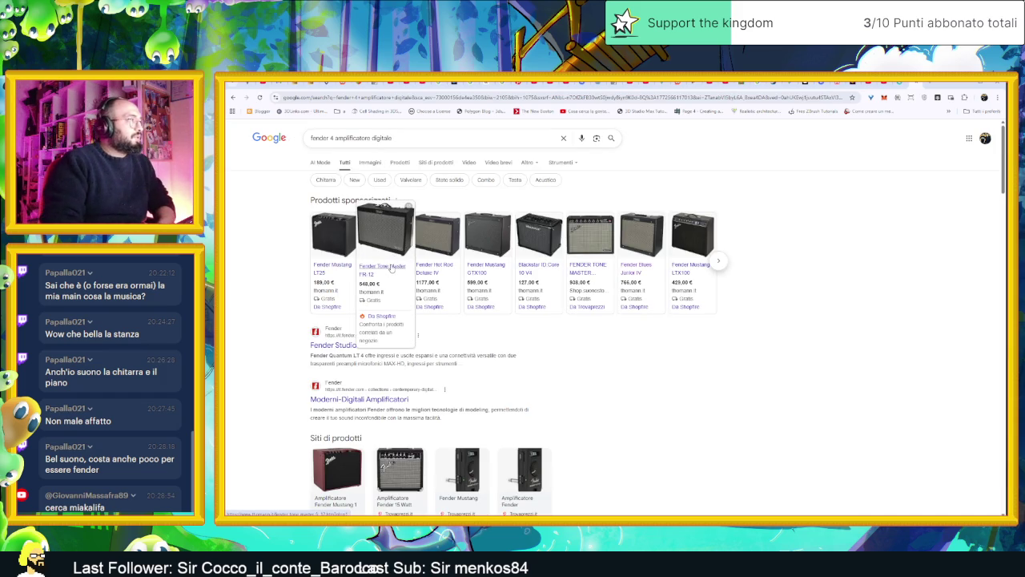
mouse_move(335, 270)
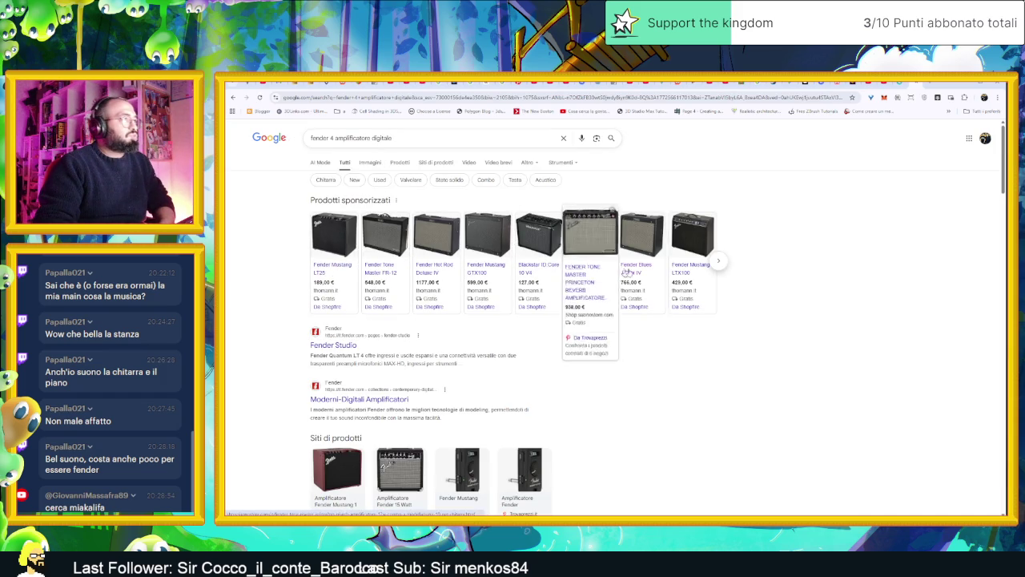
mouse_move(589, 276)
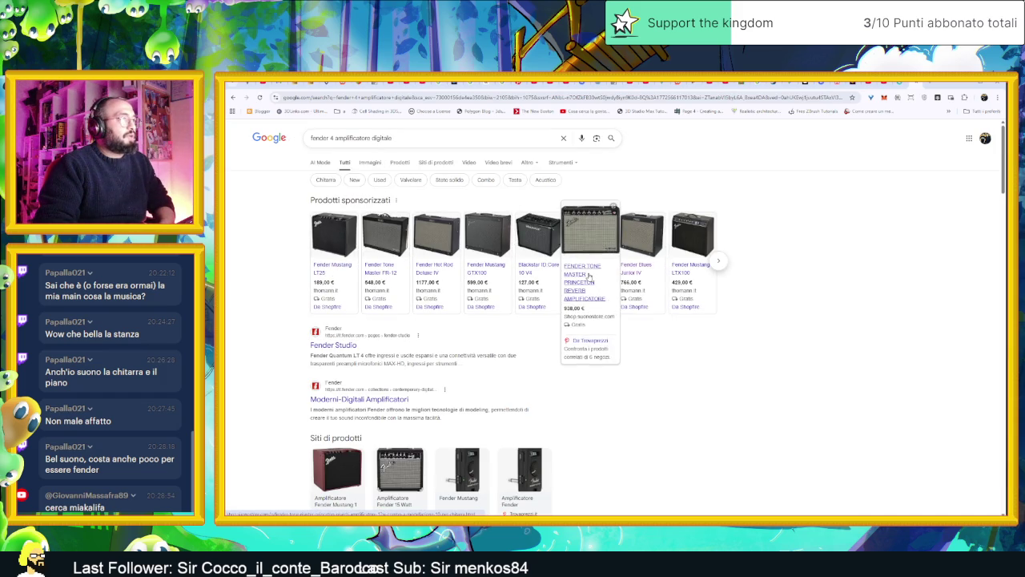
left_click(720, 263)
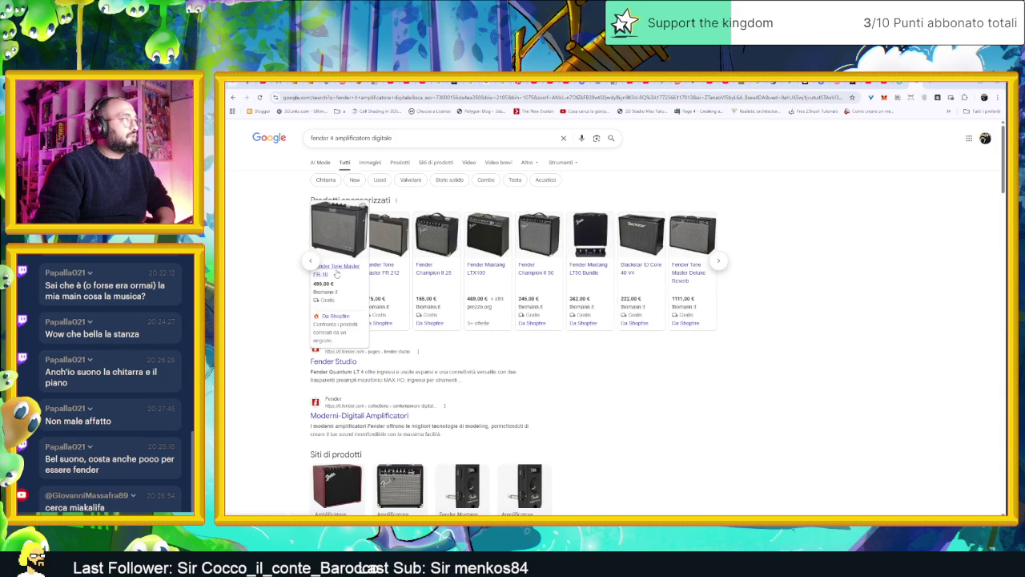
mouse_move(438, 273)
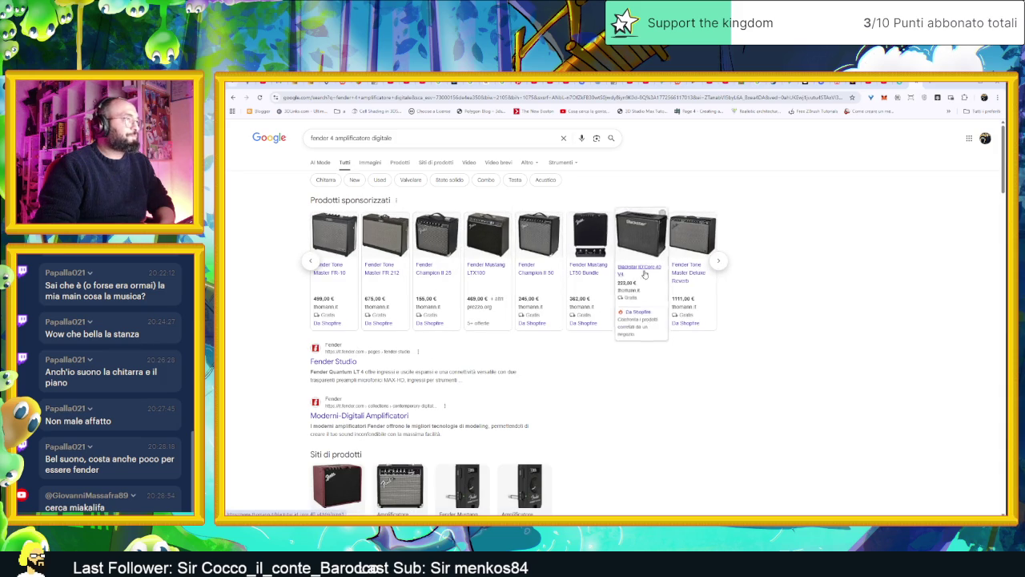
scroll(464, 367, "down", 3)
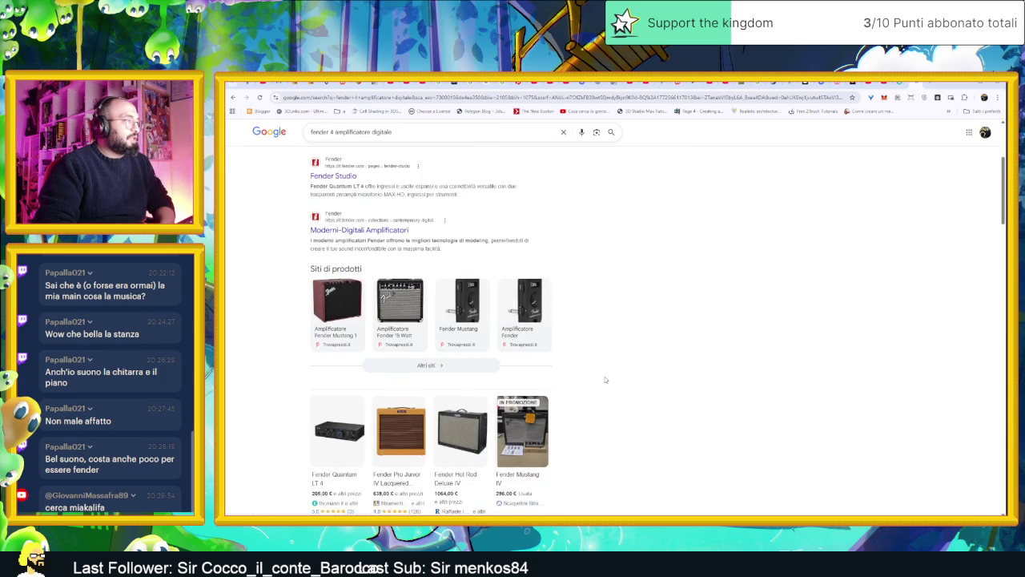
mouse_move(448, 414)
scroll(597, 424, "down", 2)
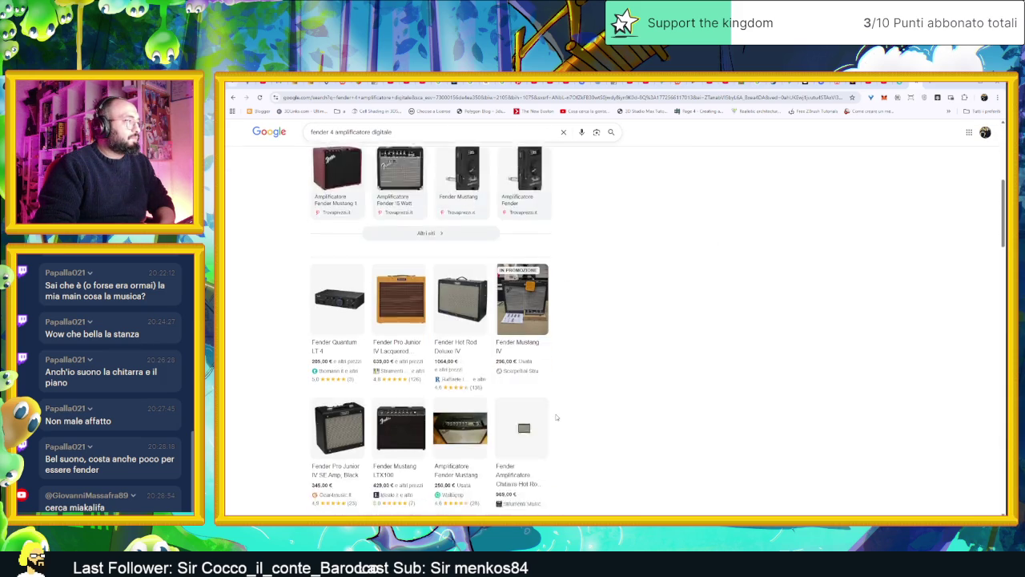
mouse_move(425, 244)
mouse_move(457, 257)
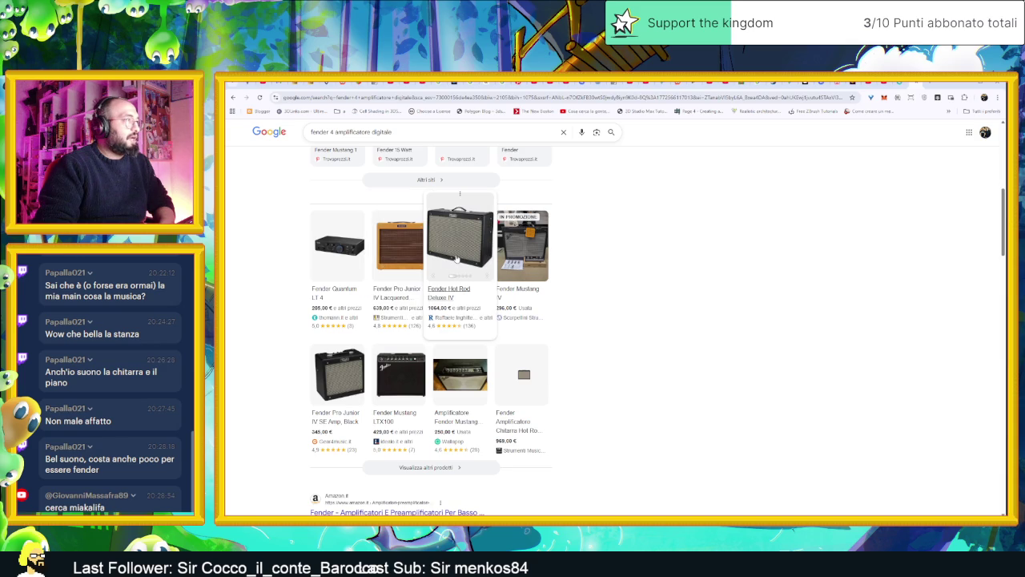
scroll(562, 367, "down", 2)
scroll(562, 367, "down", 3)
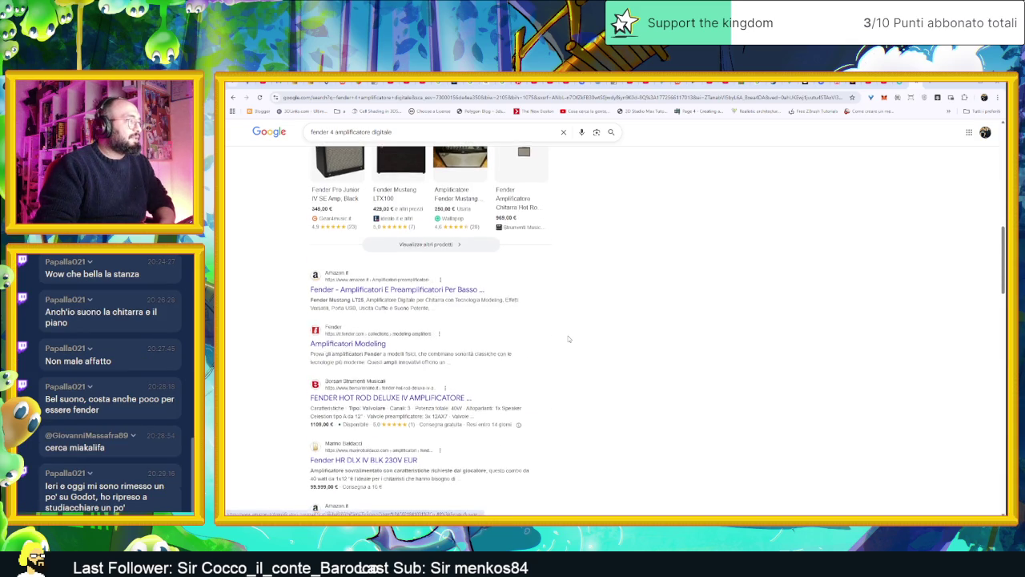
scroll(568, 339, "down", 1)
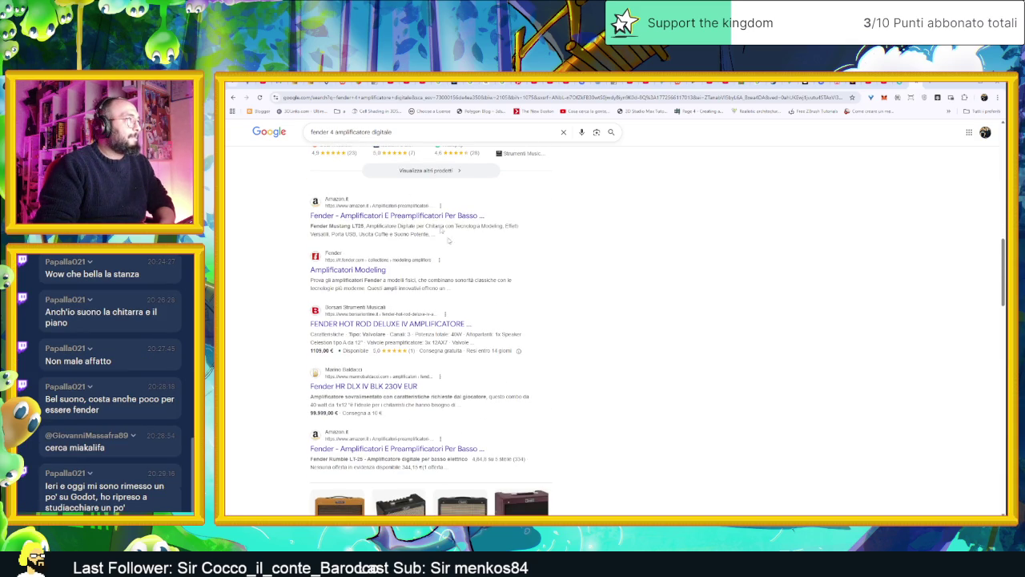
- Change the query to 'fender mark iv amplificatore digitale' and run the search
double_click(353, 131)
left_click(352, 132)
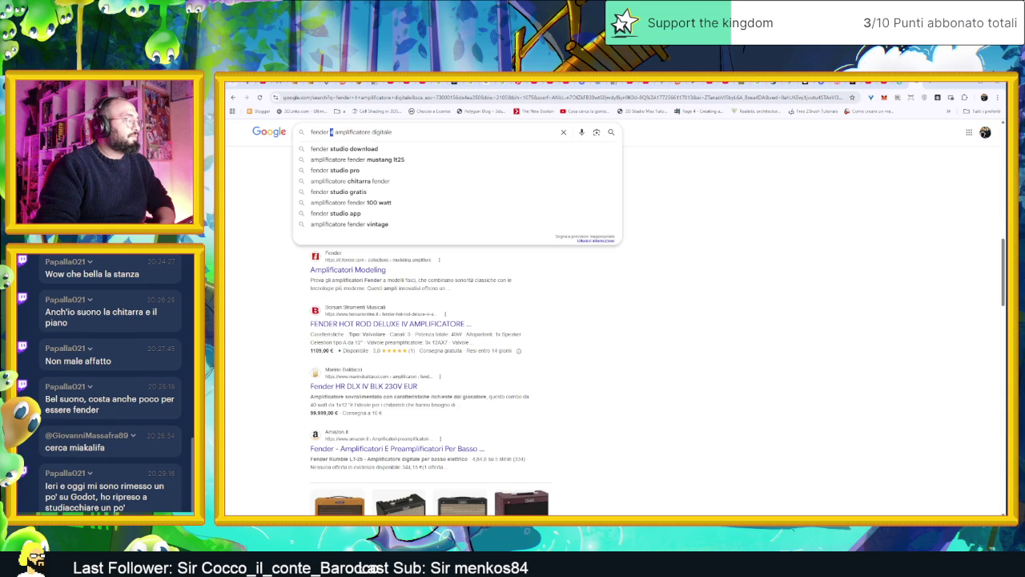
type("IV")
key("Return")
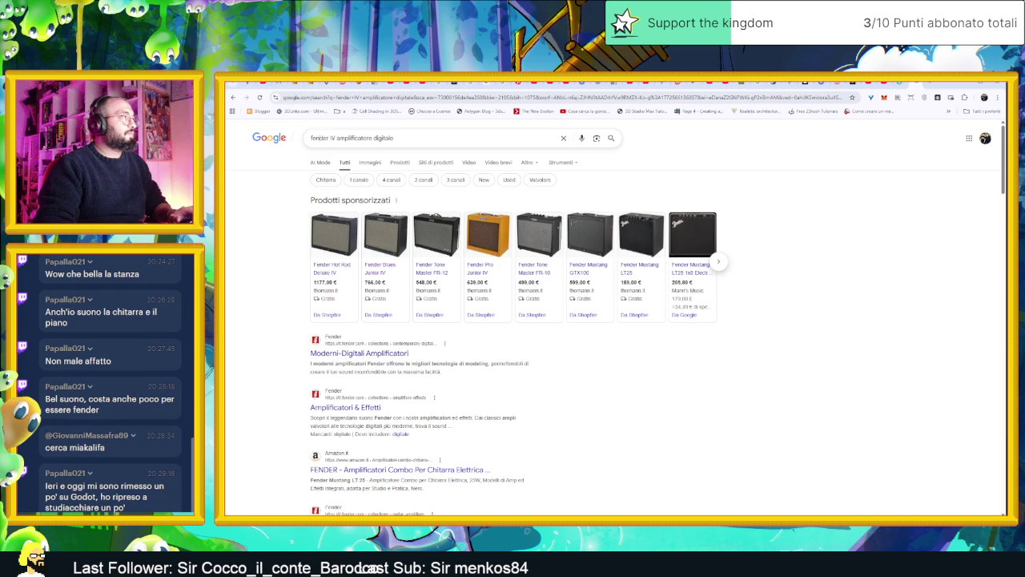
double_click(319, 138)
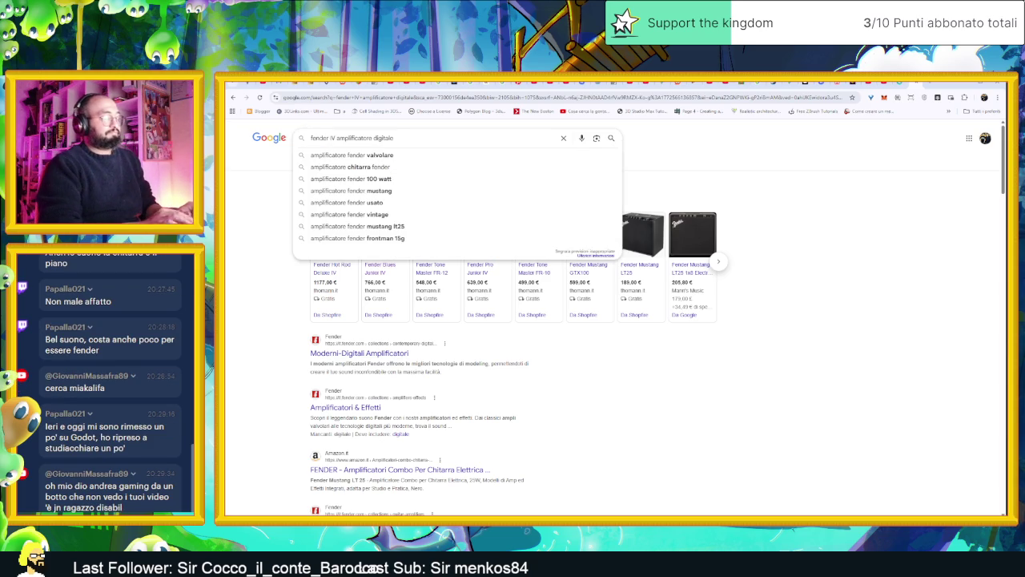
key("Right")
key("Right")
type("mar")
type("s")
key("BackSpace")
key("Down")
key("Return")
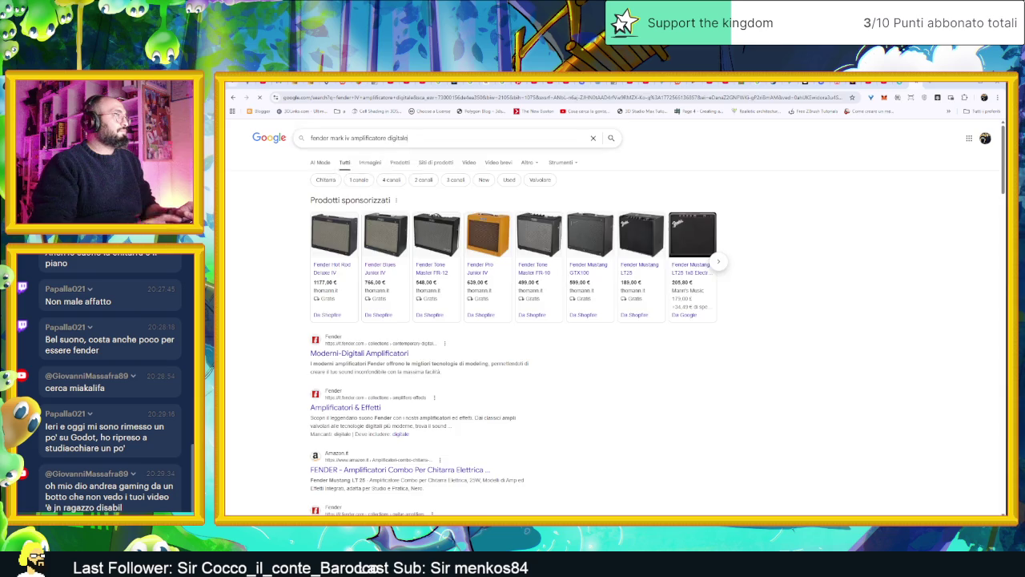
mouse_move(371, 247)
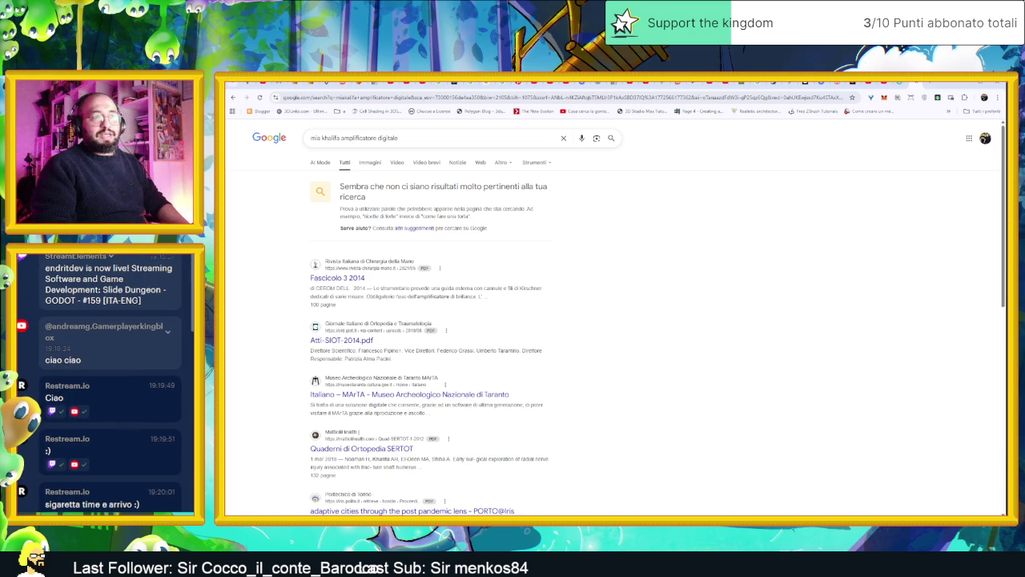
- Search a chat viewer's username, open their YouTube channel, then go back to the Thomann tab
triple_click(111, 330)
mouse_move(93, 334)
left_mouse_down()
mouse_move(686, 134)
mouse_move(651, 118)
mouse_move(966, 89)
mouse_move(931, 85)
left_mouse_up()
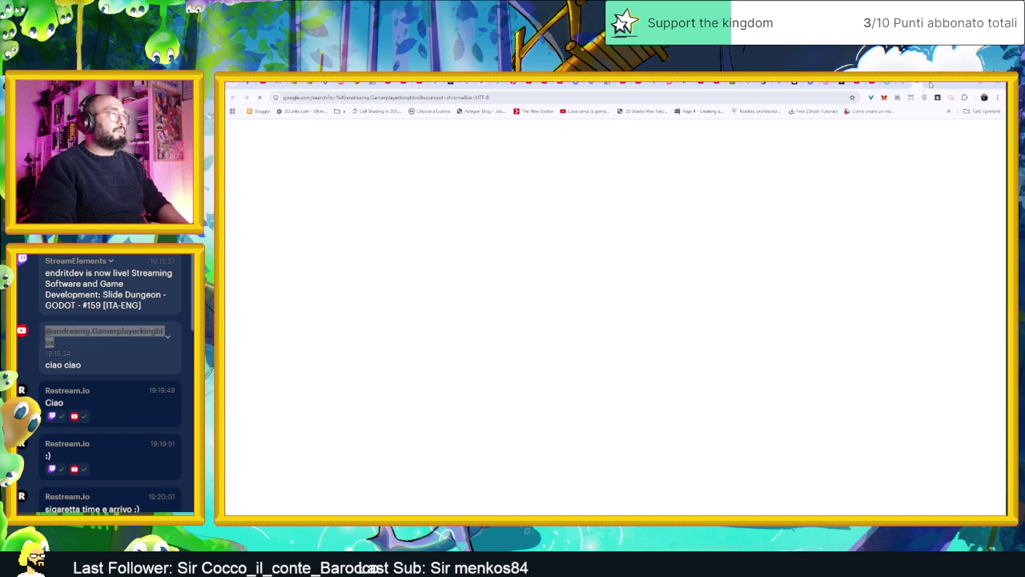
left_click(390, 206)
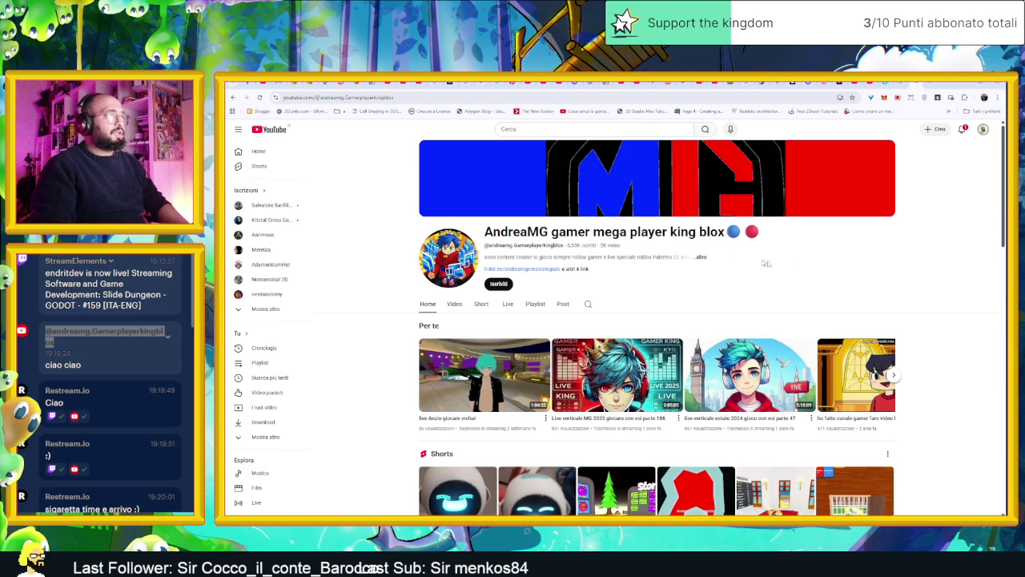
scroll(854, 287, "down", 1)
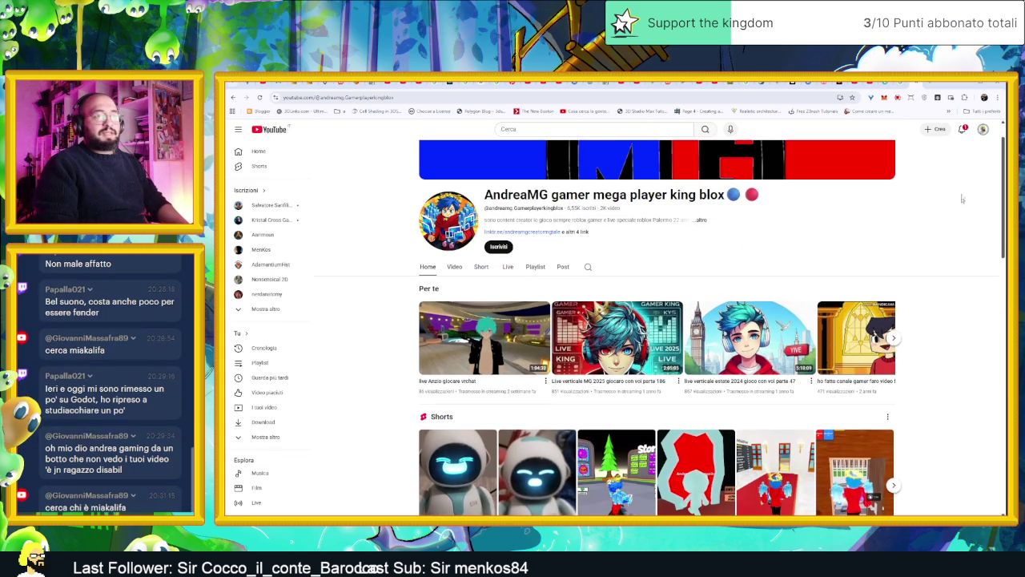
left_click(914, 85)
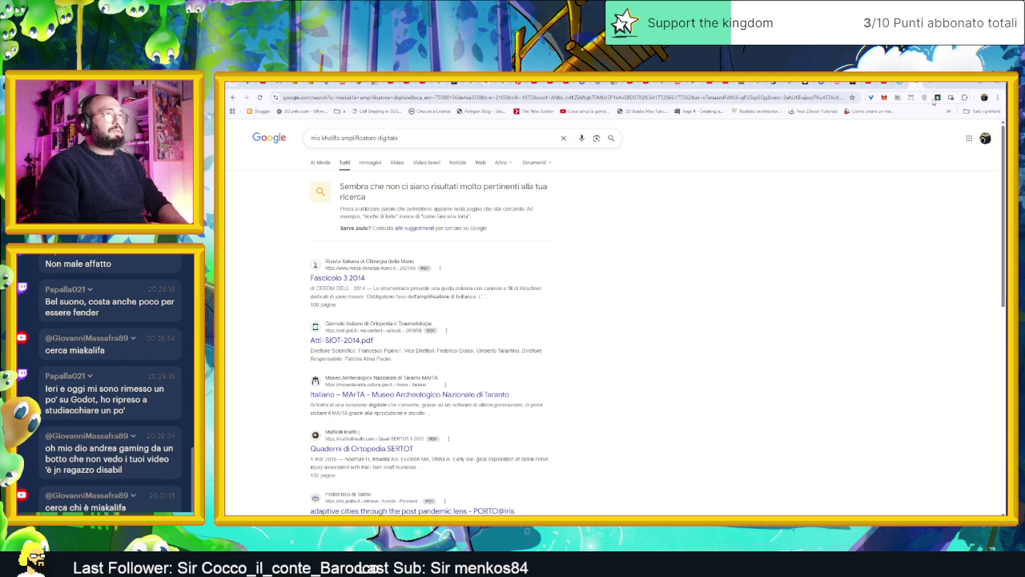
left_click(915, 84)
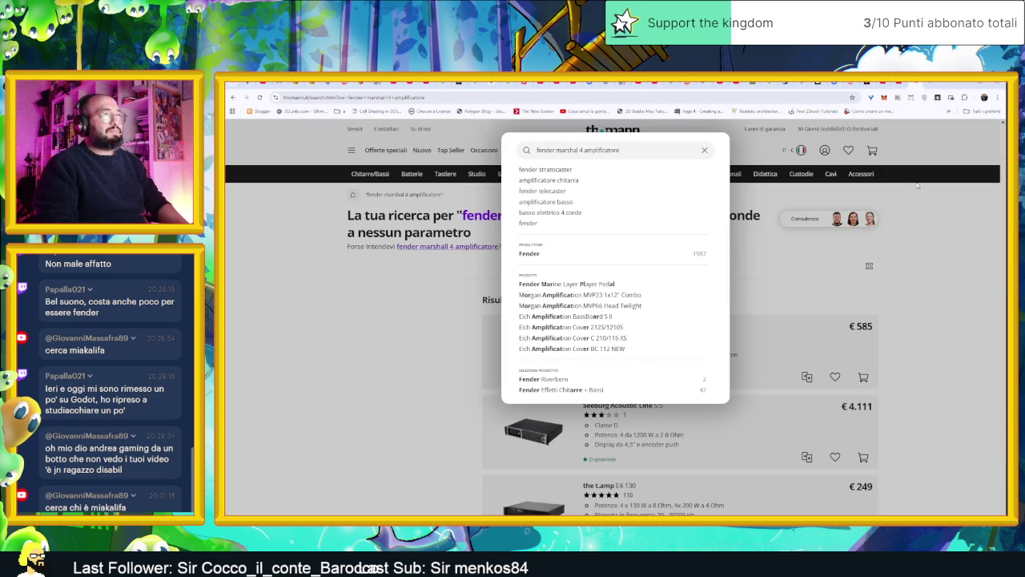
- Review the Thomann results for 'fender marshal 4 amplificatore', then move to the Breaking my game mechanics Short
left_click(848, 192)
left_click(689, 150)
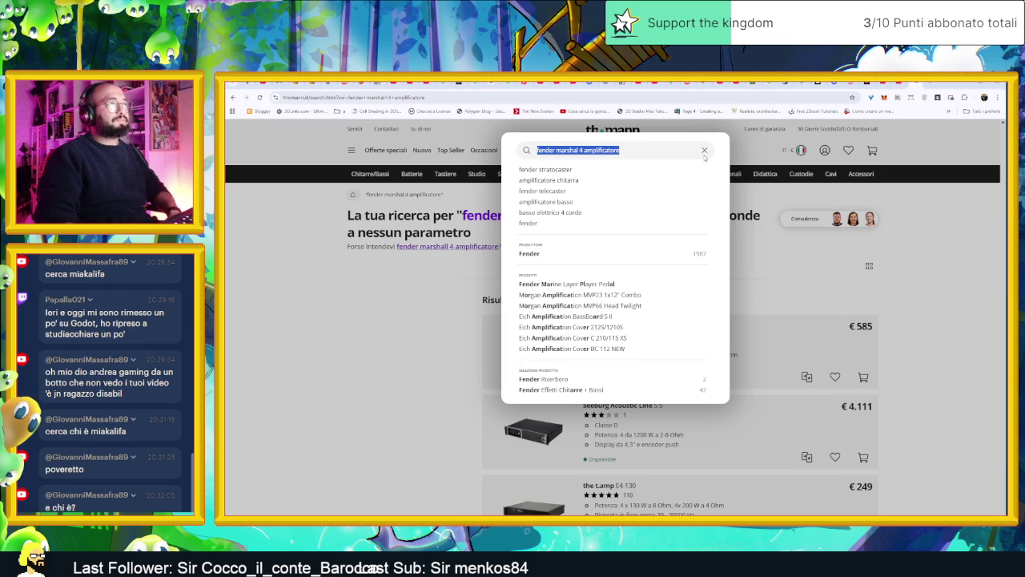
left_click(739, 203)
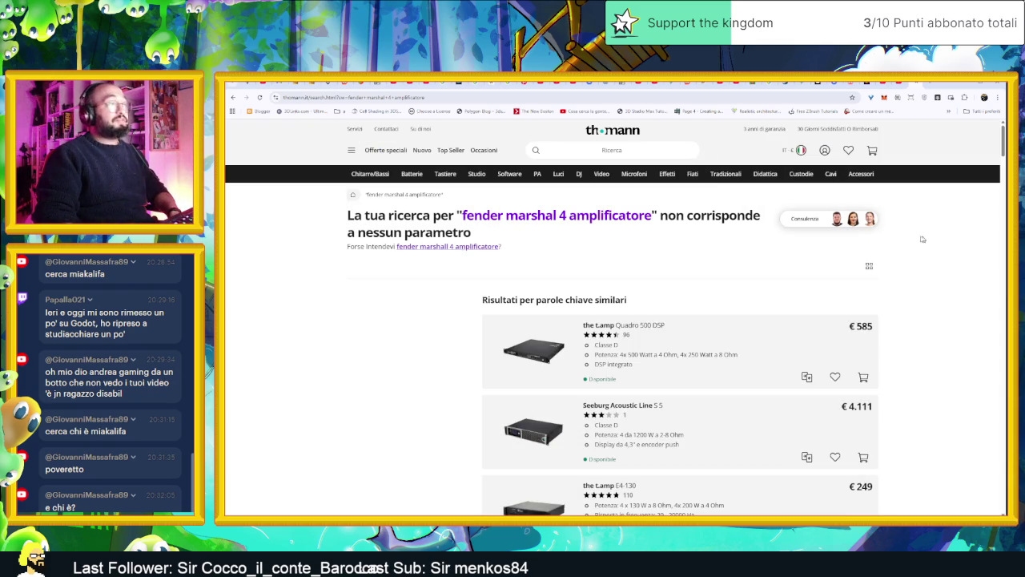
triple_click(614, 221)
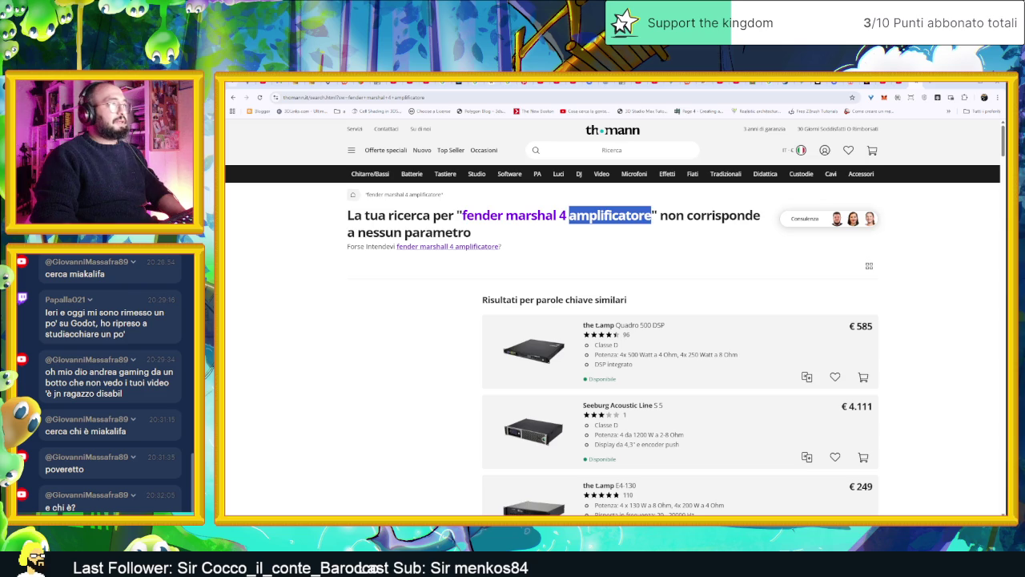
double_click(645, 217)
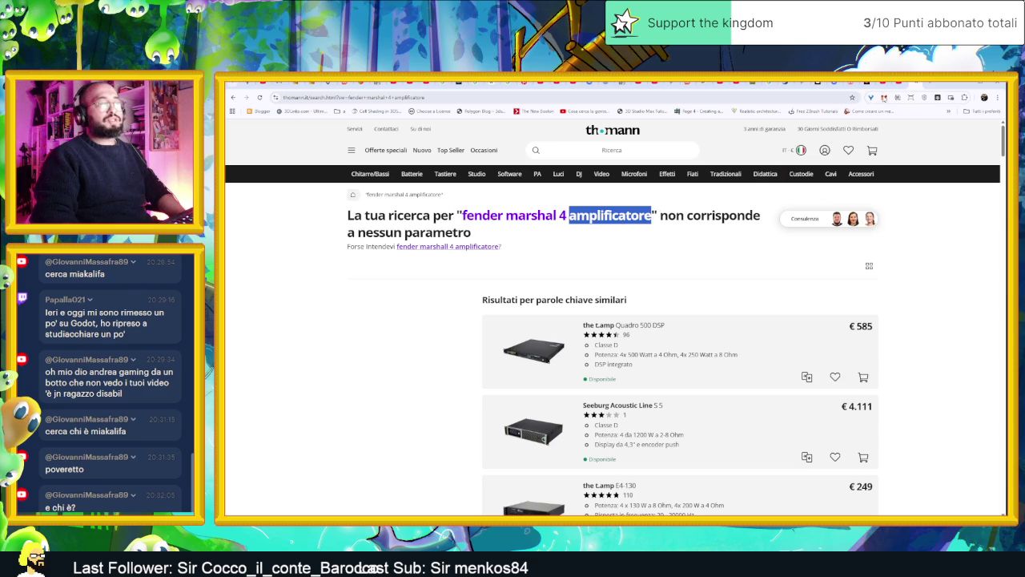
left_click(916, 84)
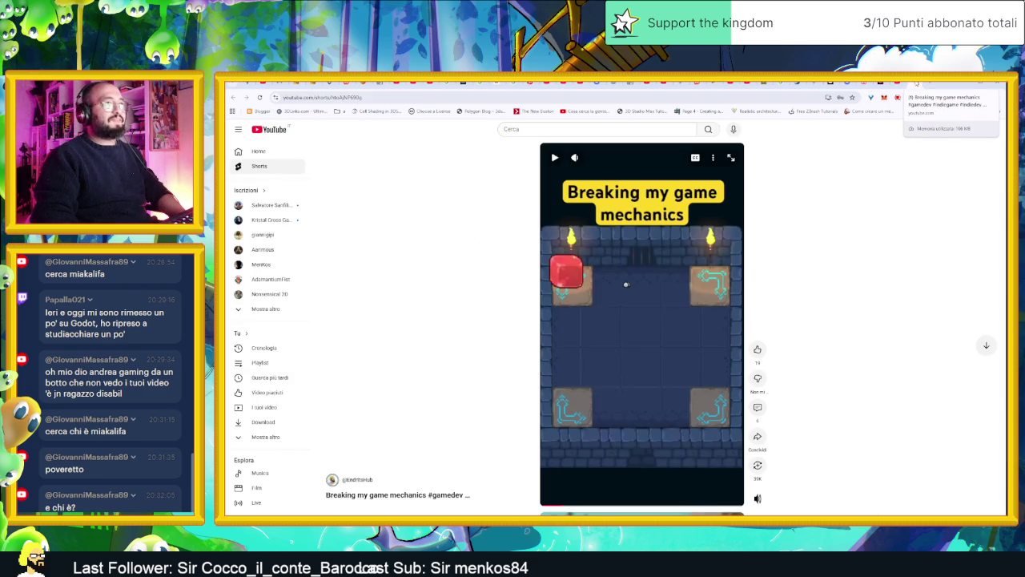
- Check the YouTube Studio dashboard, glance at the Tomb of the Mask and itch.io tabs, then minimize Chrome
left_click(918, 83)
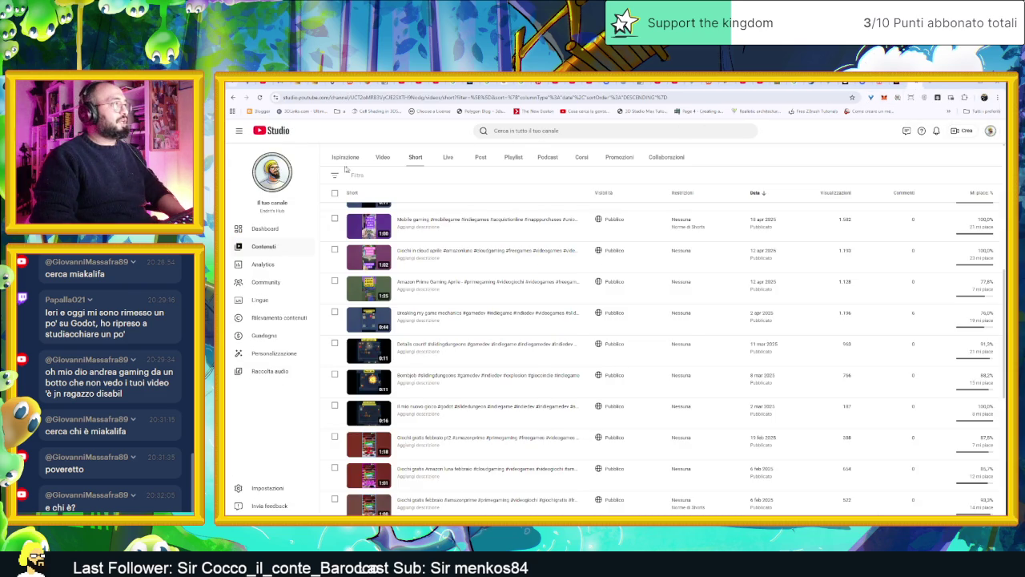
left_click(286, 134)
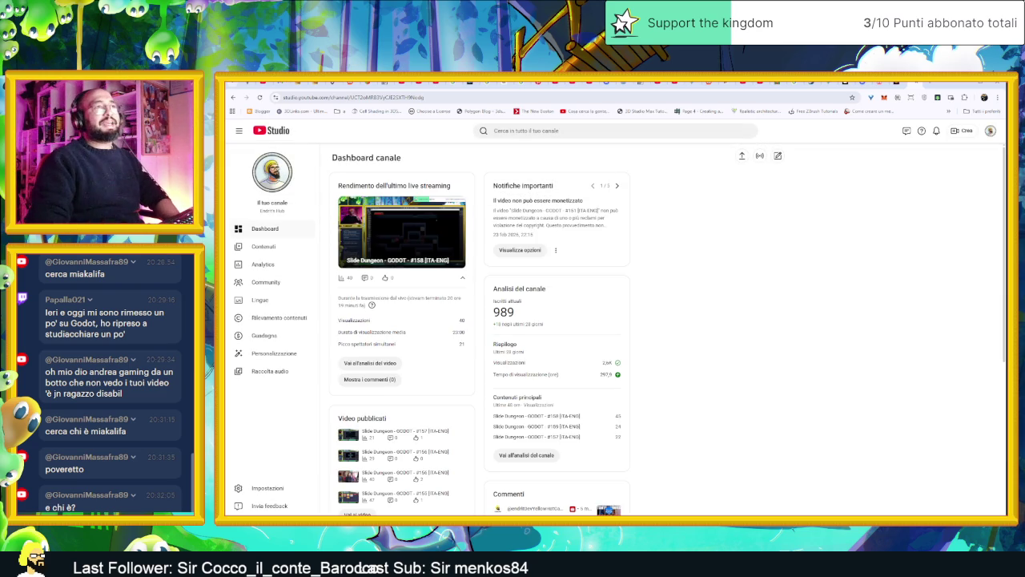
left_click(879, 83)
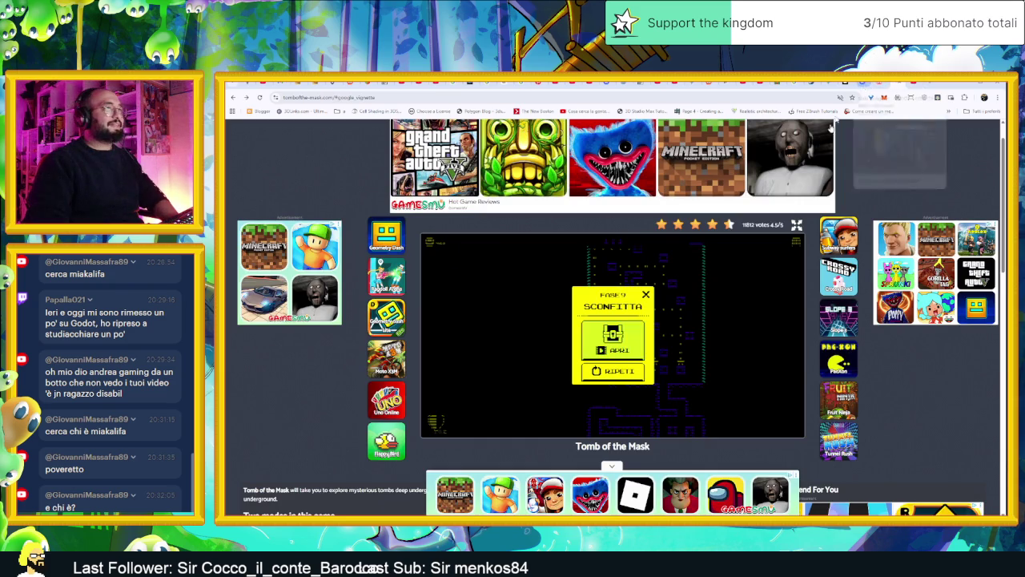
left_click(881, 83)
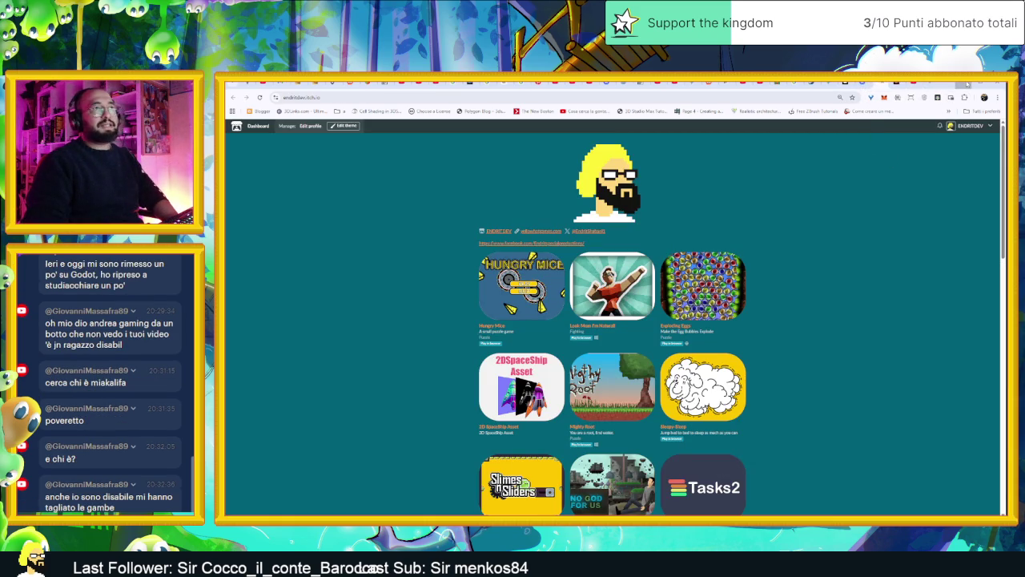
left_click(967, 84)
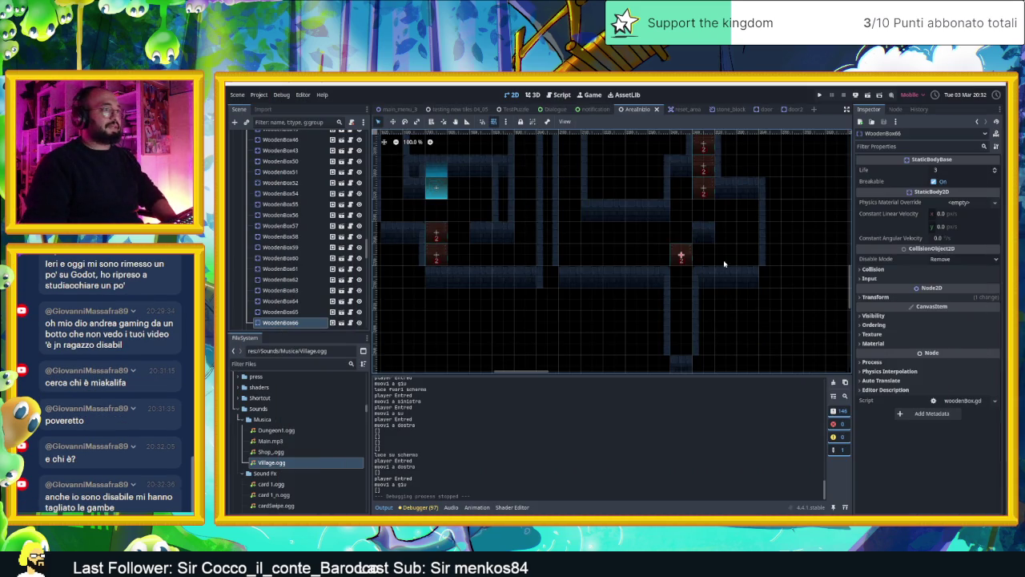
- Make the 2D level view taller and bring WoodenBox65's room into view
scroll(756, 317, "up", 2)
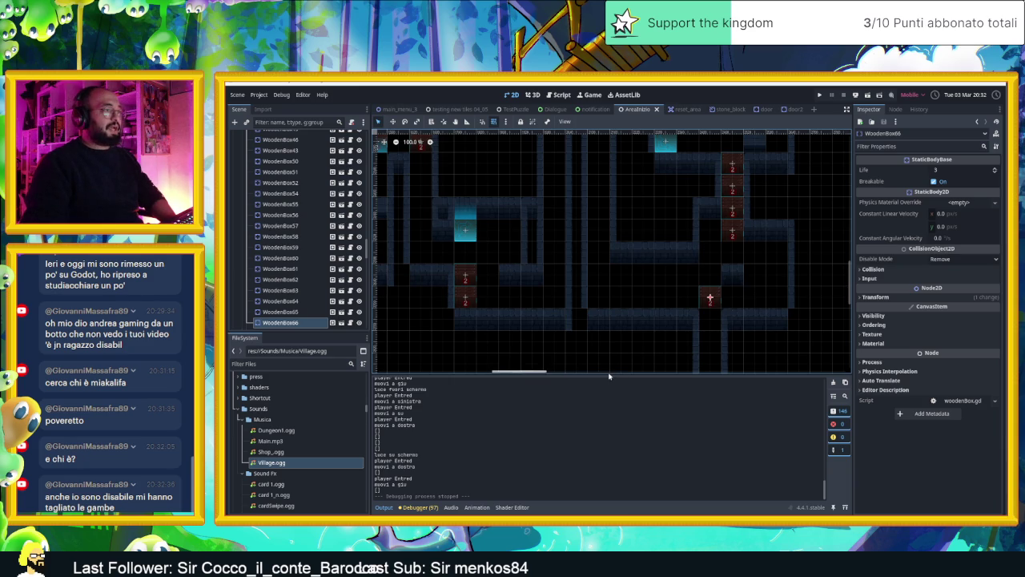
scroll(608, 371, "down", 3)
left_click_drag(609, 375, 612, 418)
scroll(725, 324, "up", 1)
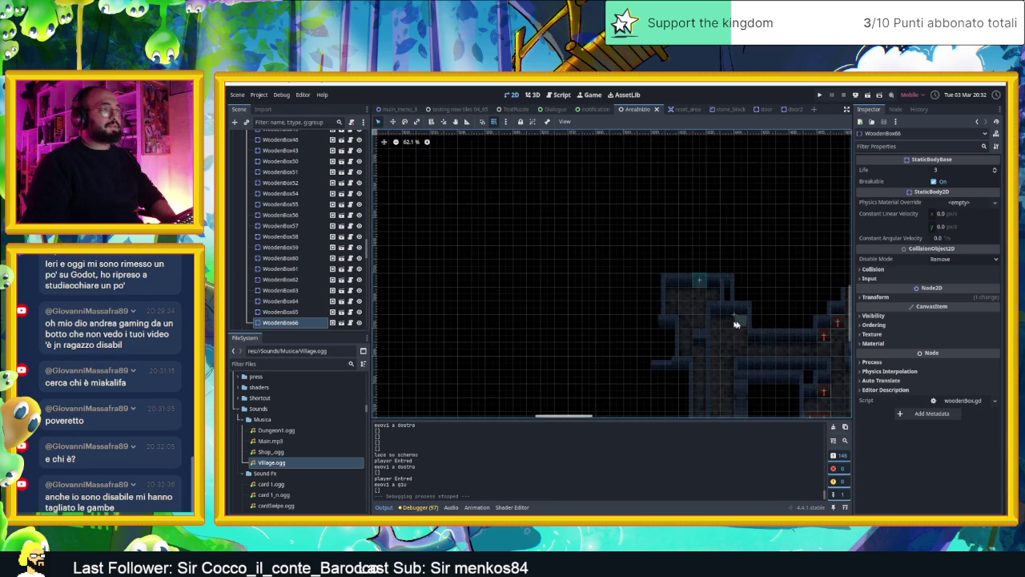
scroll(725, 324, "down", 2)
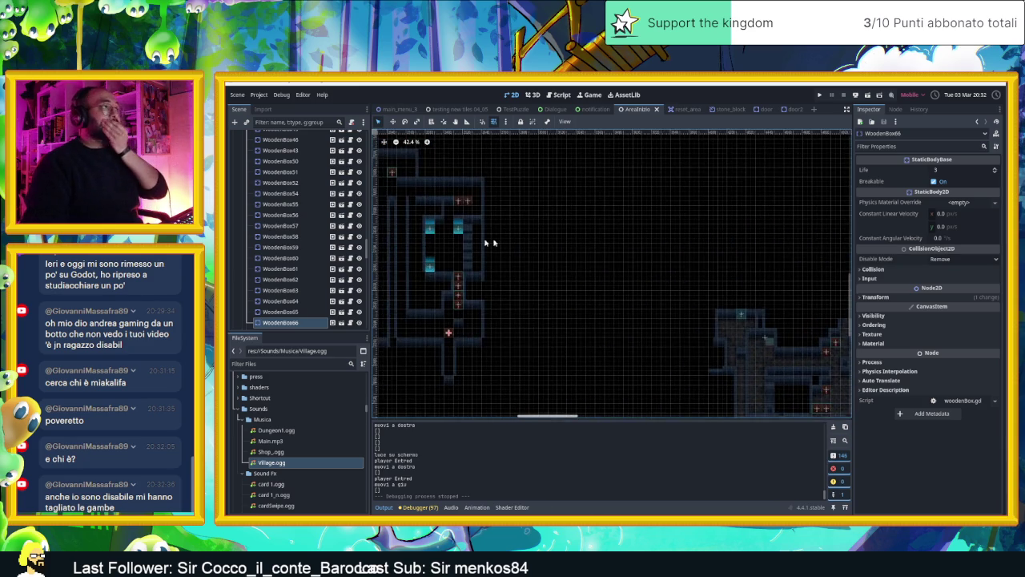
scroll(537, 243, "left", 5)
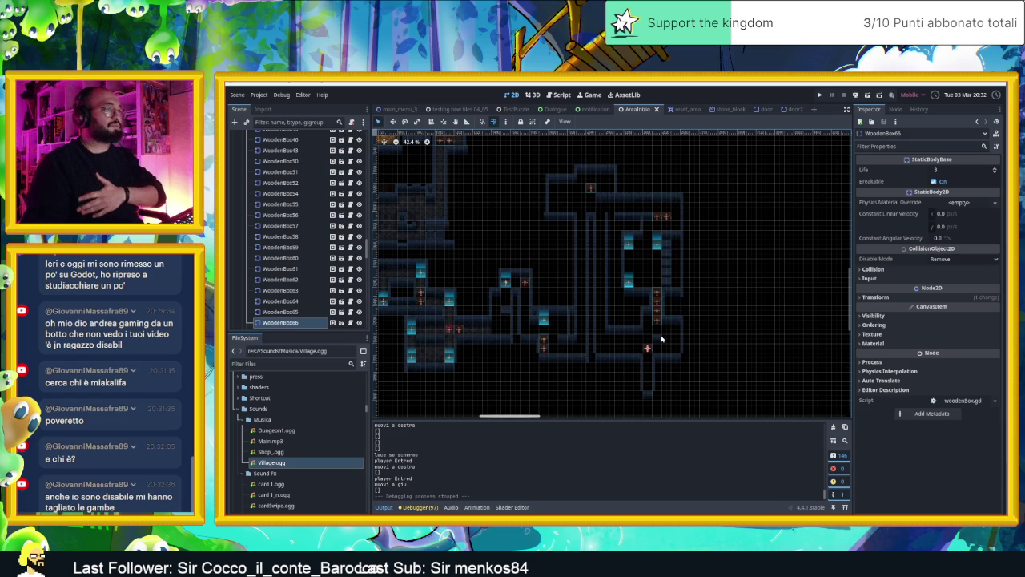
scroll(661, 339, "up", 6)
- Move WoodenBox65 180 px down into the corridor, then save and run the scene
left_click(654, 312)
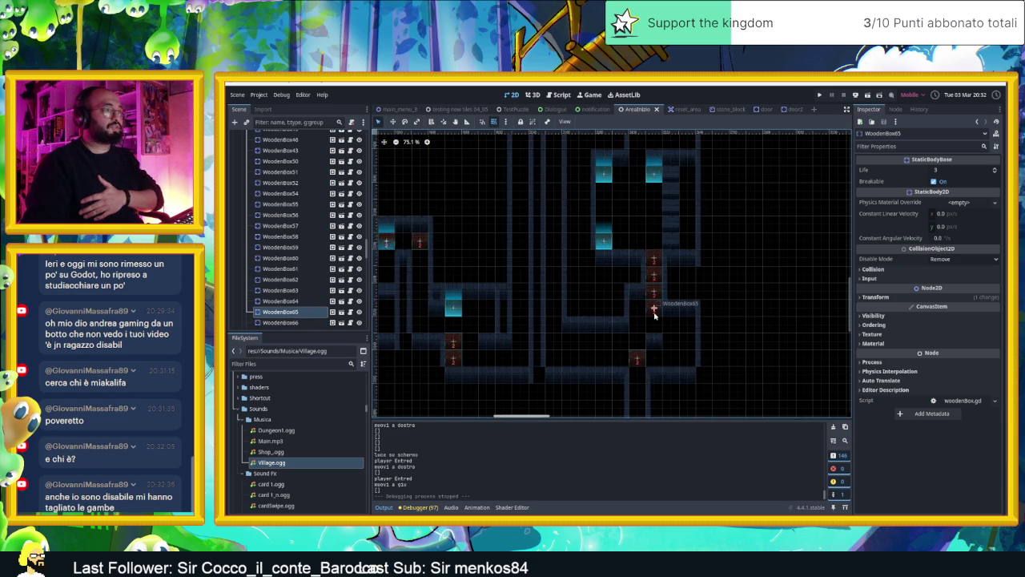
mouse_move(653, 312)
left_mouse_down()
mouse_move(654, 359)
mouse_move(547, 342)
mouse_move(560, 351)
mouse_move(555, 359)
left_mouse_up()
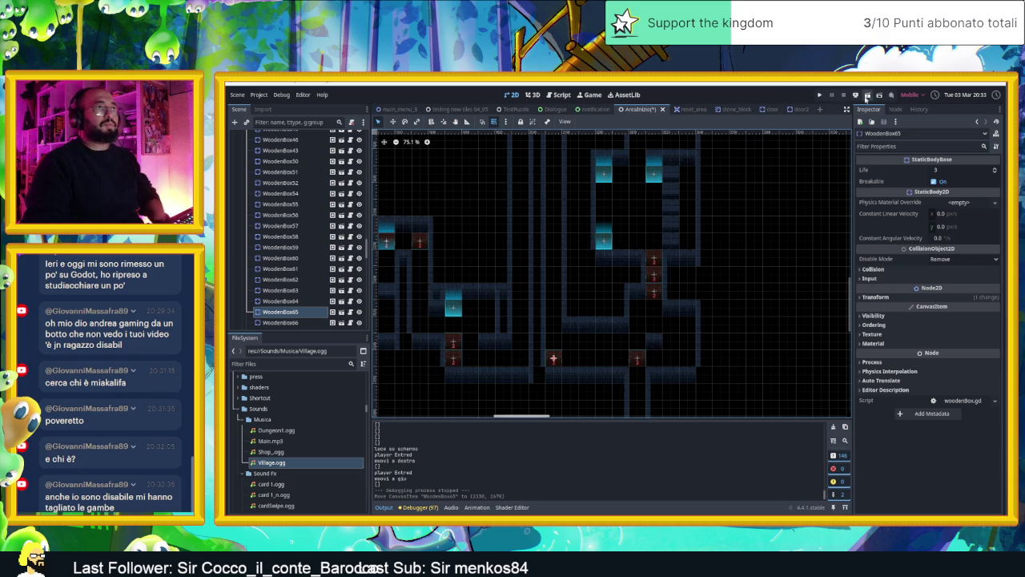
left_click(865, 94)
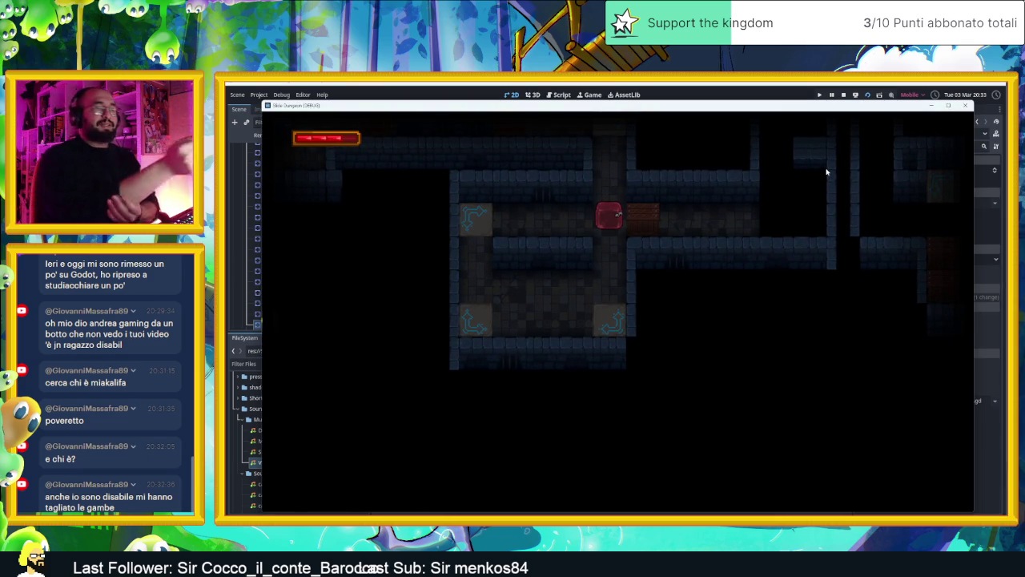
- Slide the player left, down, right and up across the arrow plates of the first rooms
key("Left")
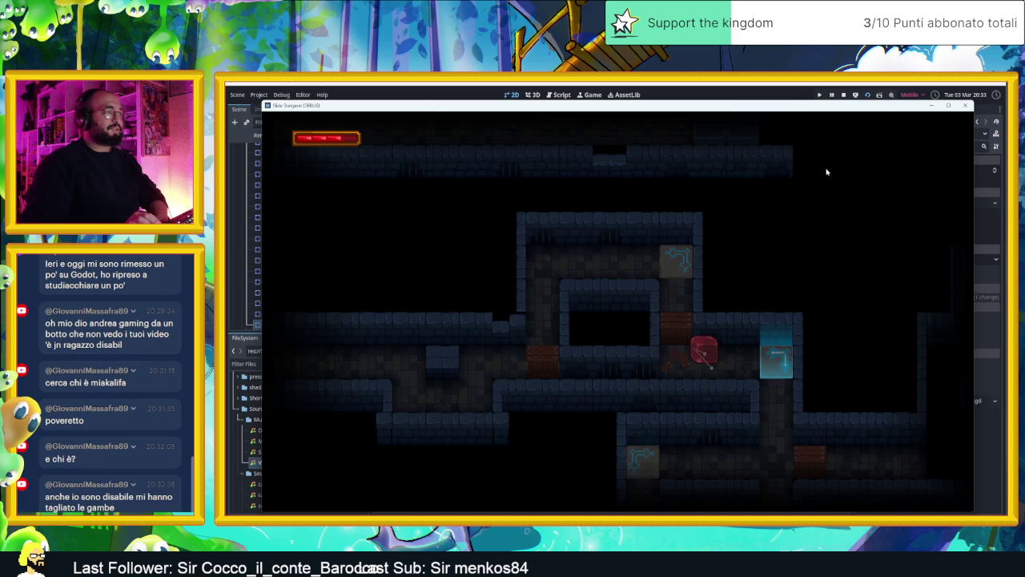
key("Down")
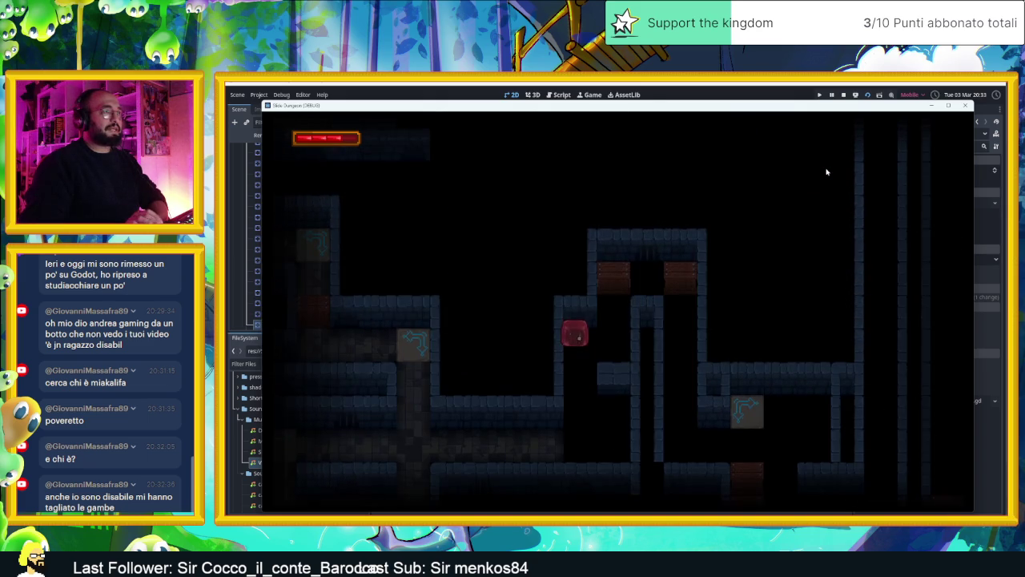
key("Right")
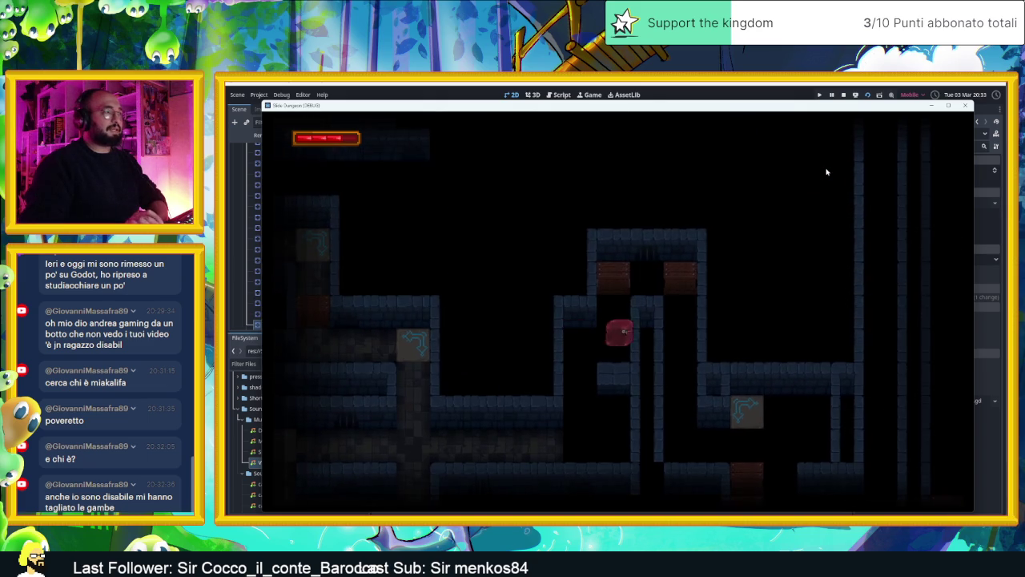
key("Up")
key("Right")
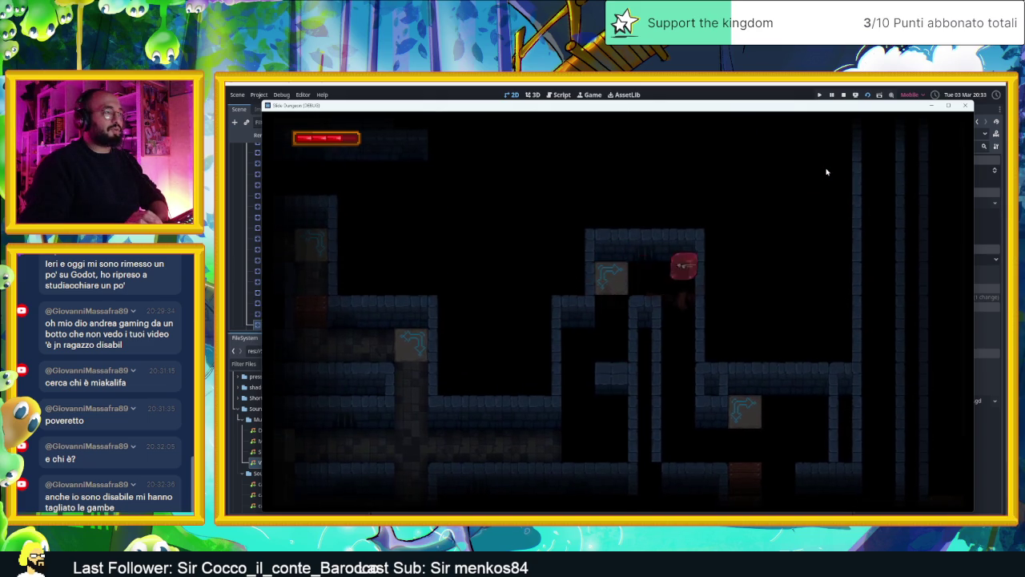
key("Down")
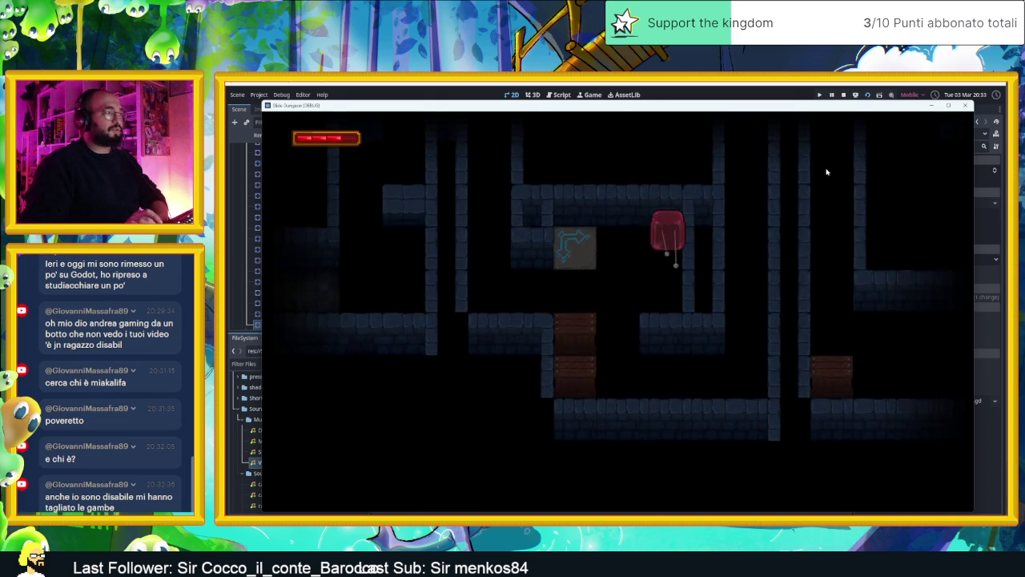
key("Left")
key("Up")
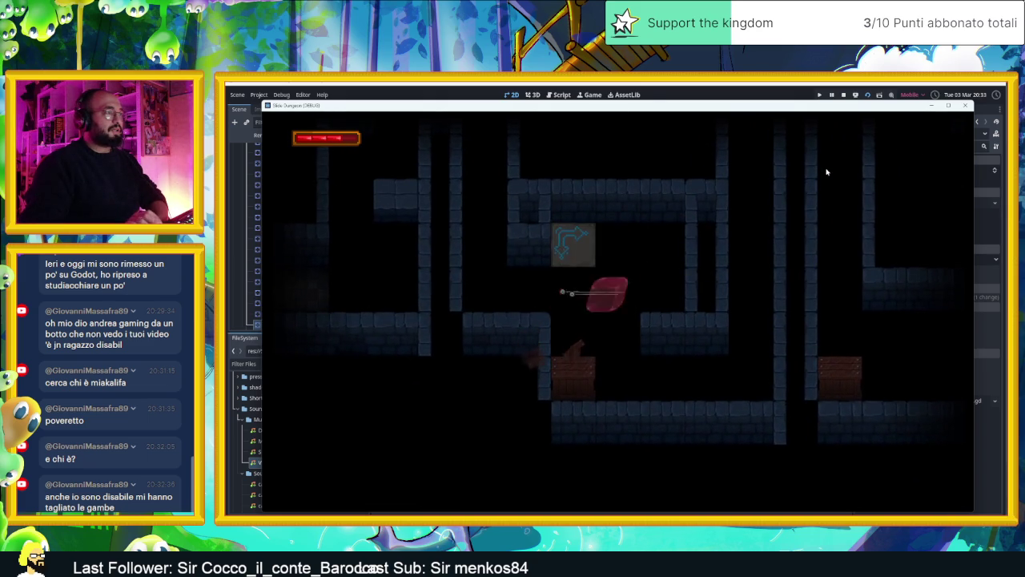
key("Down")
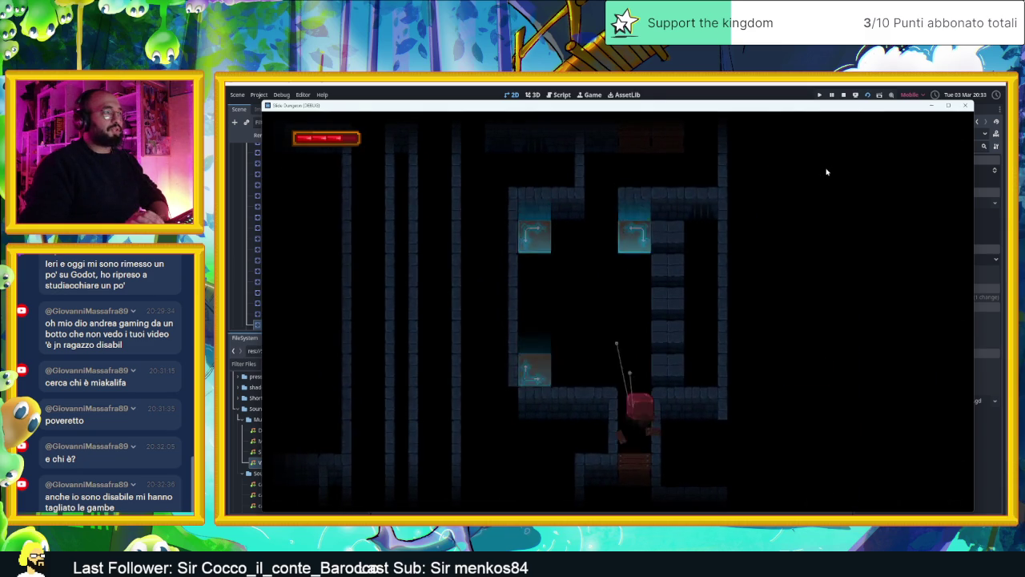
- Keep sliding the character up, down and sideways through further rooms past the wooden boxes
key("Up")
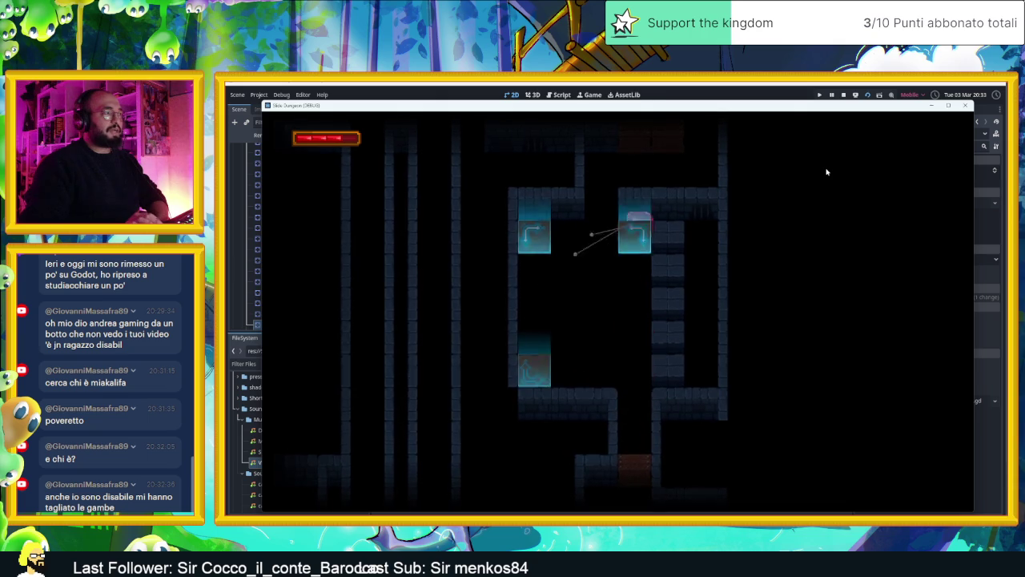
key("Down")
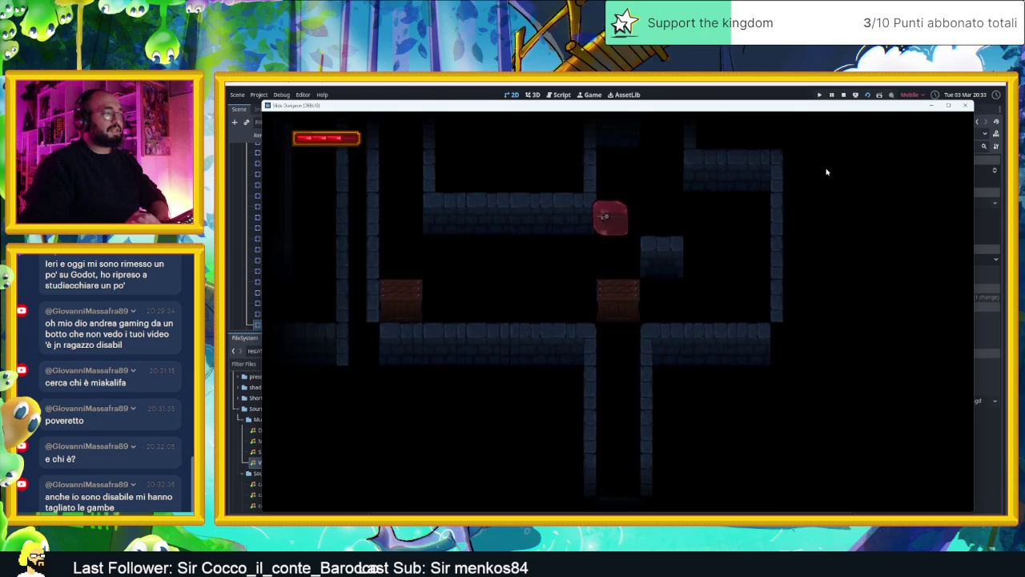
key("Up")
key("Down")
key("Up")
key("Right")
key("Down")
key("Left")
key("Right")
key("Left")
key("Down")
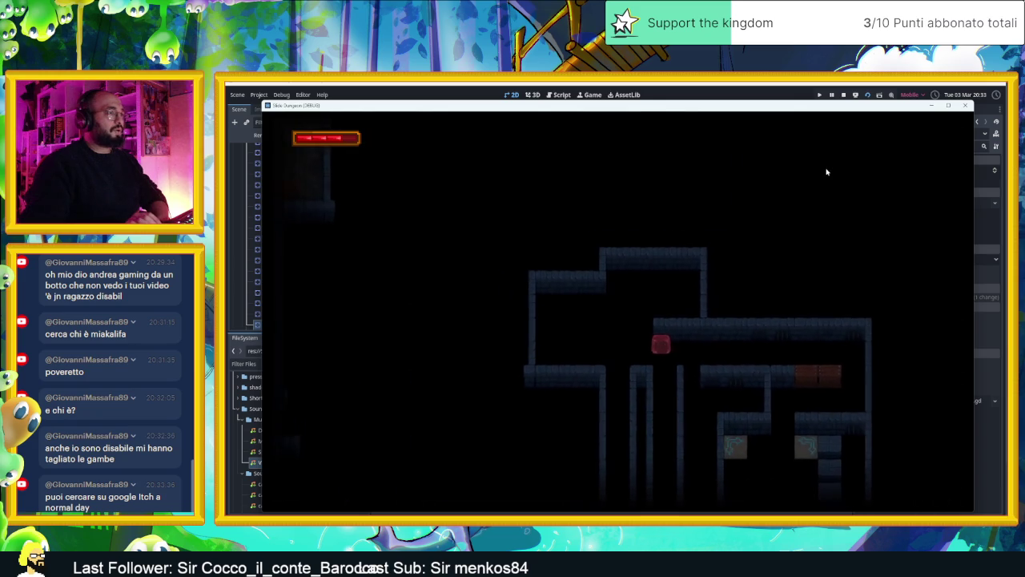
- Slide along the right wall and upper corridor to the shaft bottom, then close the game
key("Right")
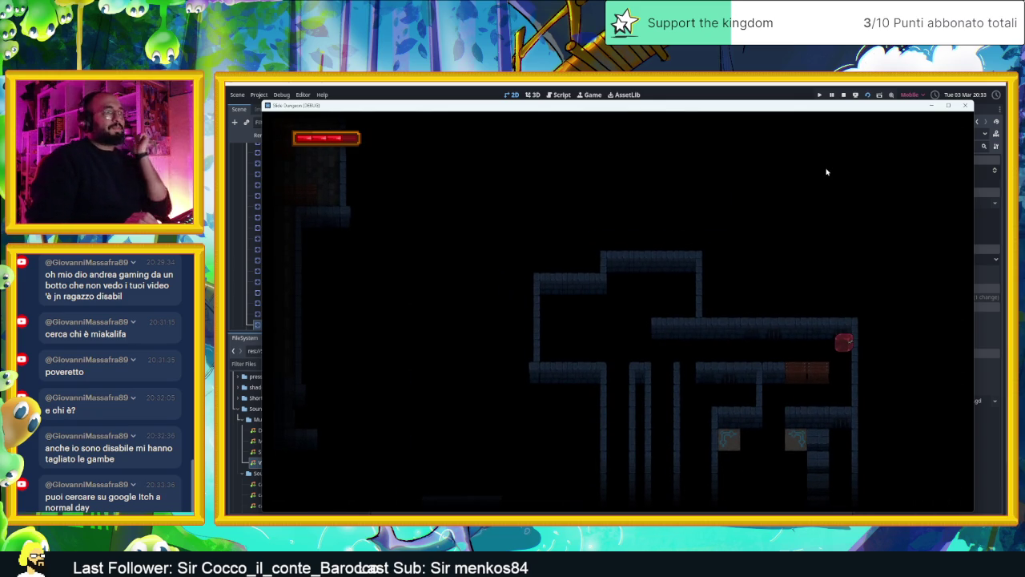
key("Down")
key("Left")
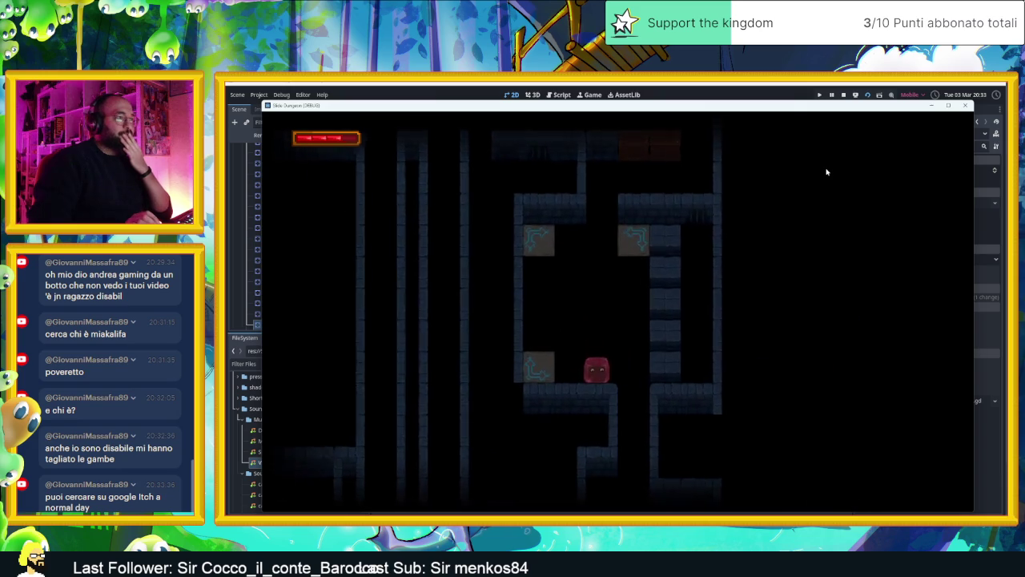
key("Up")
key("Right")
key("Down")
key("Left")
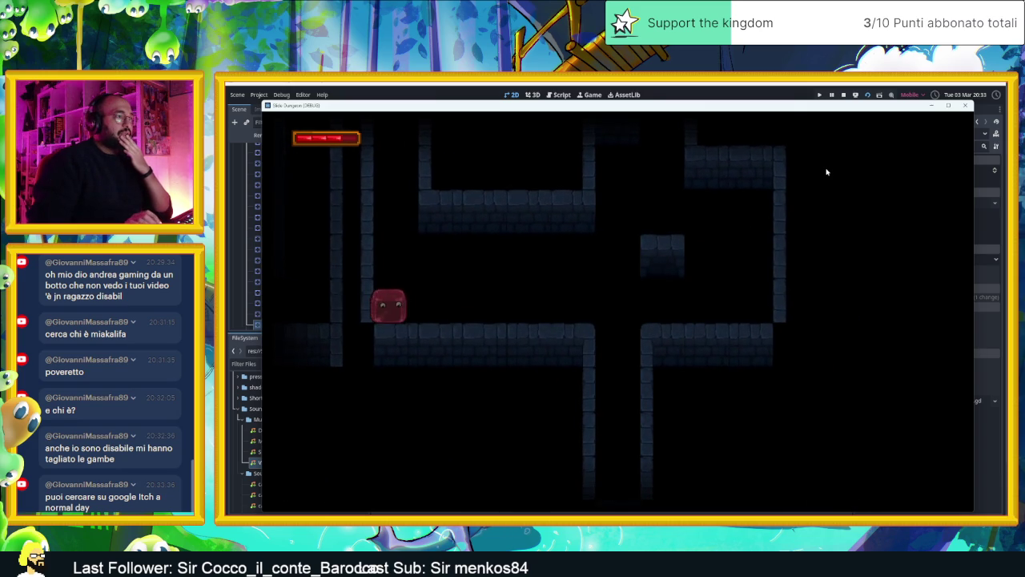
key("Right")
key("Up")
key("Left")
key("Down")
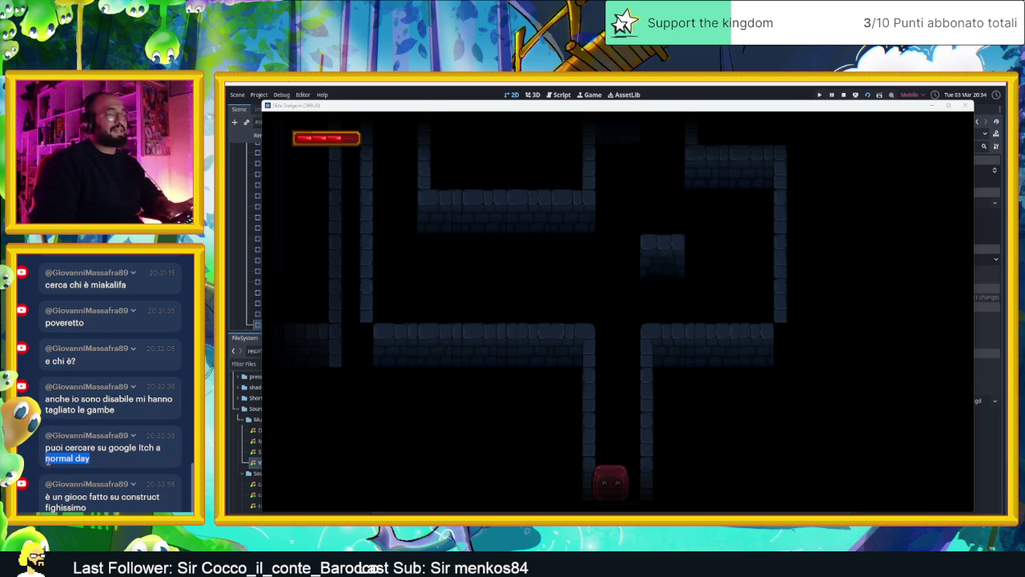
left_click(965, 105)
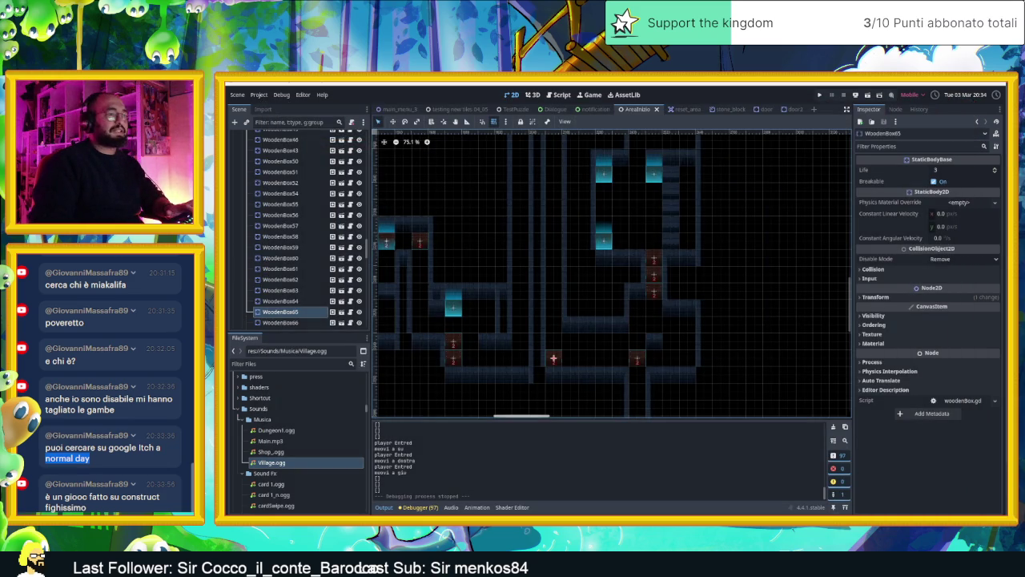
- Google 'normal day' in a new Chrome tab and open the Normal Day video on YouTube
key("alt+Tab")
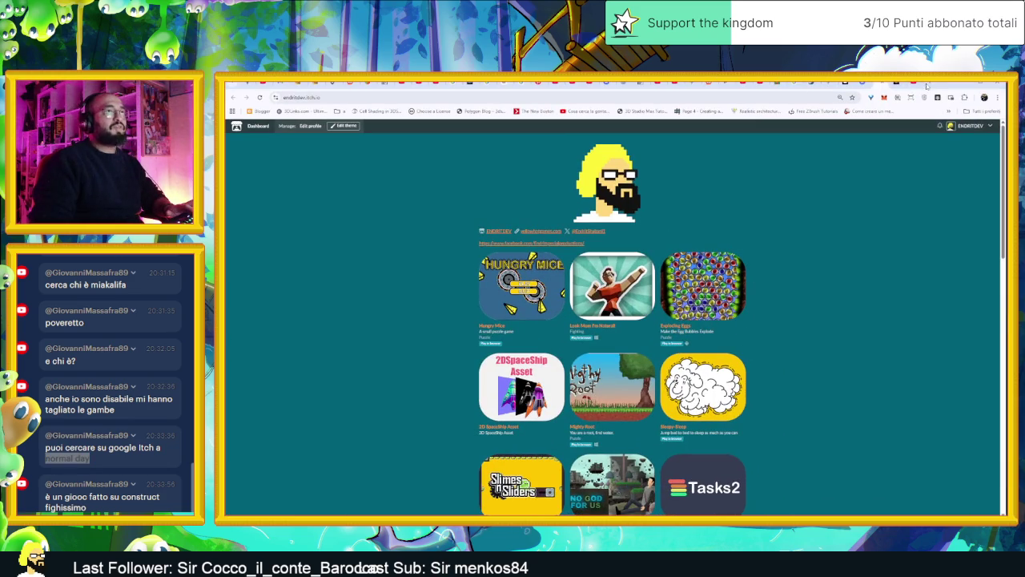
key("ctrl+t")
type("normal day")
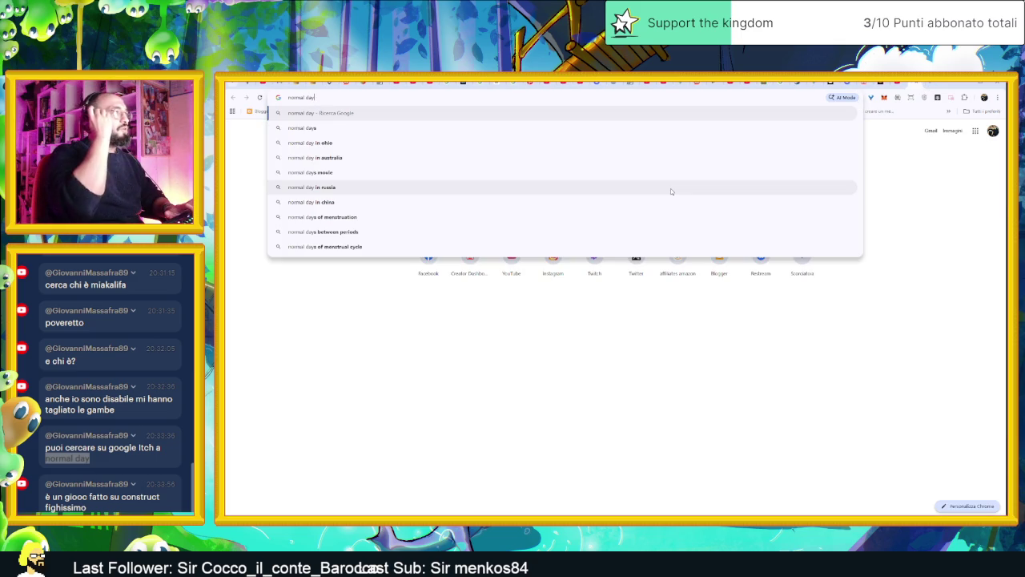
key("Return")
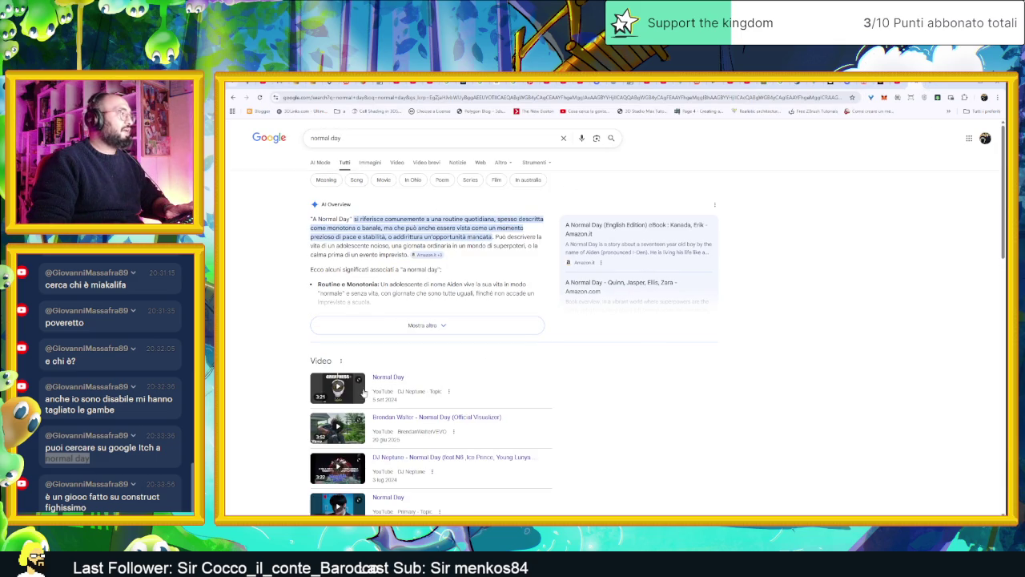
left_click(388, 377)
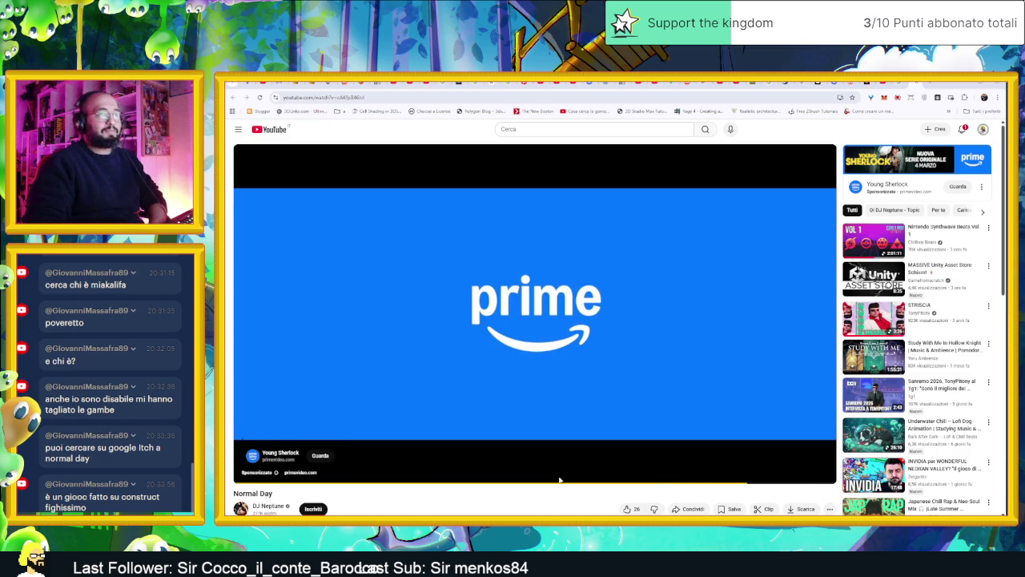
mouse_move(654, 443)
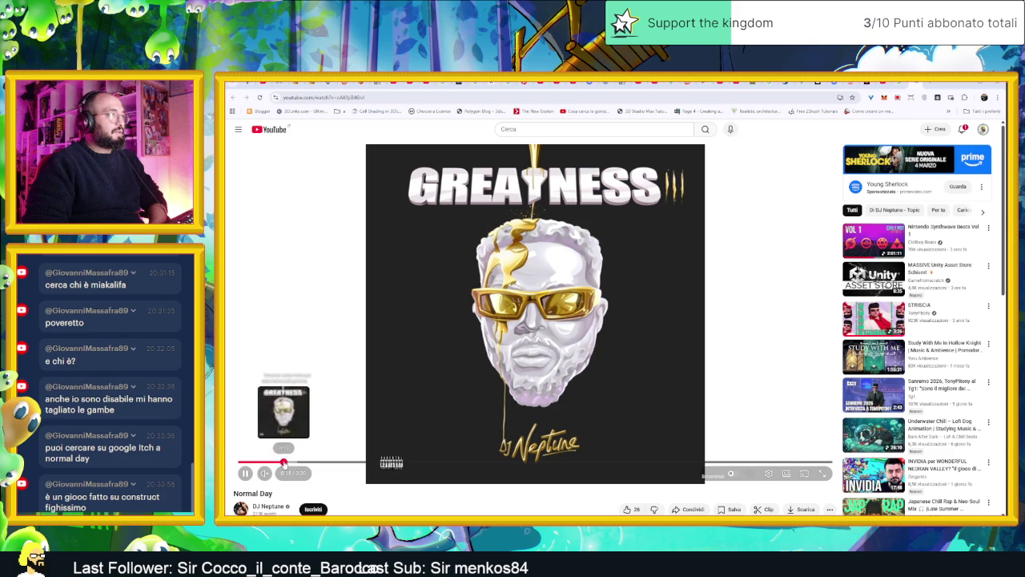
left_click(410, 462)
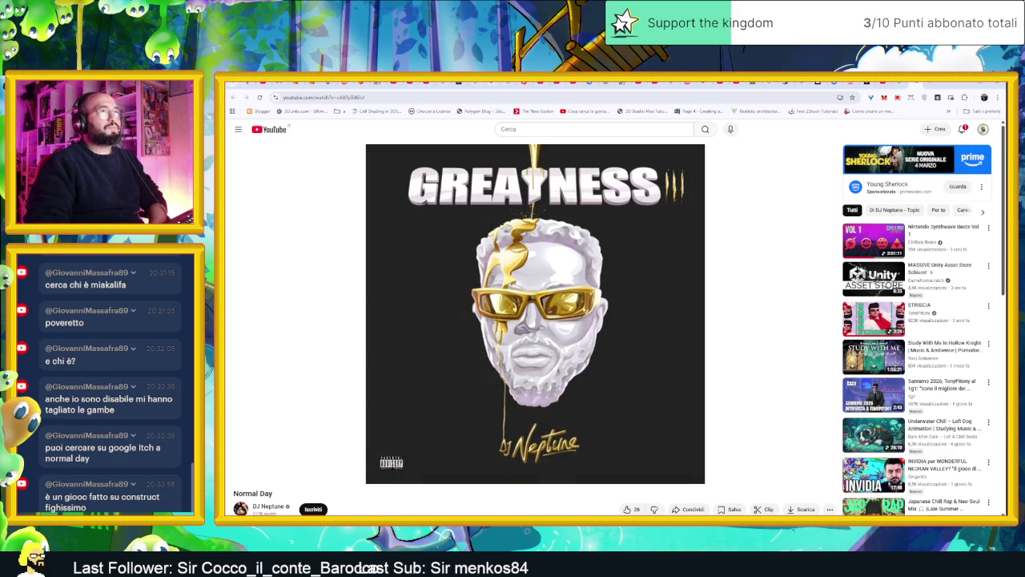
key("ctrl+Tab")
scroll(662, 280, "down", 3)
scroll(649, 288, "up", 3)
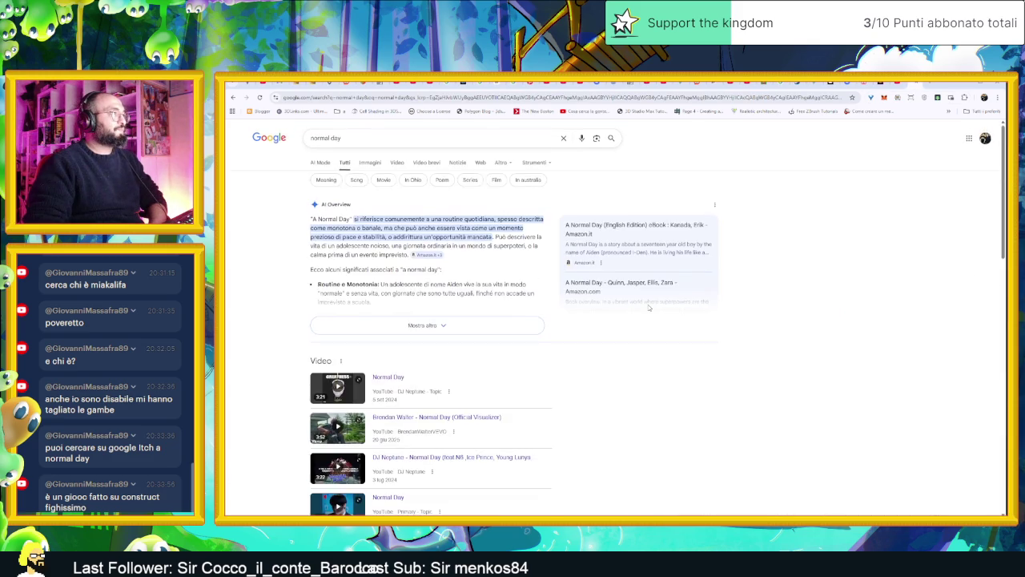
- Refine the search to 'normal day itch' and open the A Normal Day itch.io page
scroll(636, 300, "up", 1)
left_click(441, 138)
type("itch")
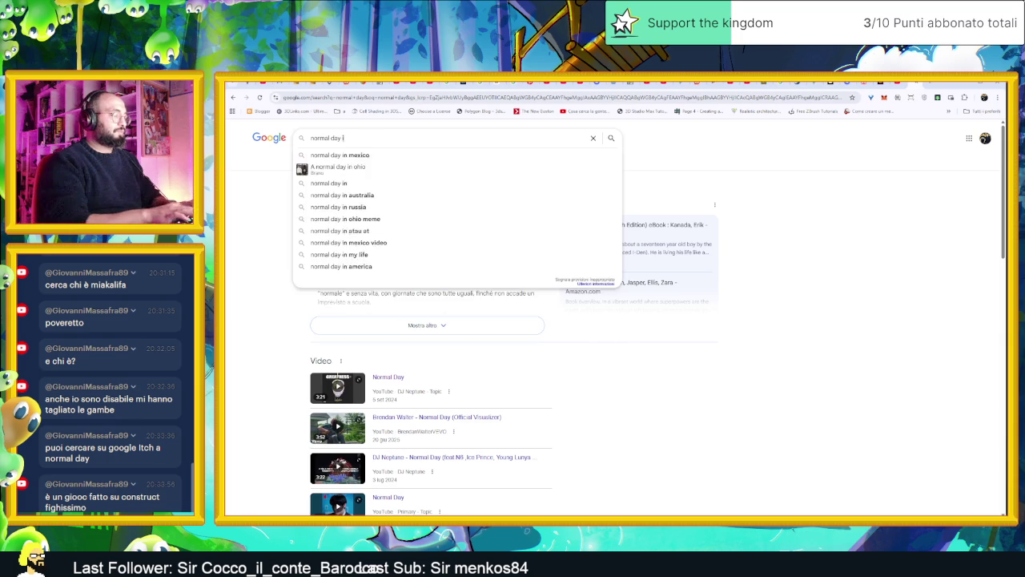
key("Return")
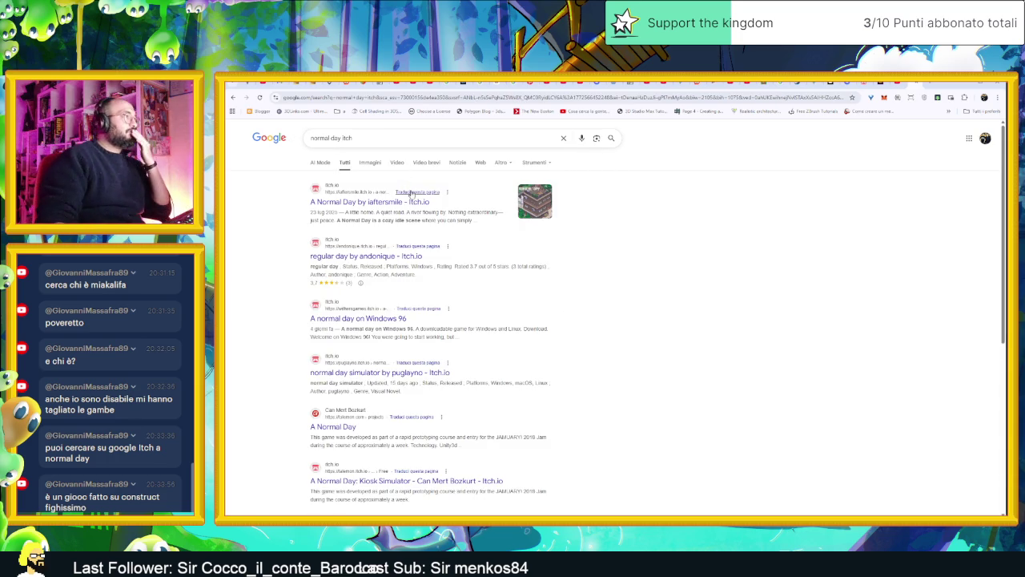
left_click(414, 202)
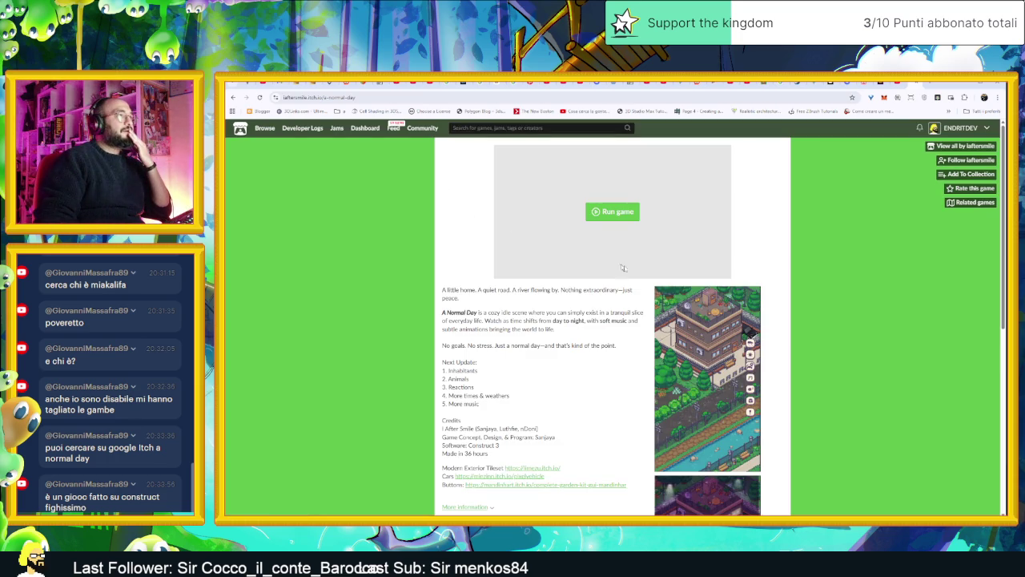
- Scroll through the game's description and comments, then launch the game in the browser
scroll(785, 386, "down", 5)
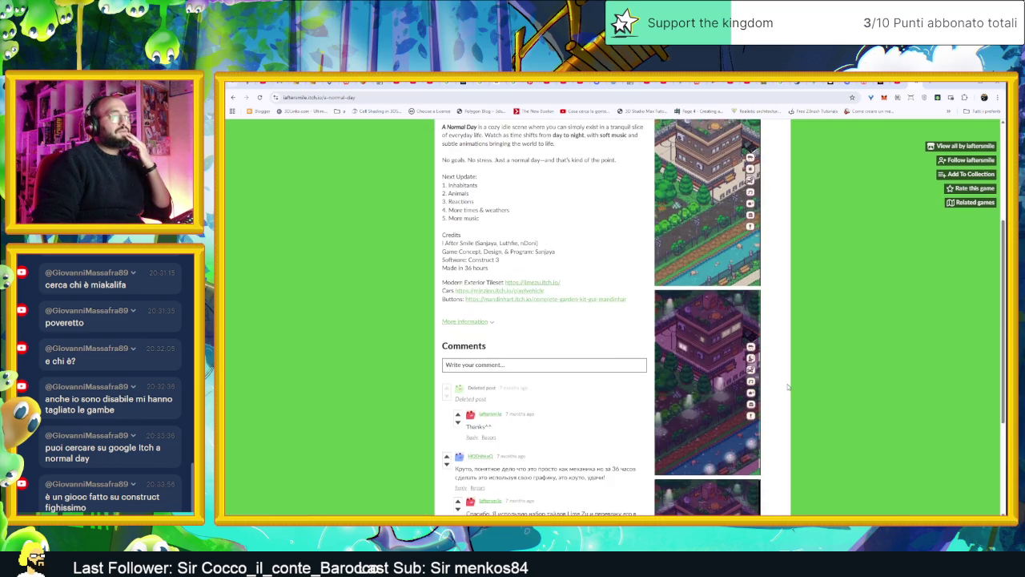
scroll(757, 373, "up", 5)
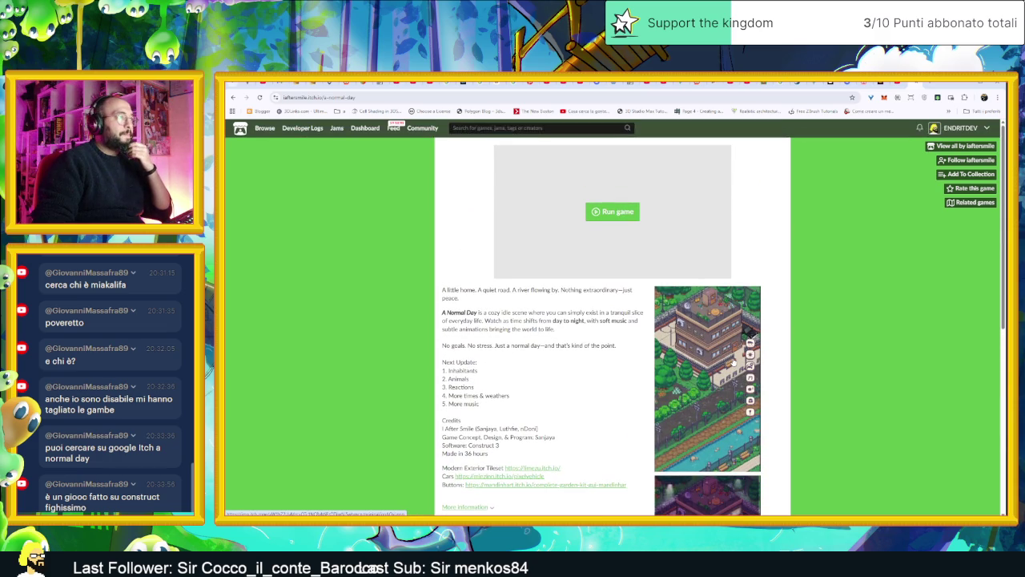
scroll(733, 363, "down", 2)
scroll(731, 362, "down", 2)
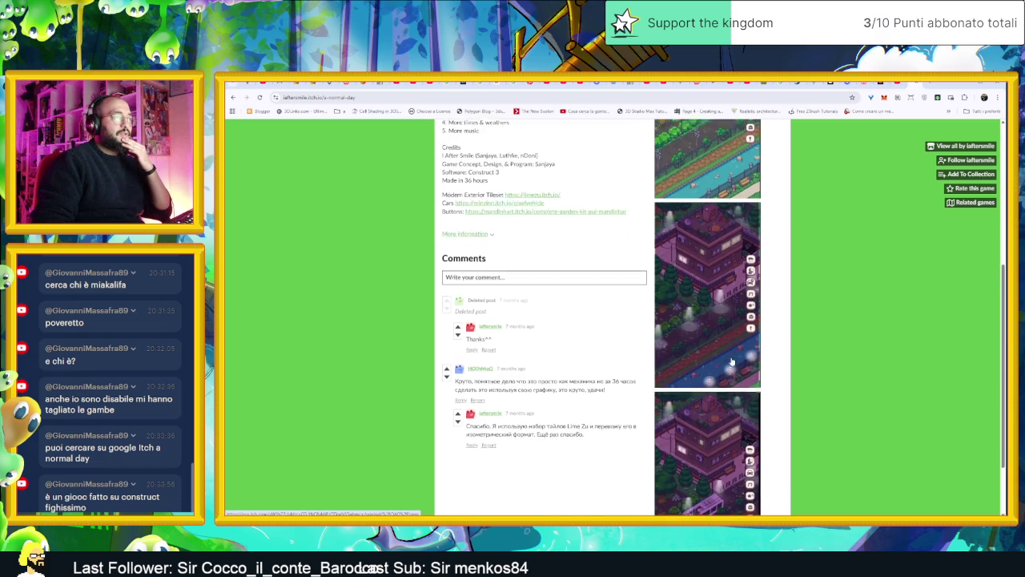
scroll(731, 362, "down", 2)
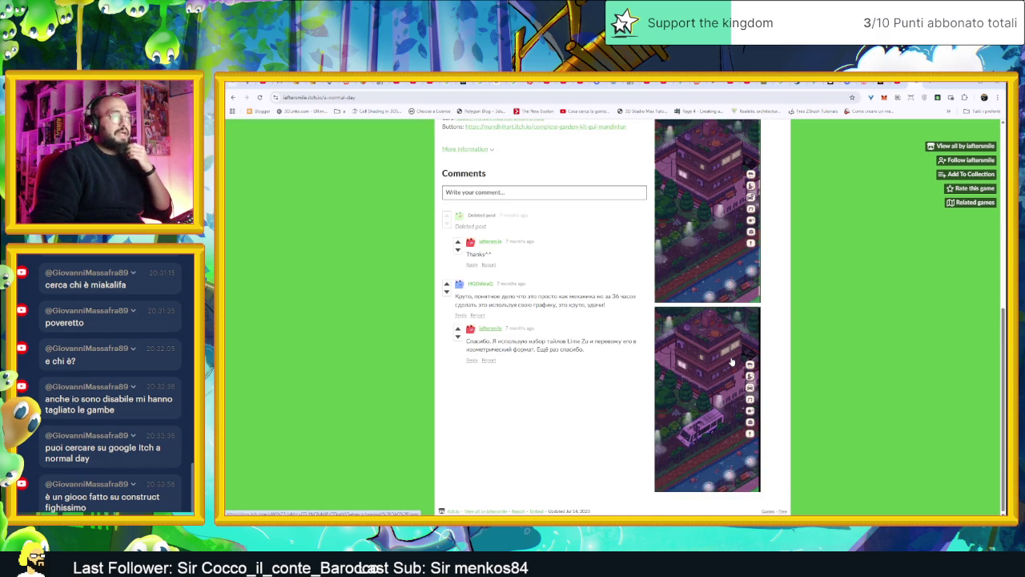
scroll(731, 362, "up", 5)
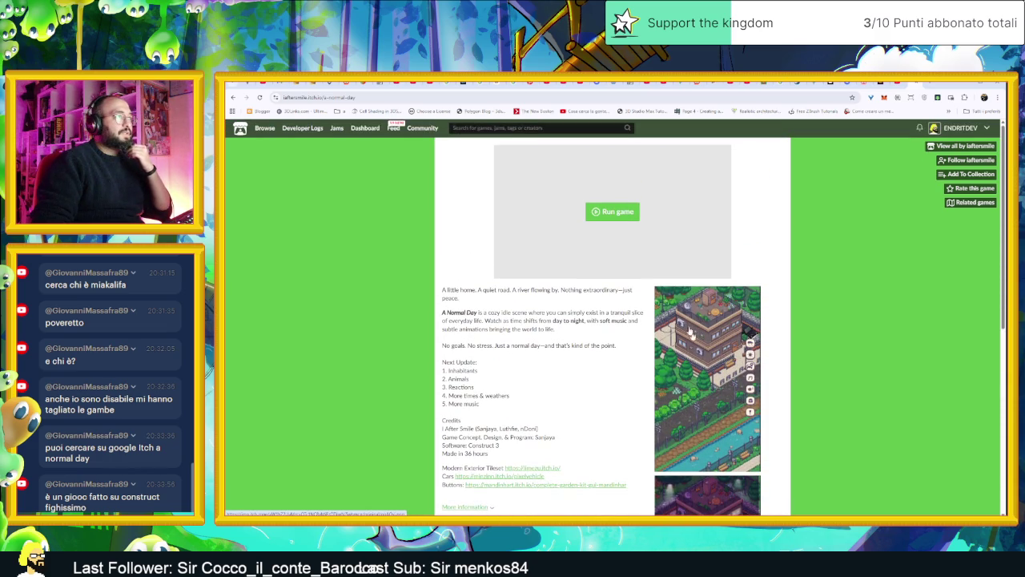
left_click(624, 211)
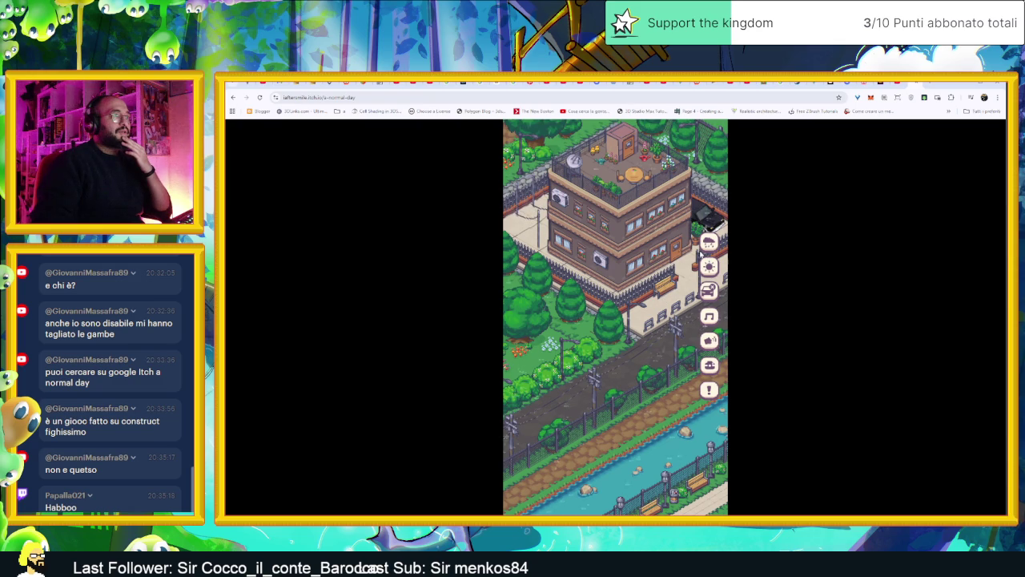
- Switch A Normal Day to night, toggle traffic, mute the music and take a screenshot
left_click(709, 267)
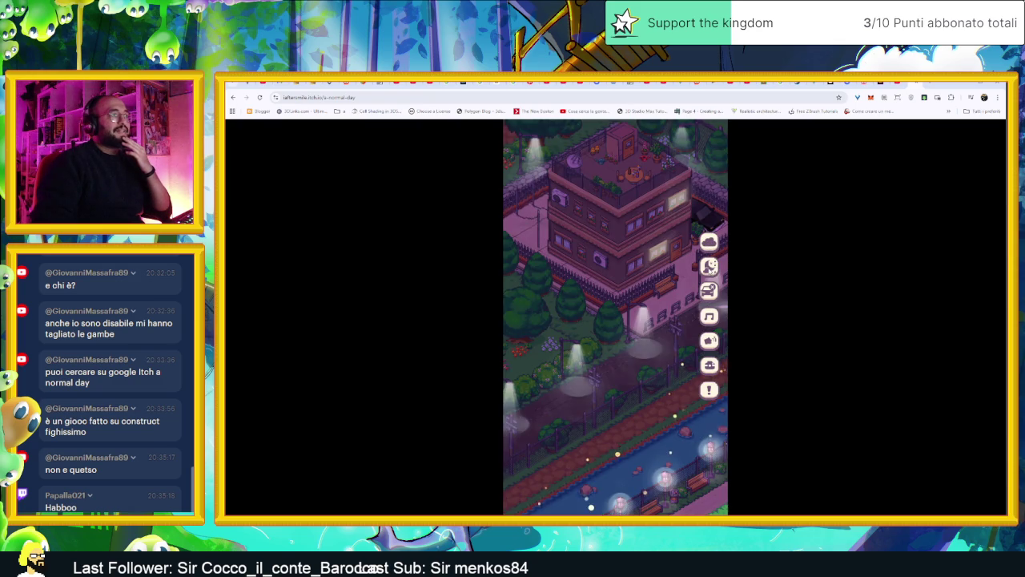
left_click(709, 291)
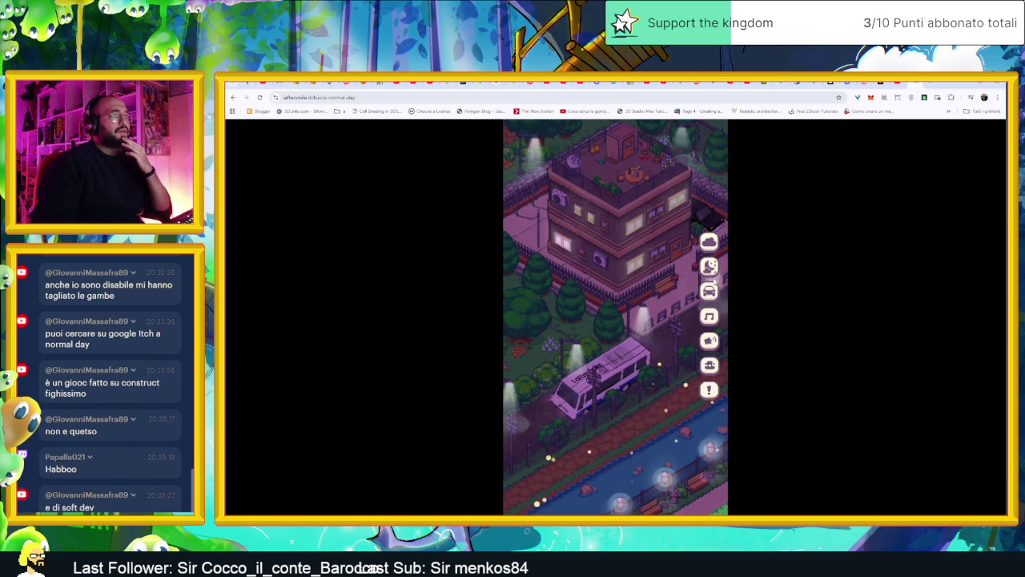
left_click(709, 317)
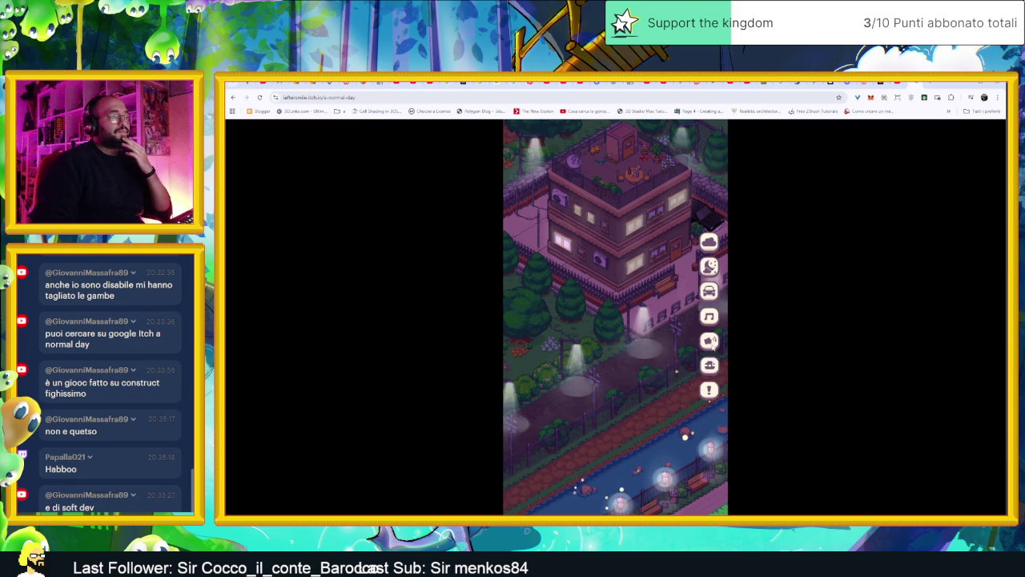
left_click(710, 365)
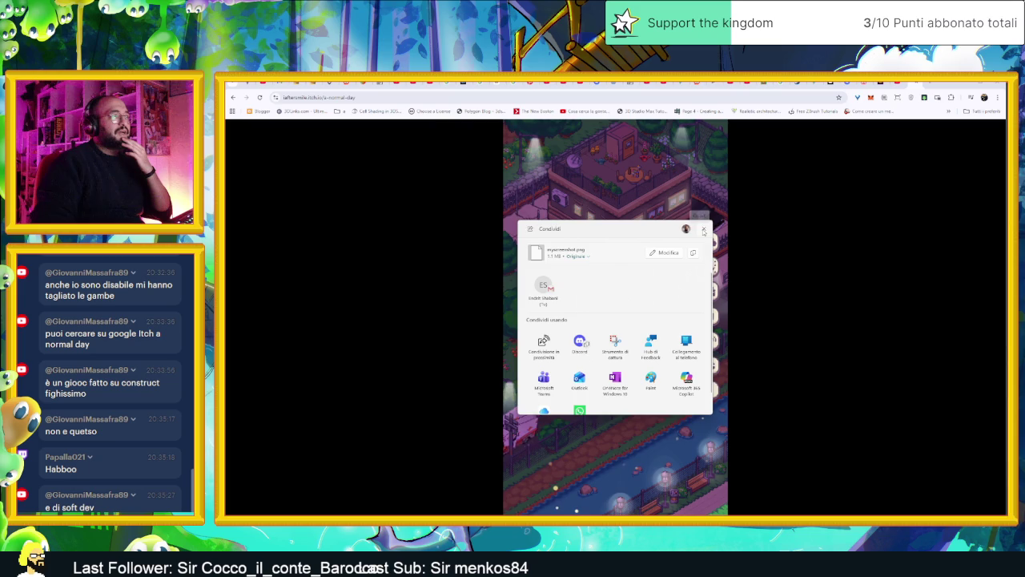
left_click(703, 230)
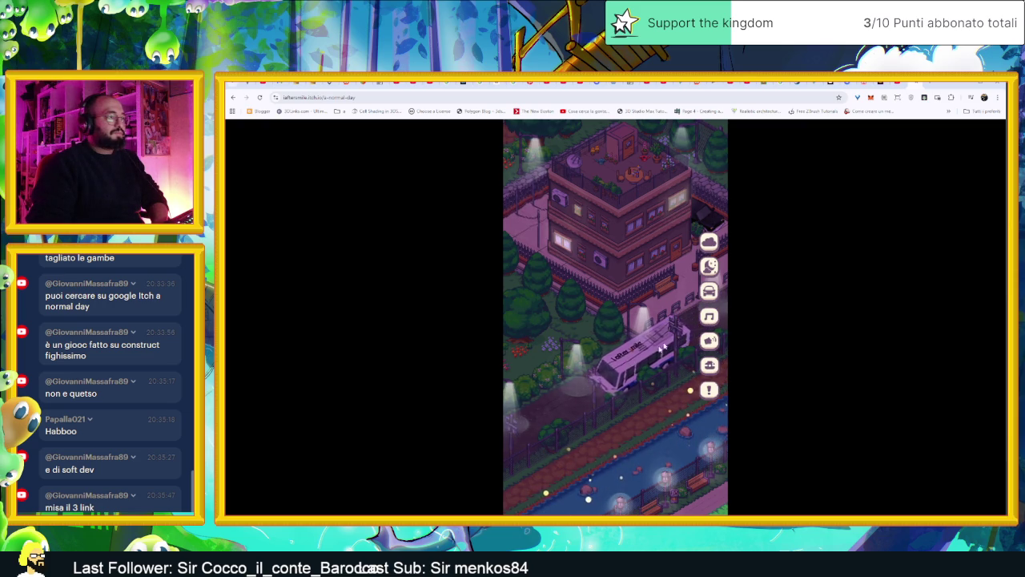
- Flip the scene back to day, then to night again, and exit the game
left_click(710, 267)
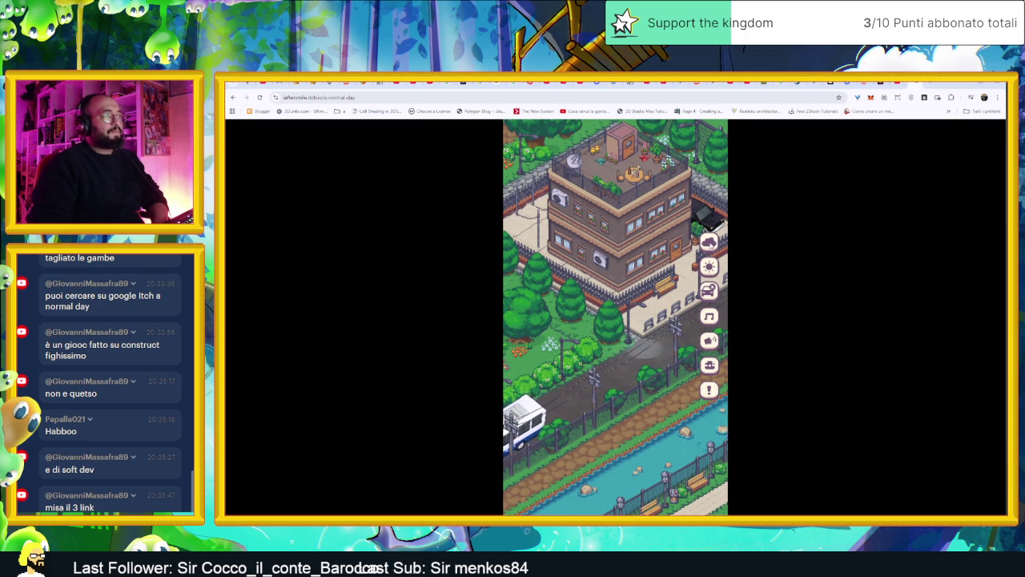
left_click(709, 267)
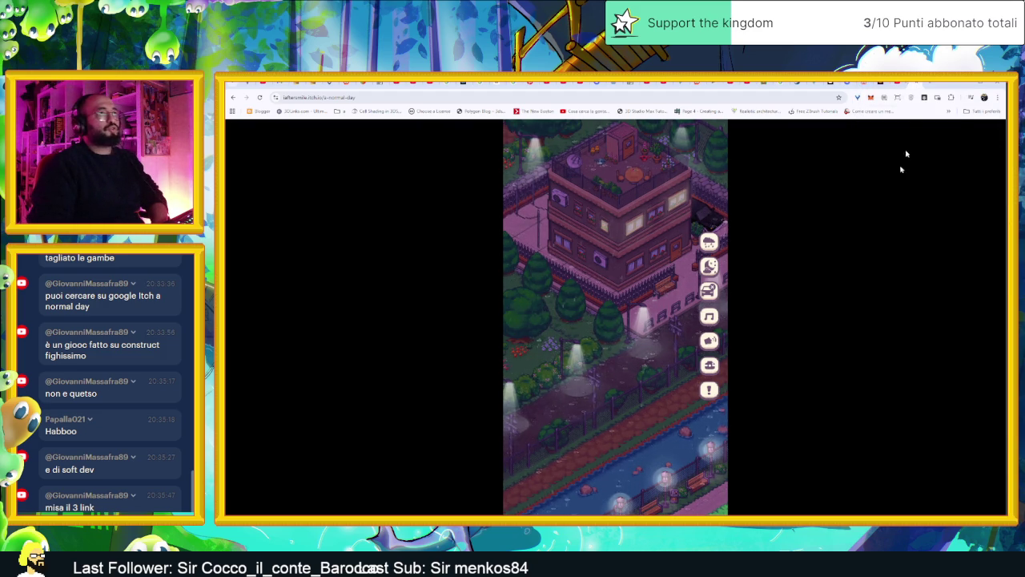
key("Escape")
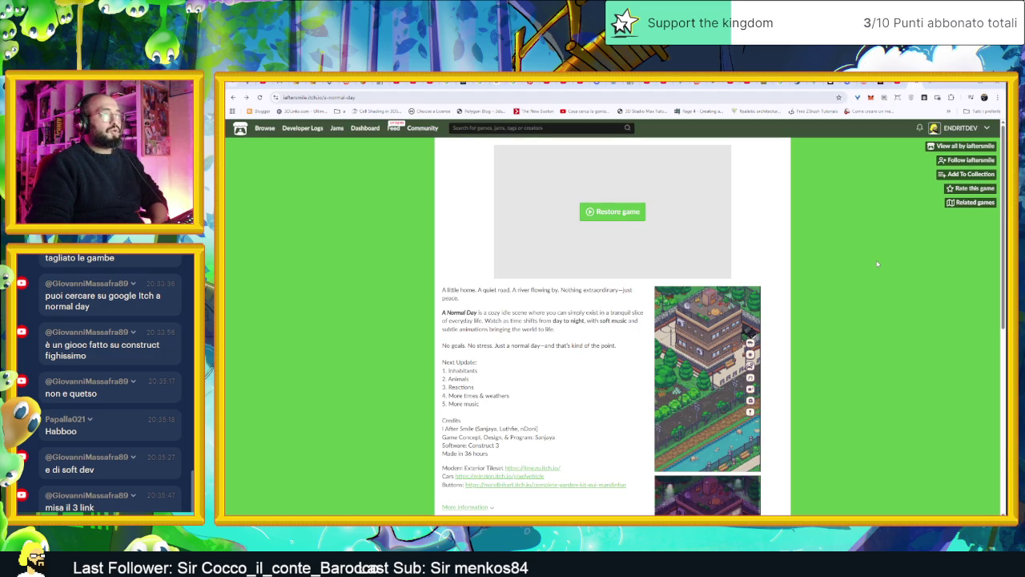
- Scroll the A Normal Day page down and back up, then switch to the YouTube Studio tab
scroll(877, 264, "down", 5)
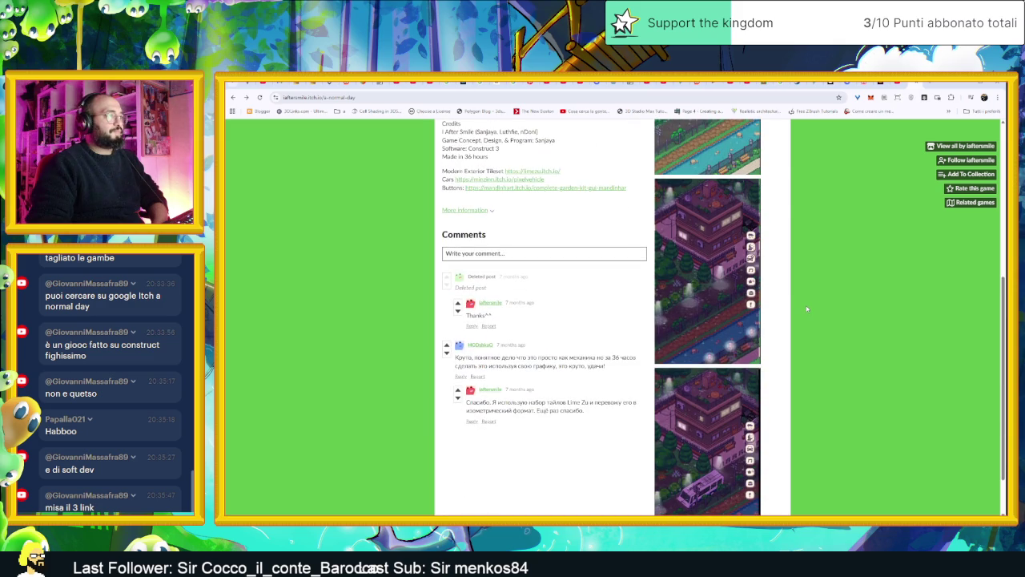
scroll(806, 308, "up", 5)
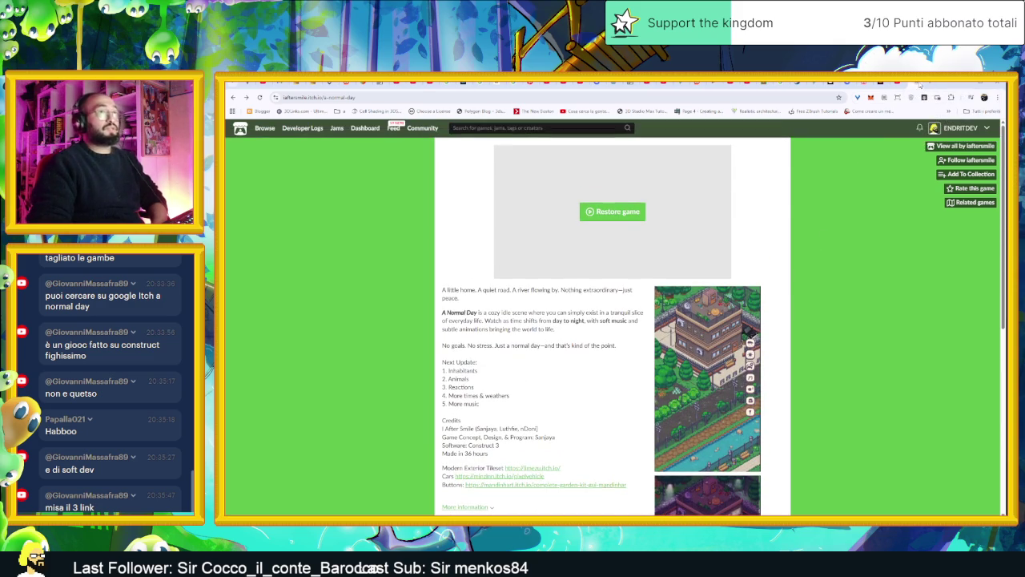
left_click(913, 86)
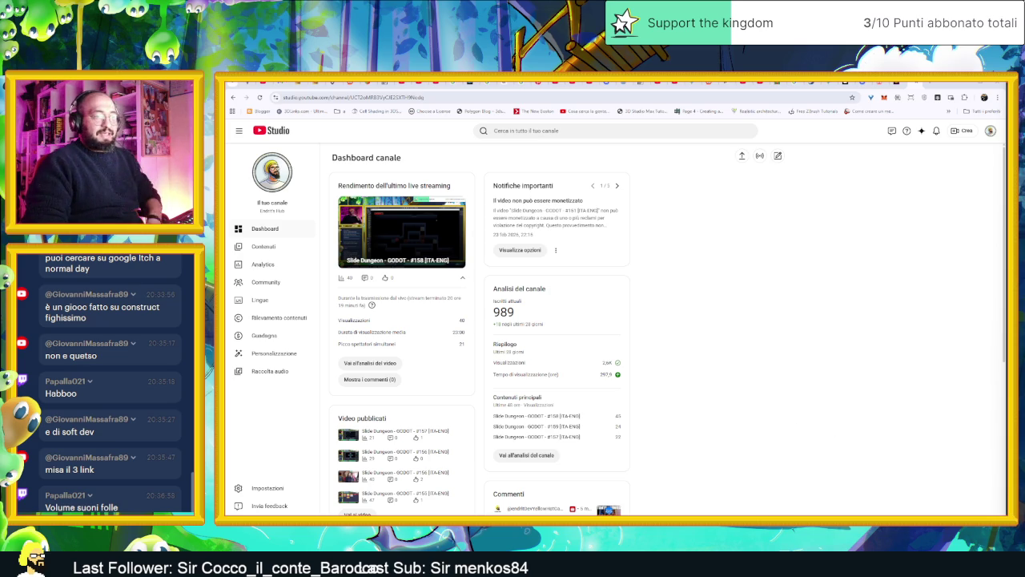
- Switch from Chrome back to the Godot editor's AreaInizio scene
key("alt+Tab")
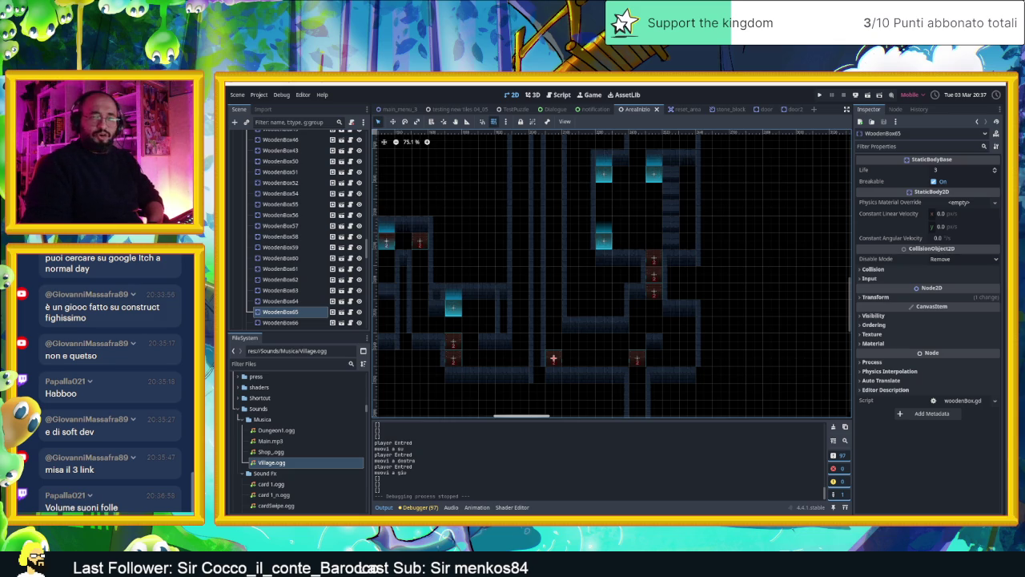
- Launch Discord from Windows search with 'di', then switch to the YouTube page in Chrome
key("super")
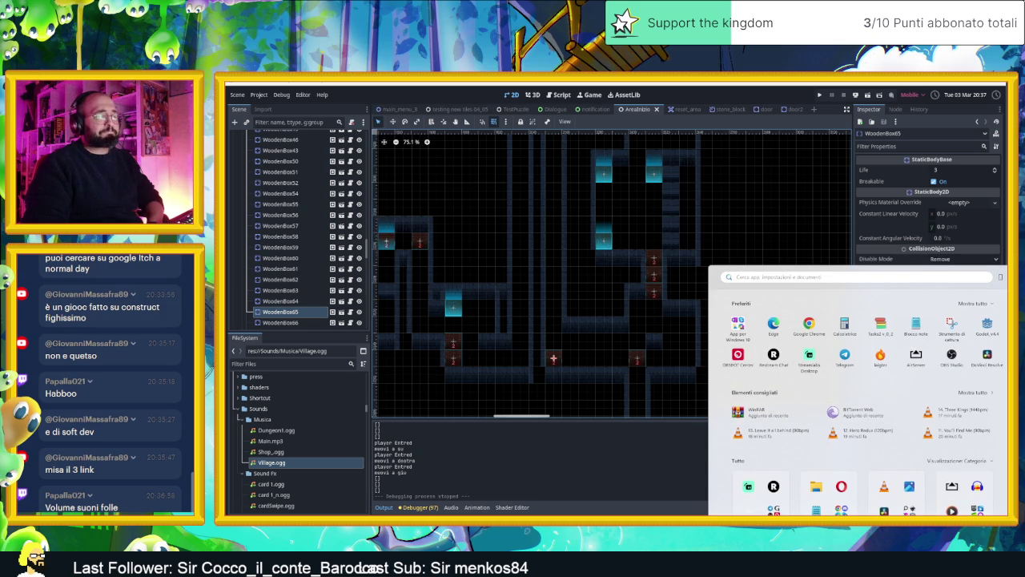
key("Escape")
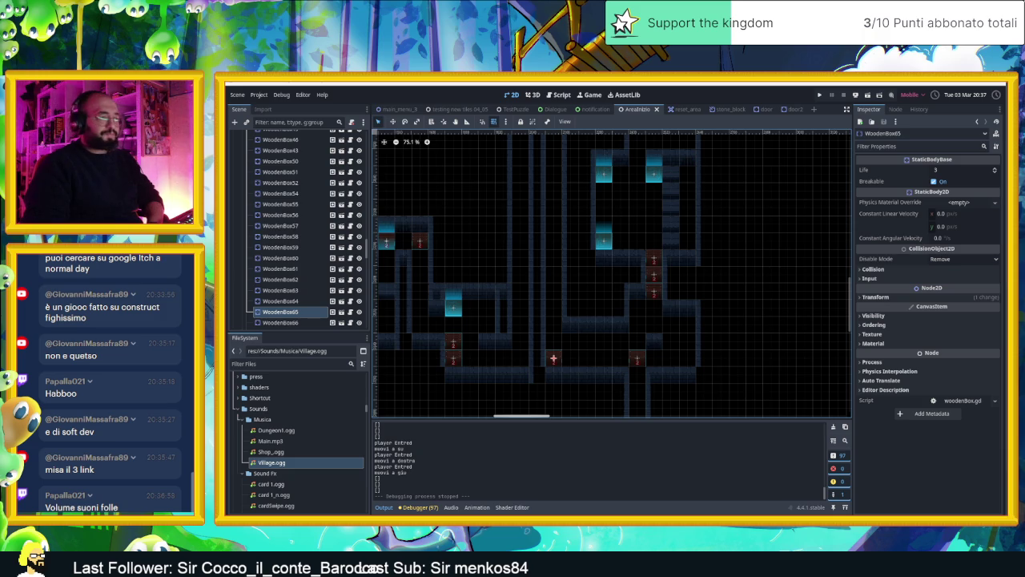
key("super")
type("di")
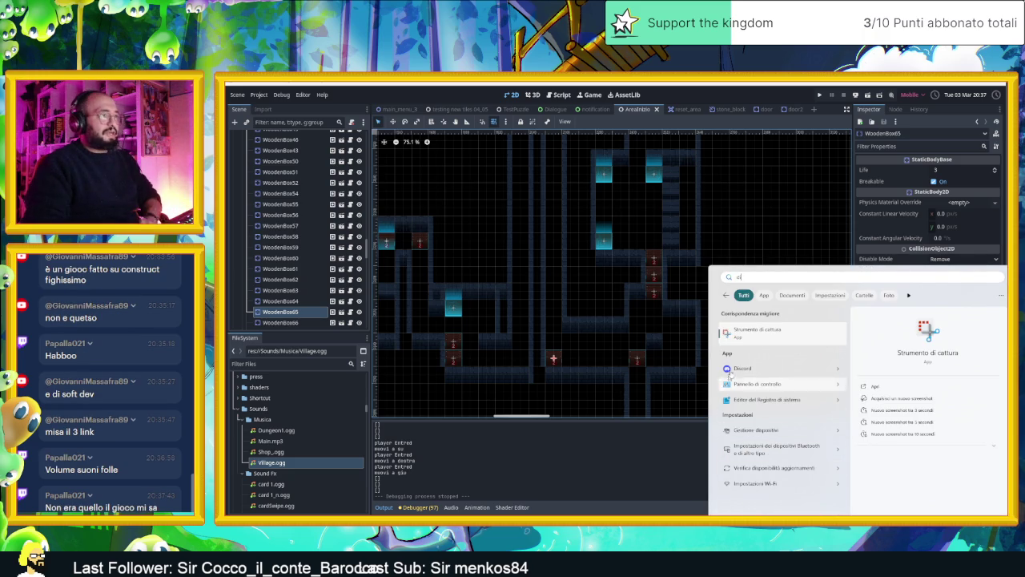
left_click(745, 366)
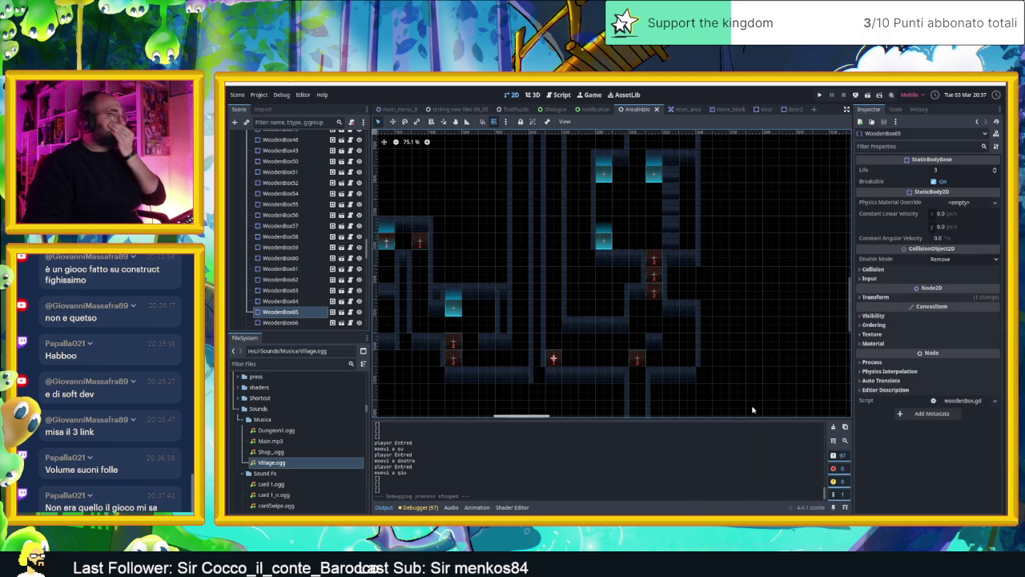
key("alt+Tab")
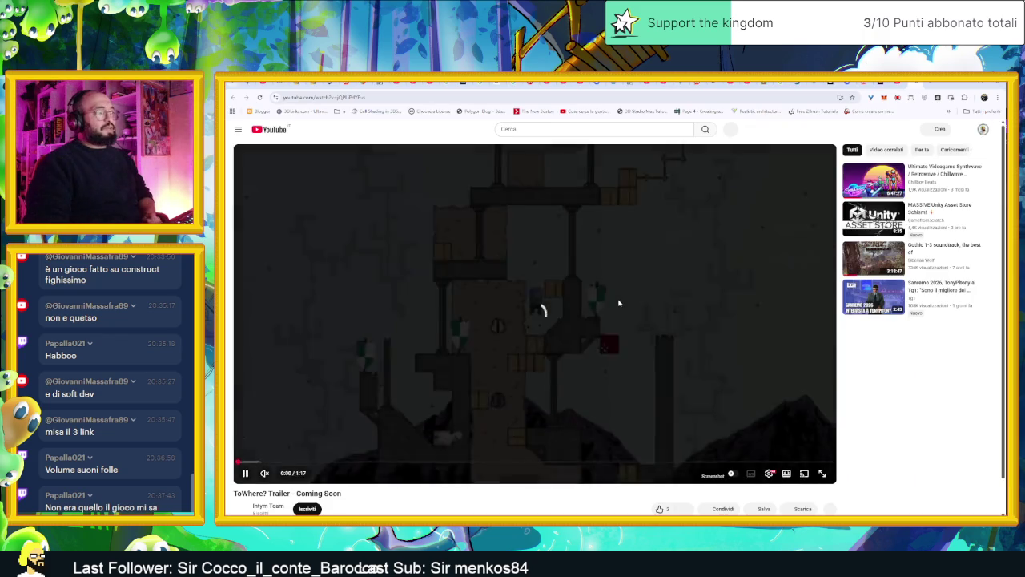
- Play the ToWhere? trailer, expand its description, and follow the comment's store.steampowered.com link
left_click(616, 302)
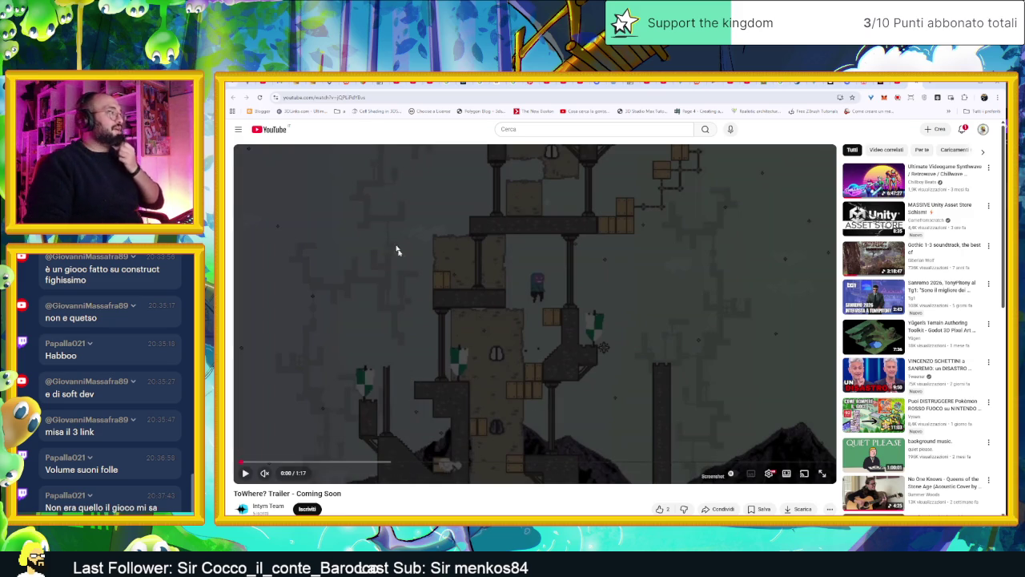
left_click(497, 333)
scroll(429, 462, "down", 1)
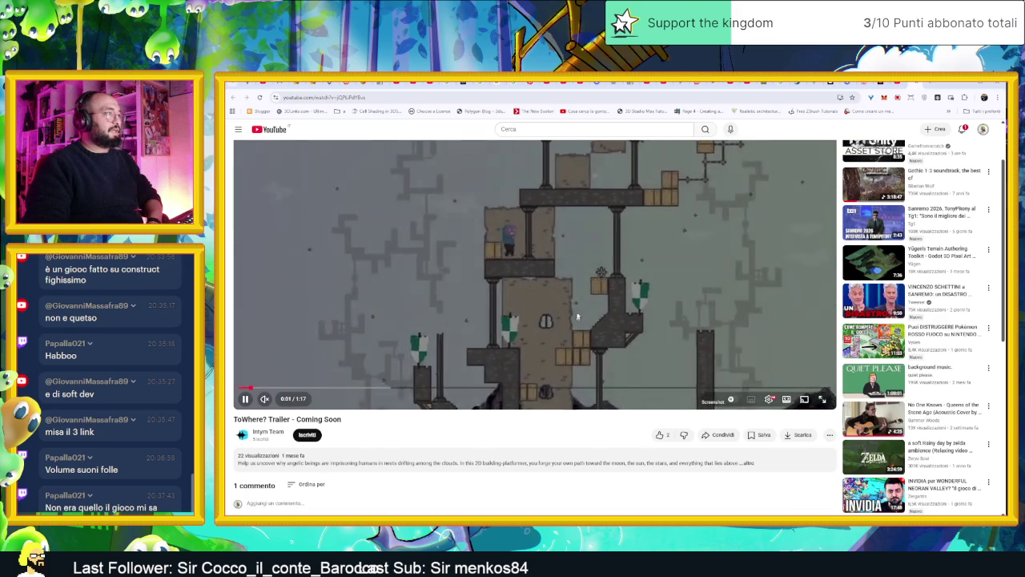
key("space")
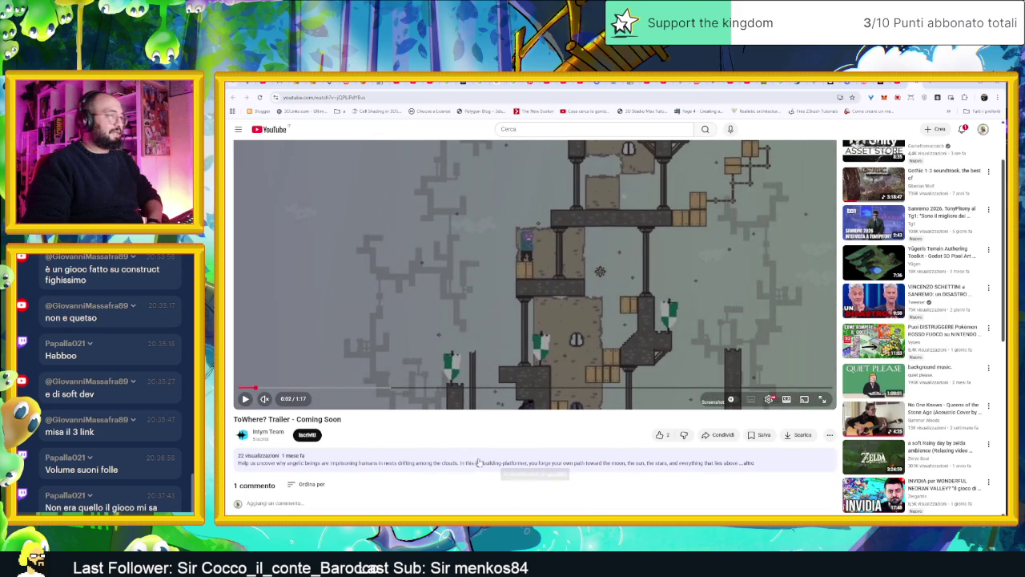
left_click(476, 463)
scroll(520, 421, "down", 2)
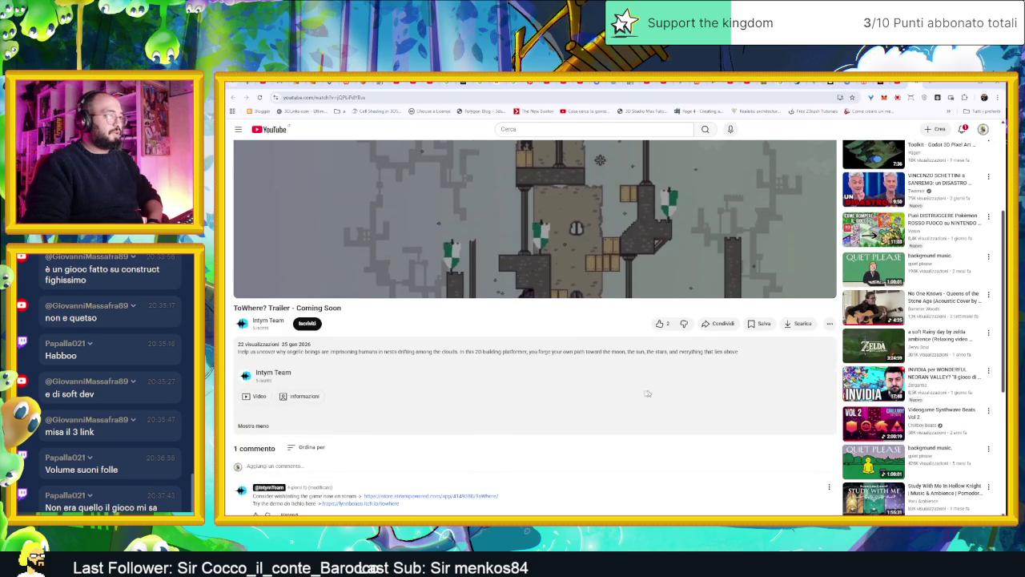
scroll(608, 404, "down", 1)
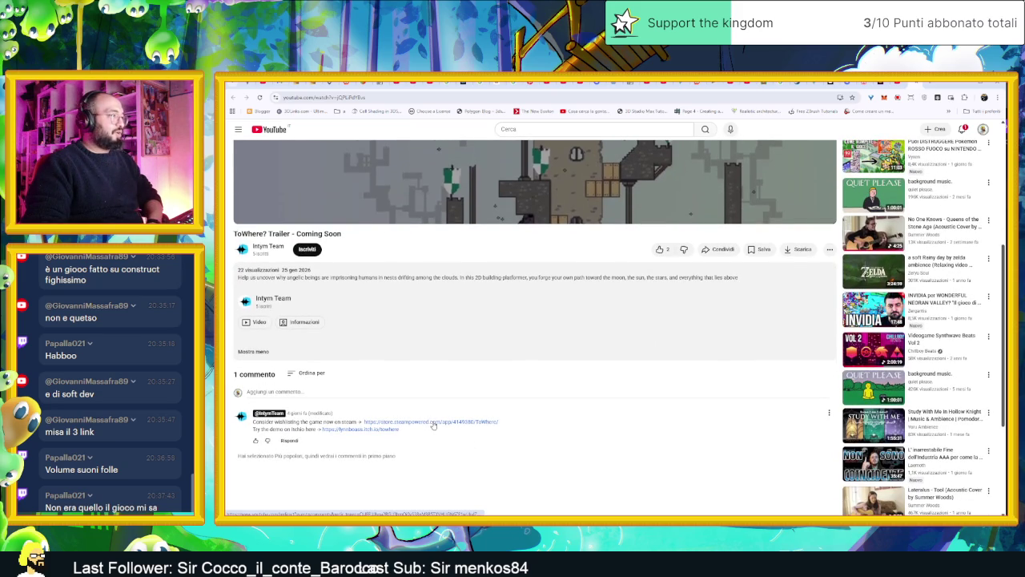
left_click(433, 423)
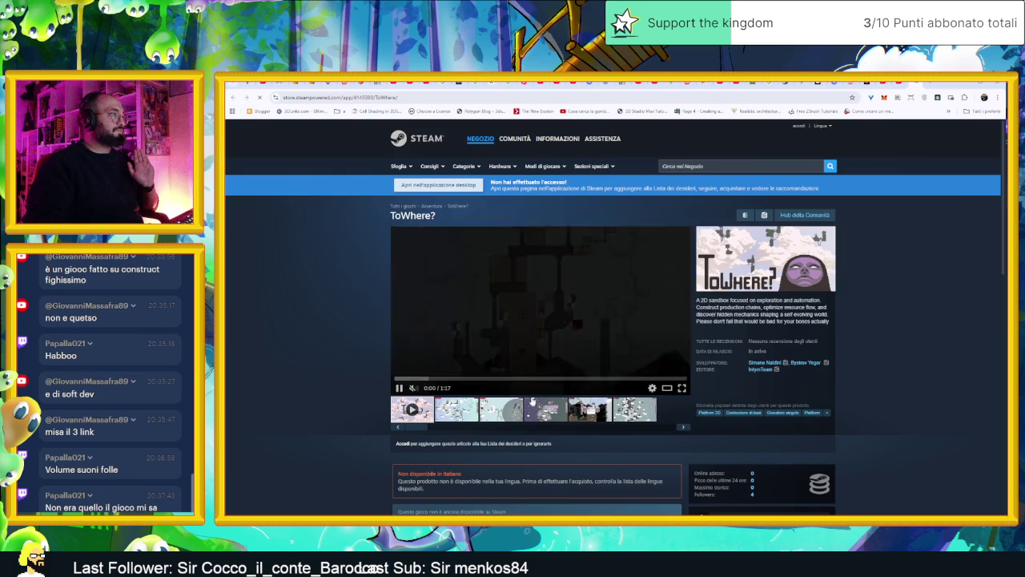
- Try wishlisting ToWhere? on the store page, dismissing the sign-in required notices
scroll(869, 391, "down", 2)
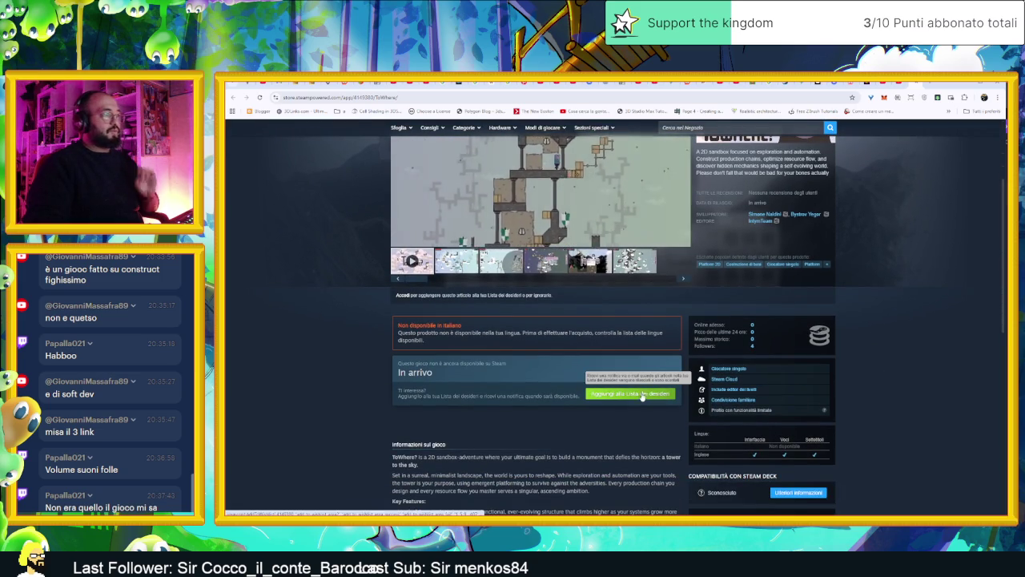
left_click(648, 395)
left_click(708, 334)
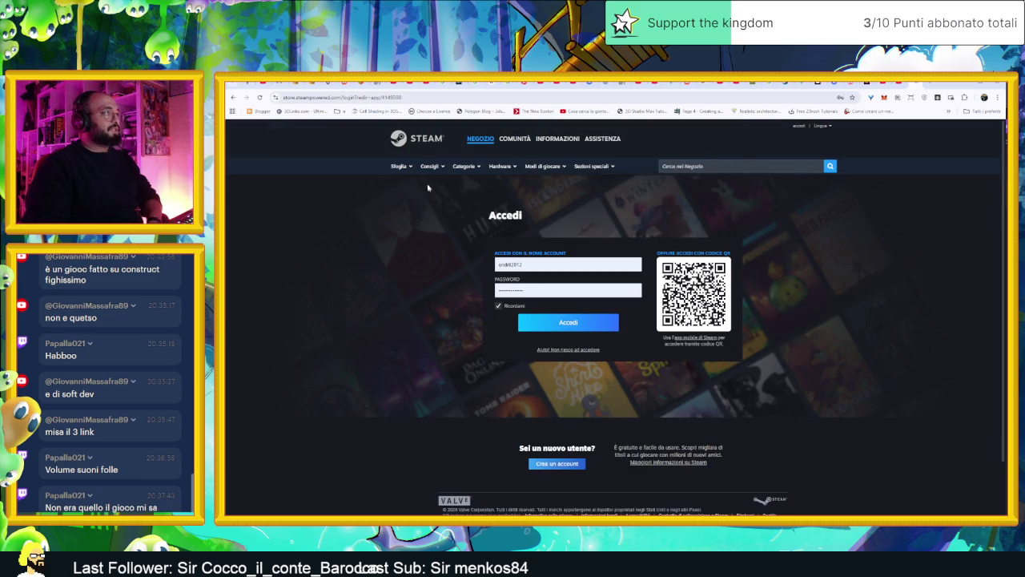
key("alt+Left")
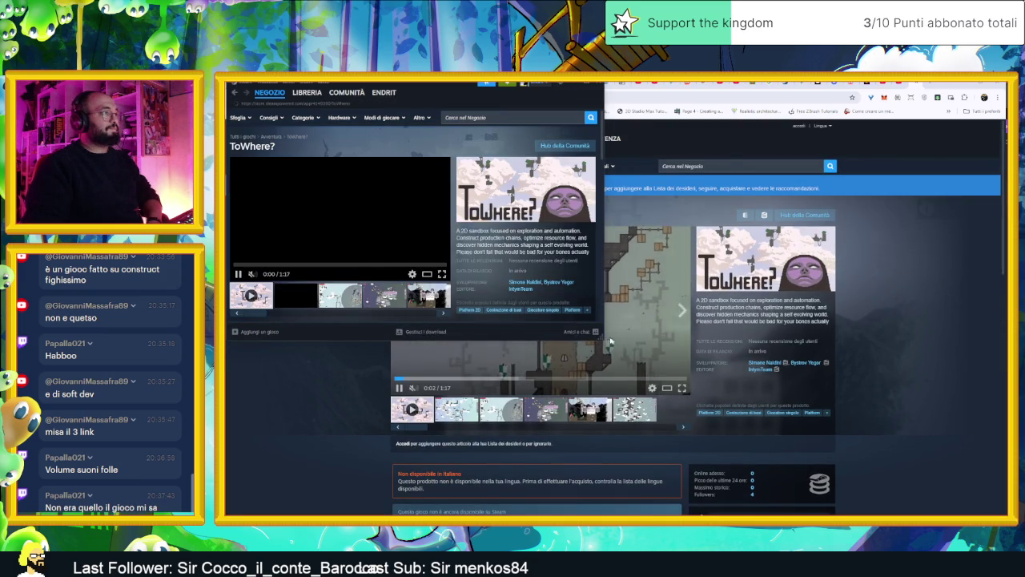
mouse_move(602, 339)
left_mouse_down()
mouse_move(777, 447)
mouse_move(968, 498)
left_mouse_up()
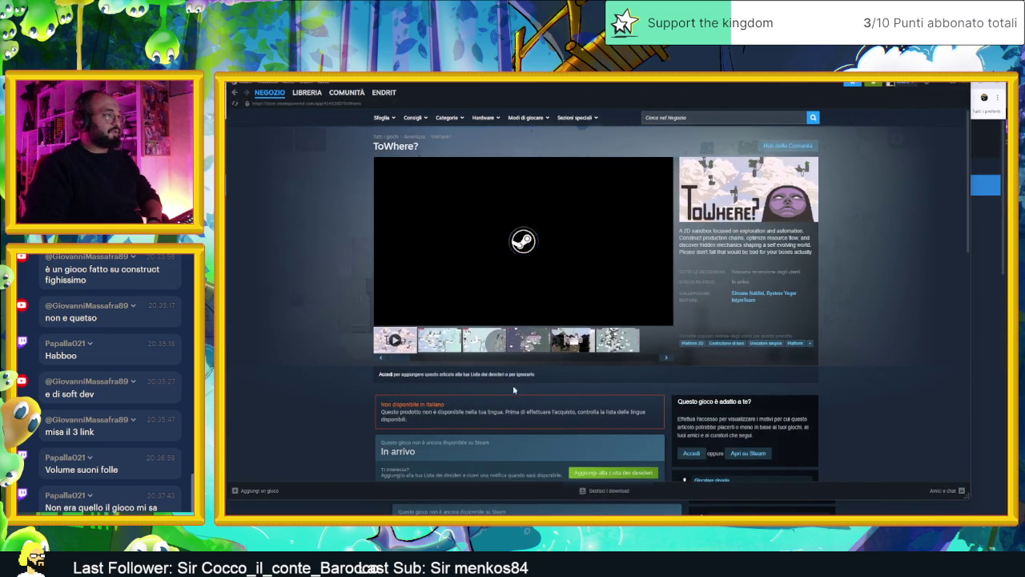
scroll(563, 397, "down", 2)
left_click(583, 362)
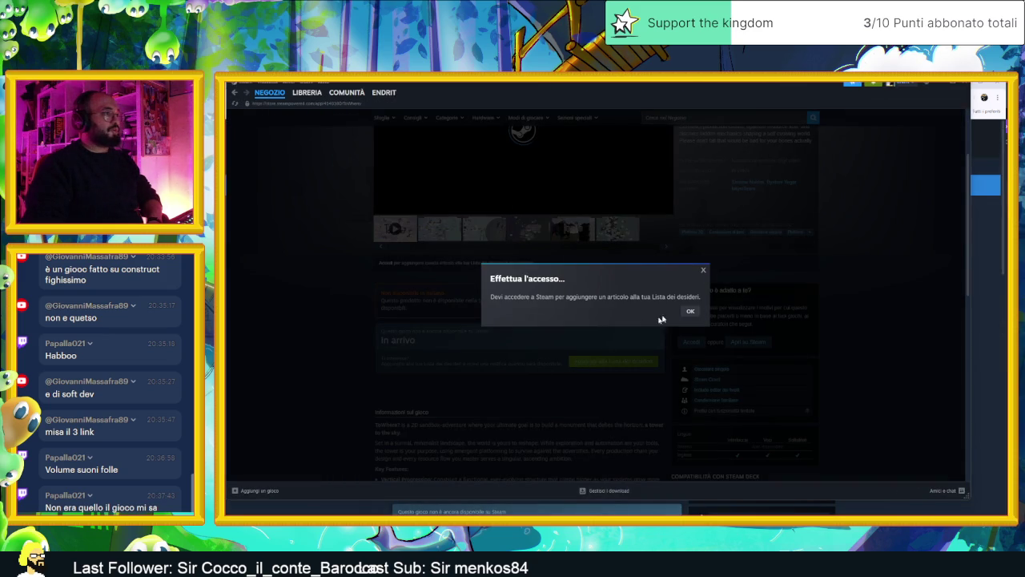
left_click(688, 312)
- Add ToWhere? to the Steam wishlist in the desktop client
scroll(610, 361, "up", 2)
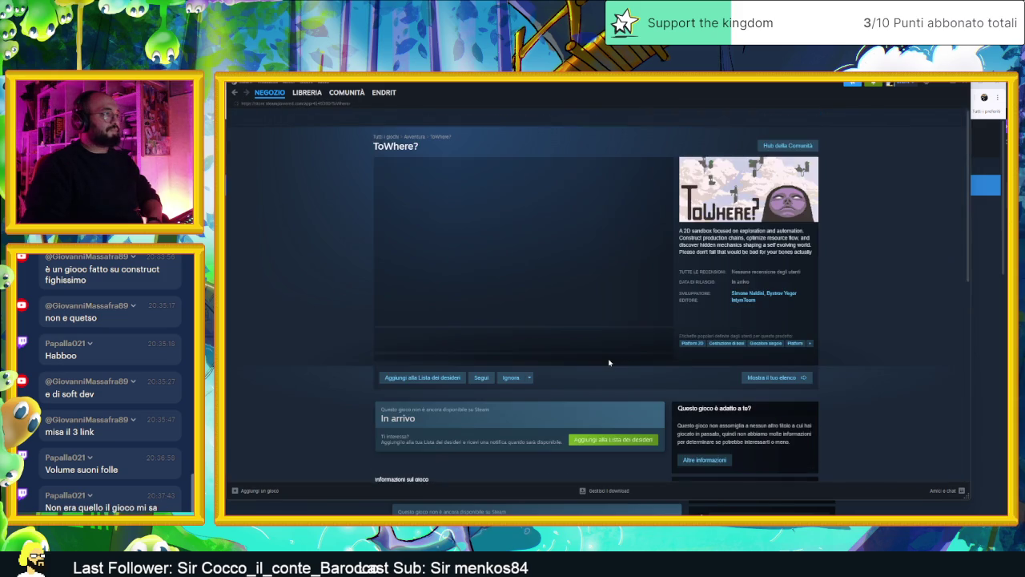
scroll(561, 352, "down", 2)
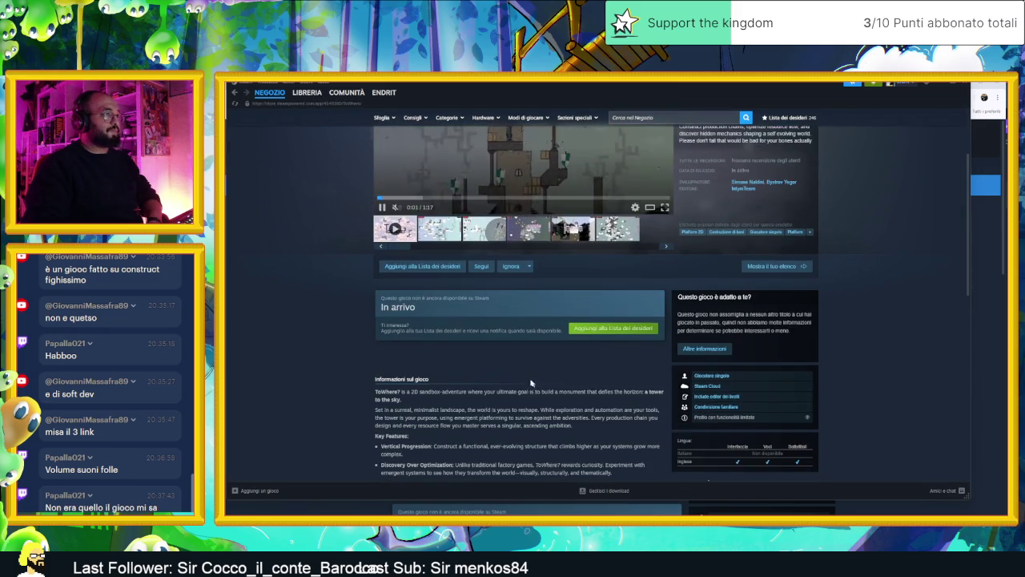
left_click(422, 266)
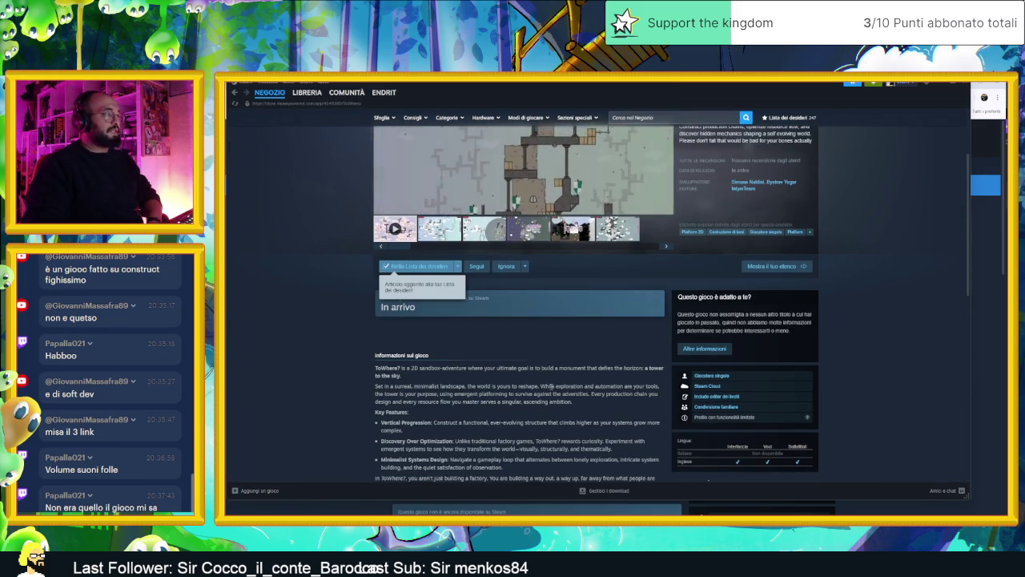
scroll(537, 383, "down", 2)
scroll(840, 313, "up", 5)
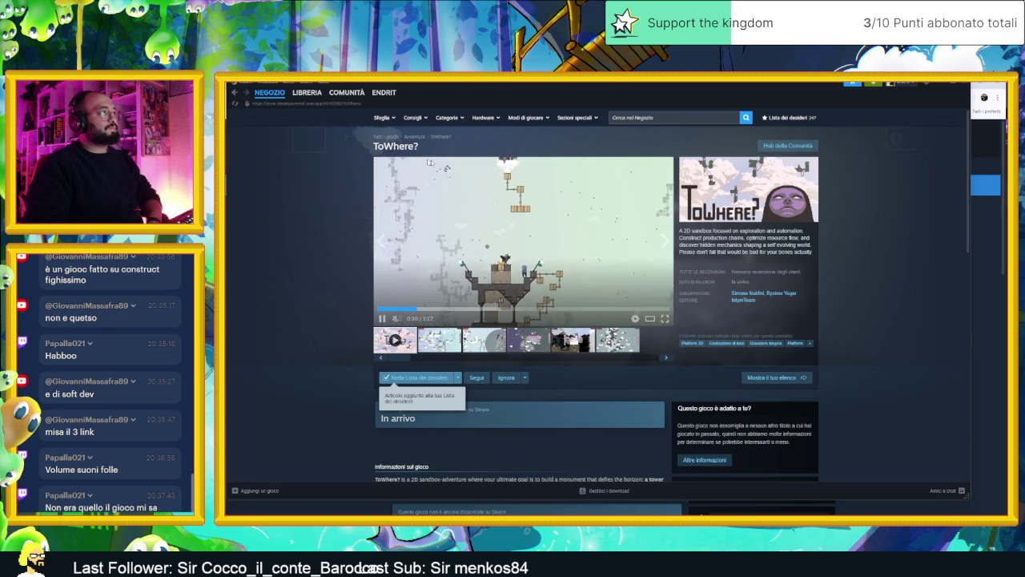
- Select the ToWhere title, then return to the browser's ToWhere? YouTube trailer tab
double_click(394, 146)
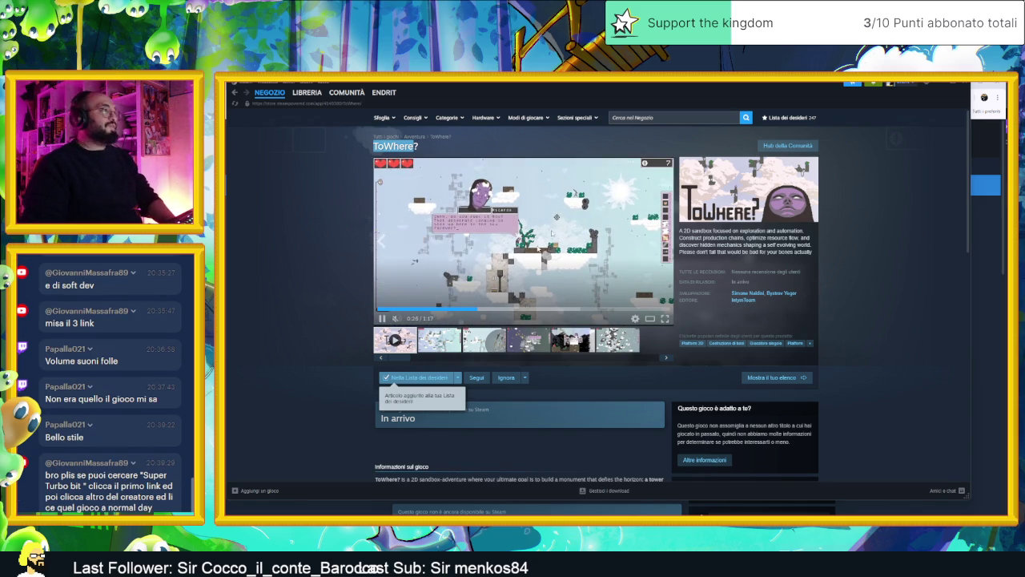
key("alt+Tab")
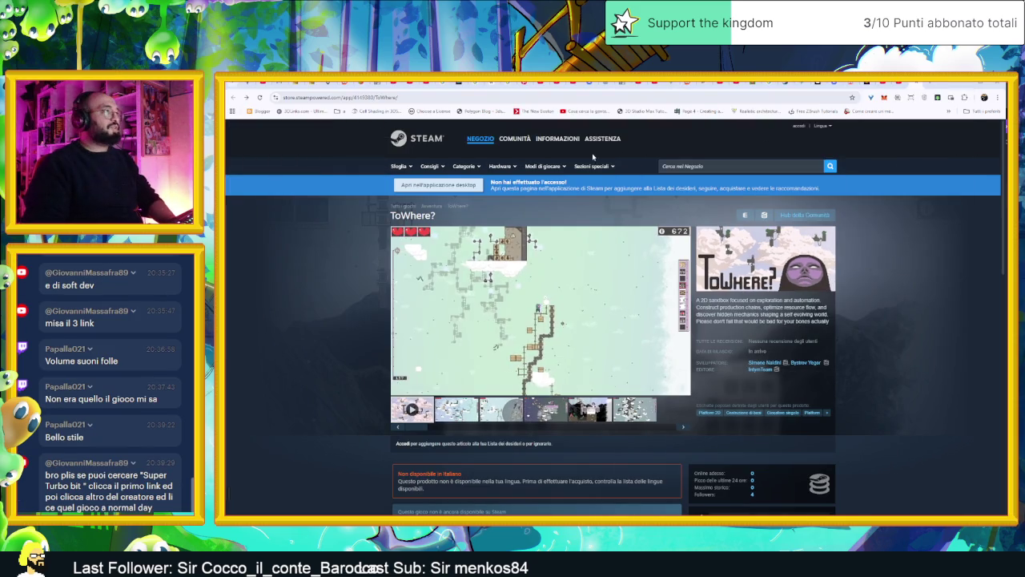
left_click(868, 83)
left_click(913, 83)
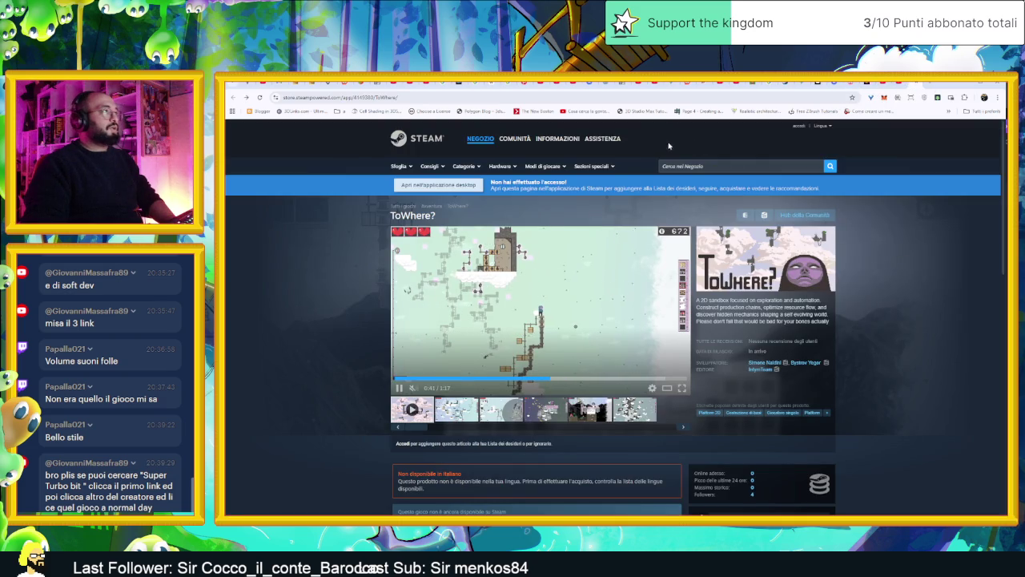
left_click(903, 83)
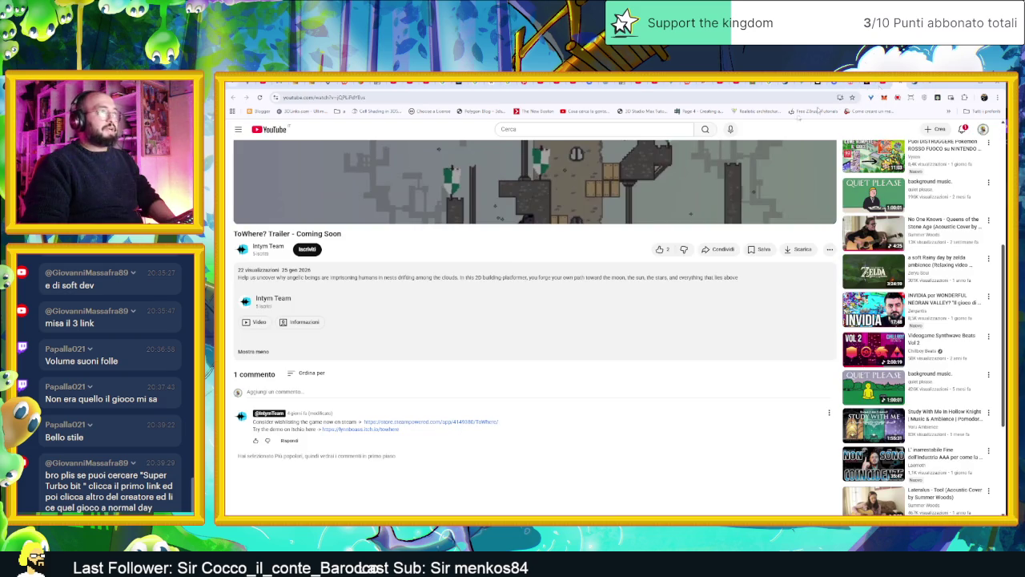
- Open the lynnboass.itch.io/towhere link from the comment and scroll through the game page
left_click(360, 429)
scroll(581, 403, "down", 5)
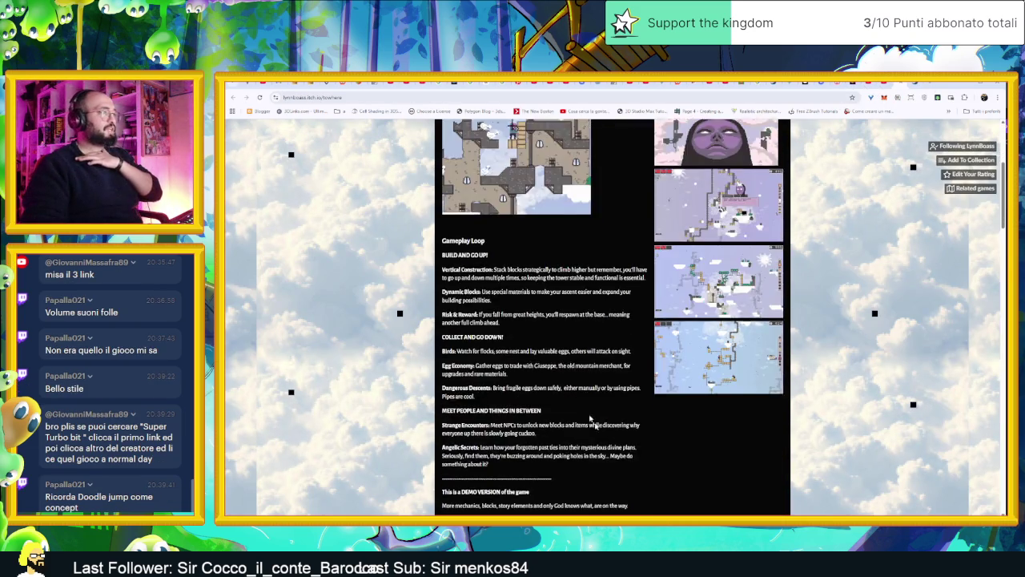
scroll(581, 402, "down", 10)
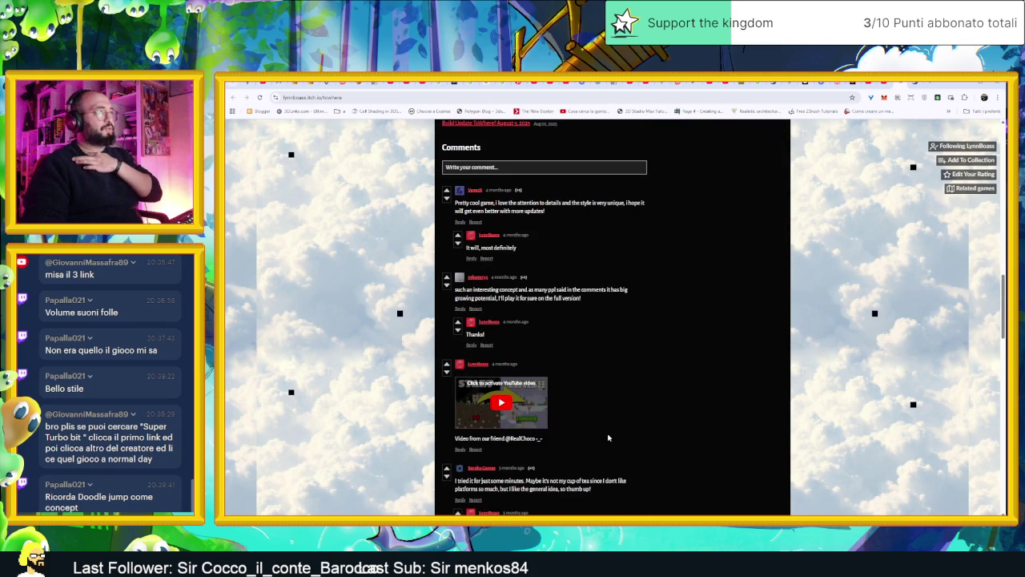
scroll(608, 437, "down", 7)
scroll(612, 433, "up", 3)
scroll(612, 433, "up", 10)
scroll(613, 437, "down", 7)
scroll(613, 438, "down", 10)
scroll(611, 437, "down", 5)
scroll(625, 412, "up", 15)
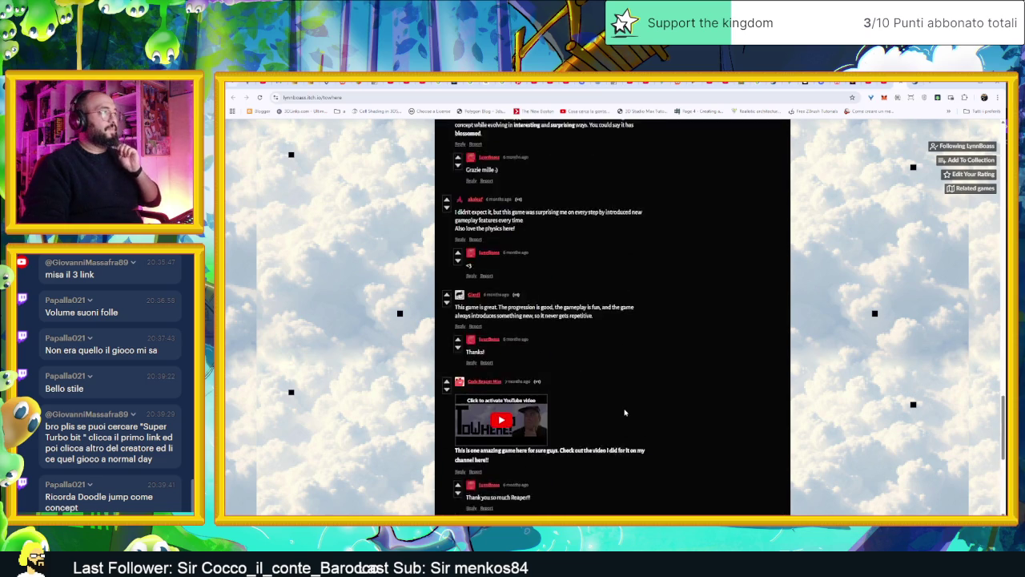
scroll(625, 412, "up", 10)
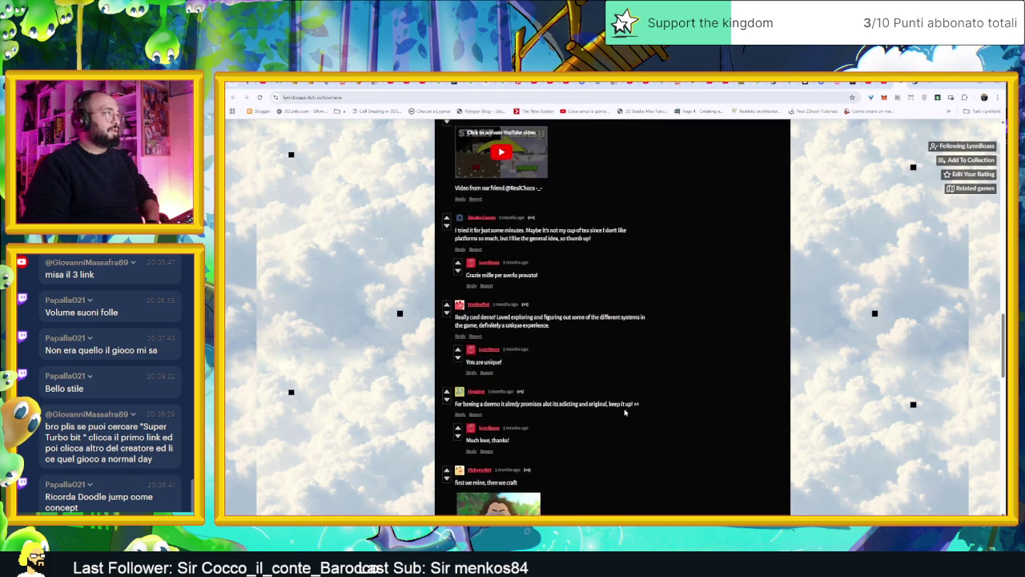
scroll(625, 412, "up", 2)
scroll(625, 413, "down", 9)
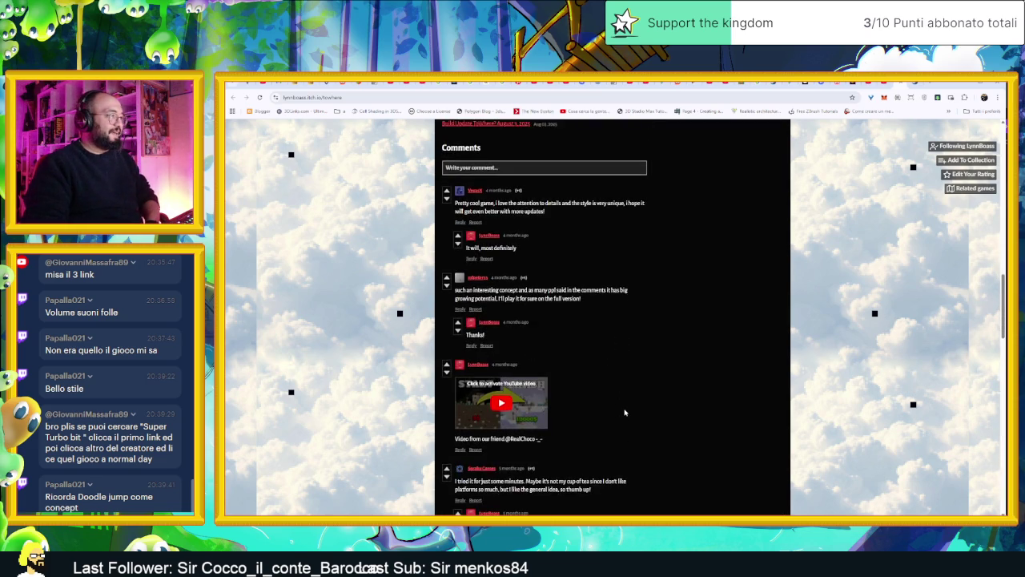
scroll(625, 409, "down", 12)
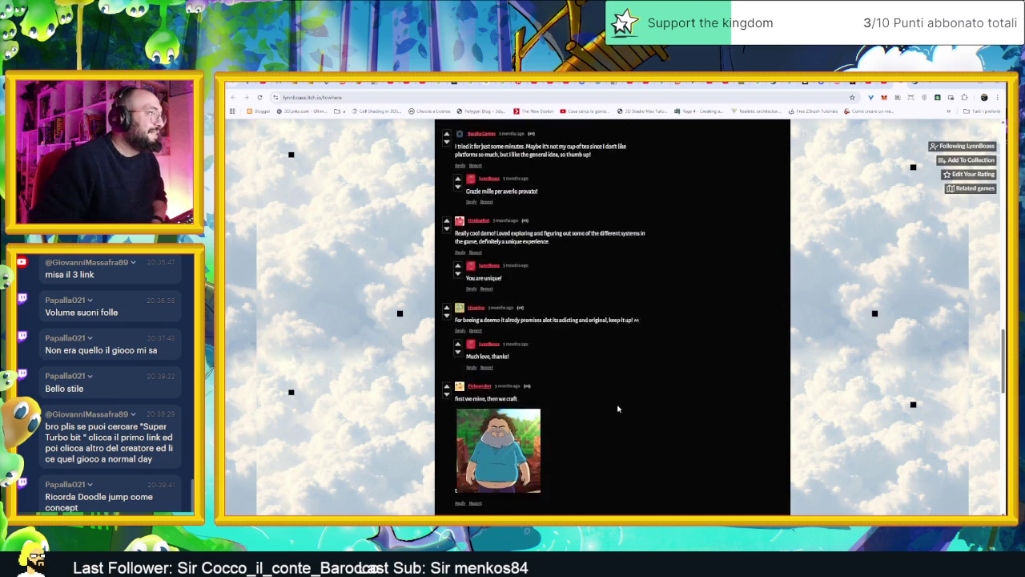
scroll(617, 408, "down", 7)
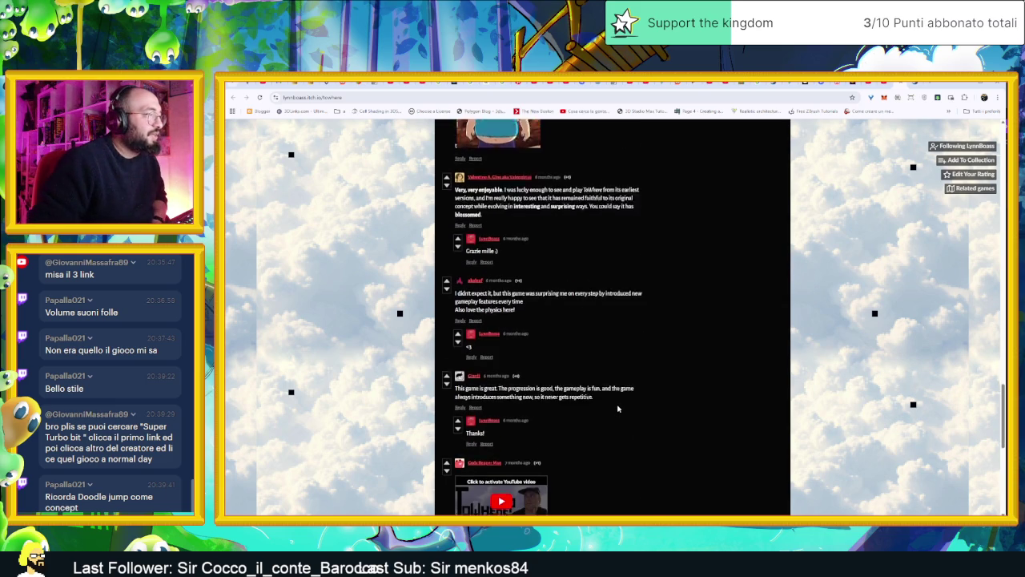
scroll(618, 408, "down", 6)
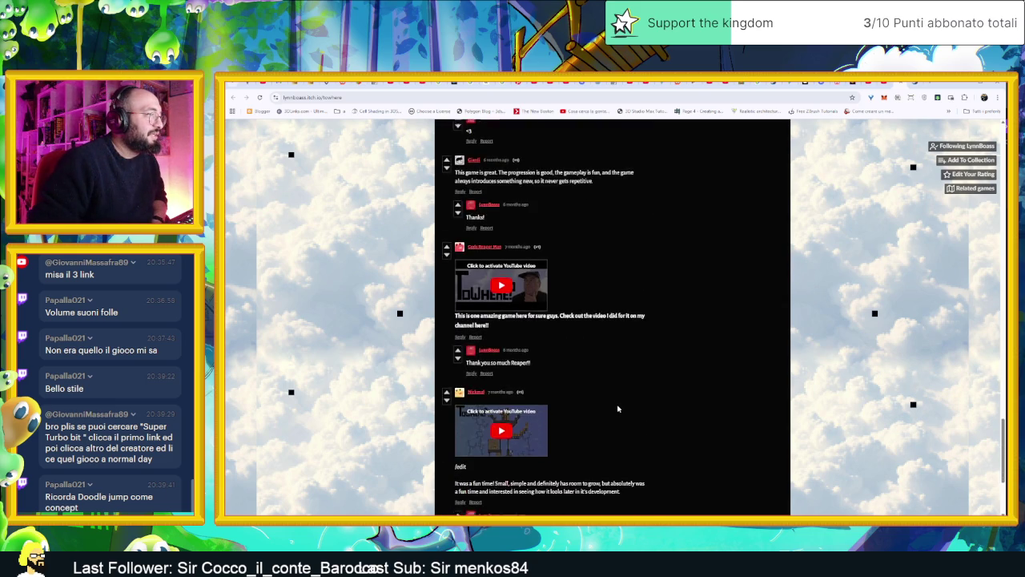
scroll(618, 408, "up", 20)
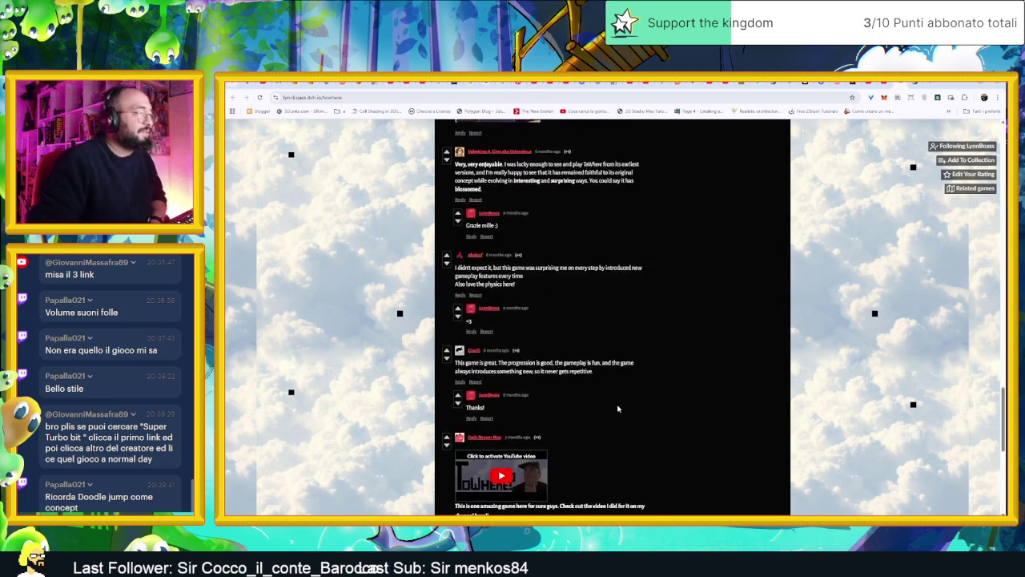
scroll(618, 409, "up", 1)
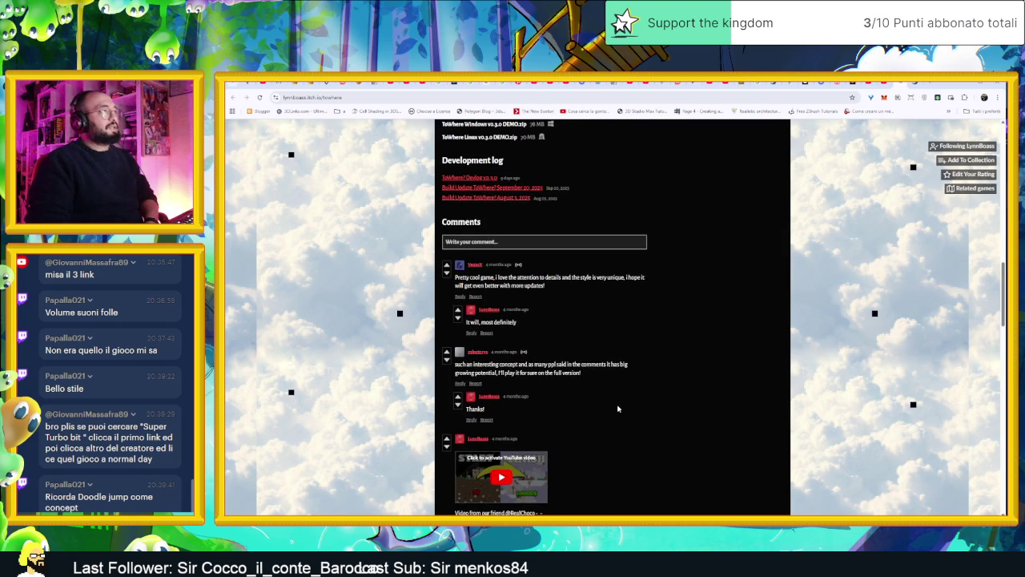
scroll(617, 409, "up", 10)
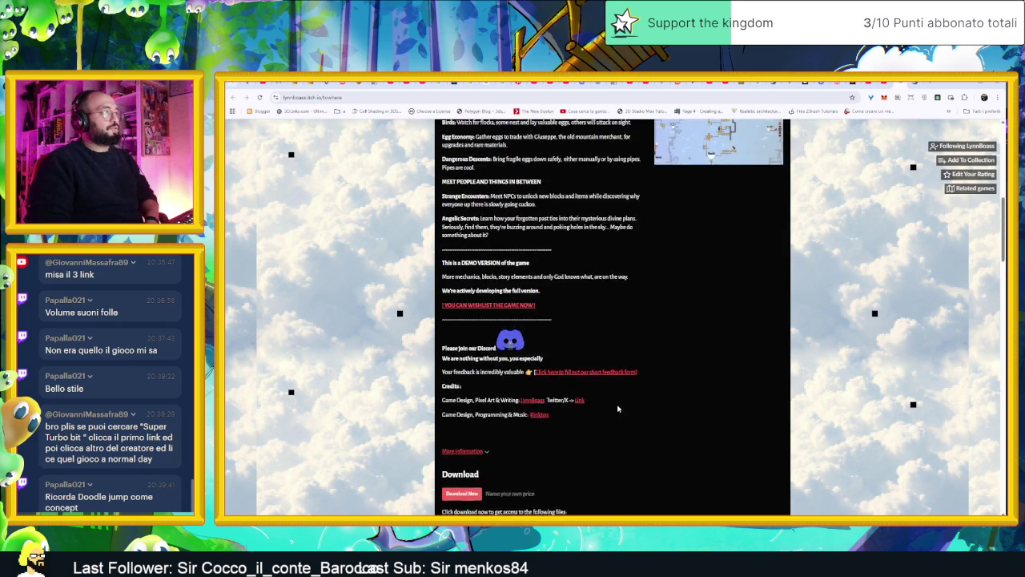
scroll(617, 408, "up", 8)
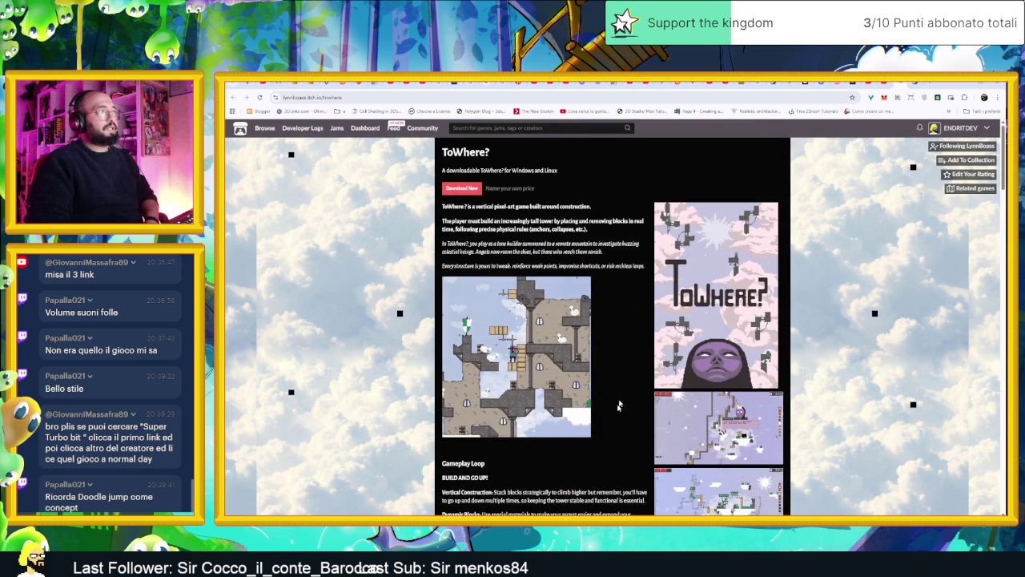
key("ctrl+l")
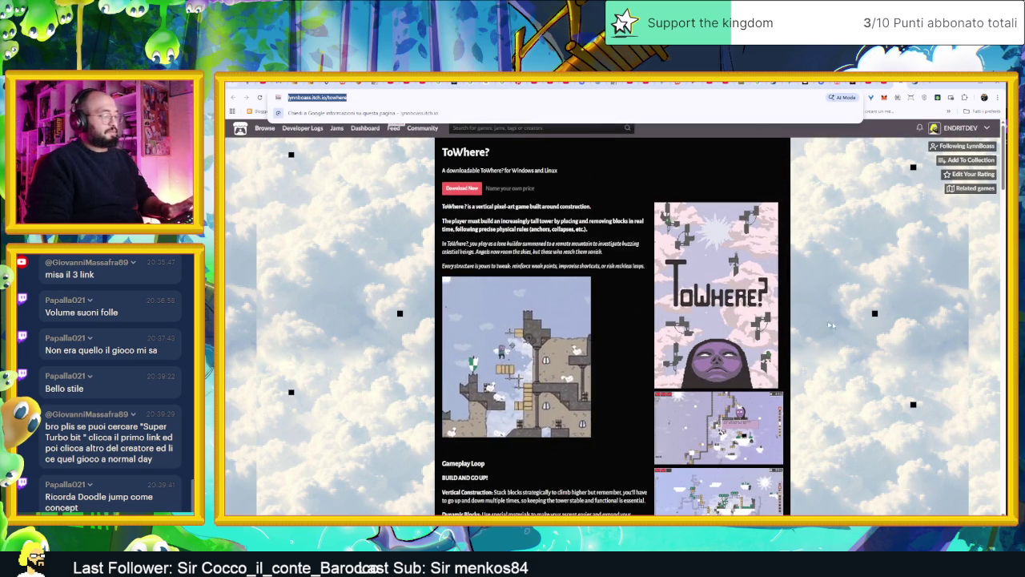
key("Escape")
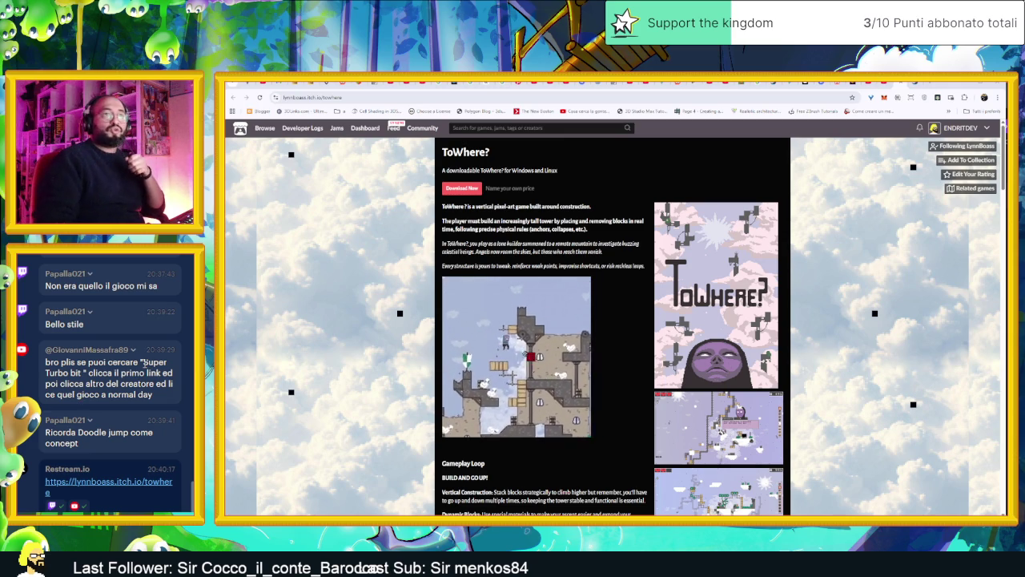
- Copy the 'Super Turbo bit' request from chat and run a web search for it
left_click_drag(144, 361, 89, 373)
key("ctrl+c")
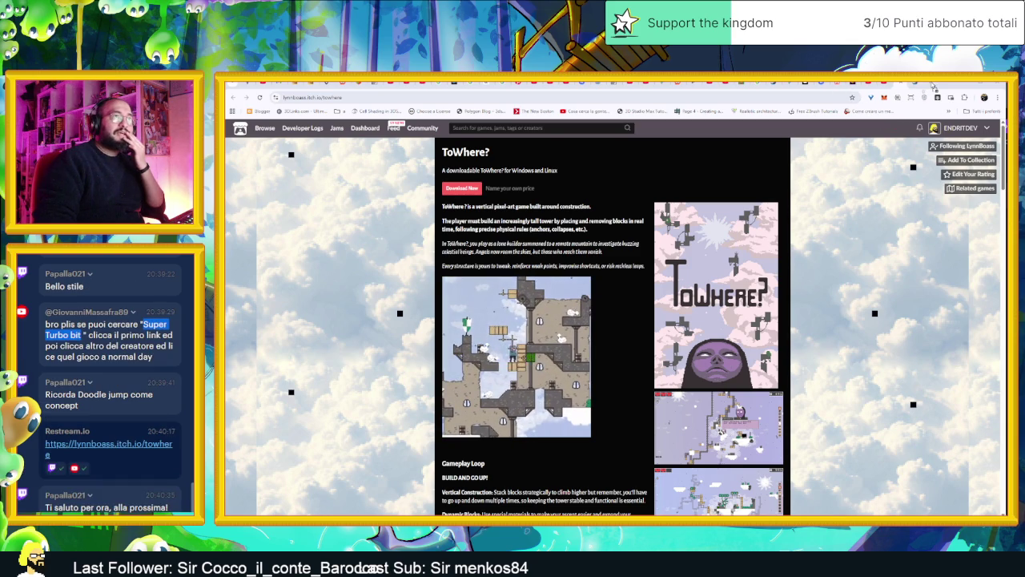
key("ctrl+l")
key("ctrl+v")
key("Return")
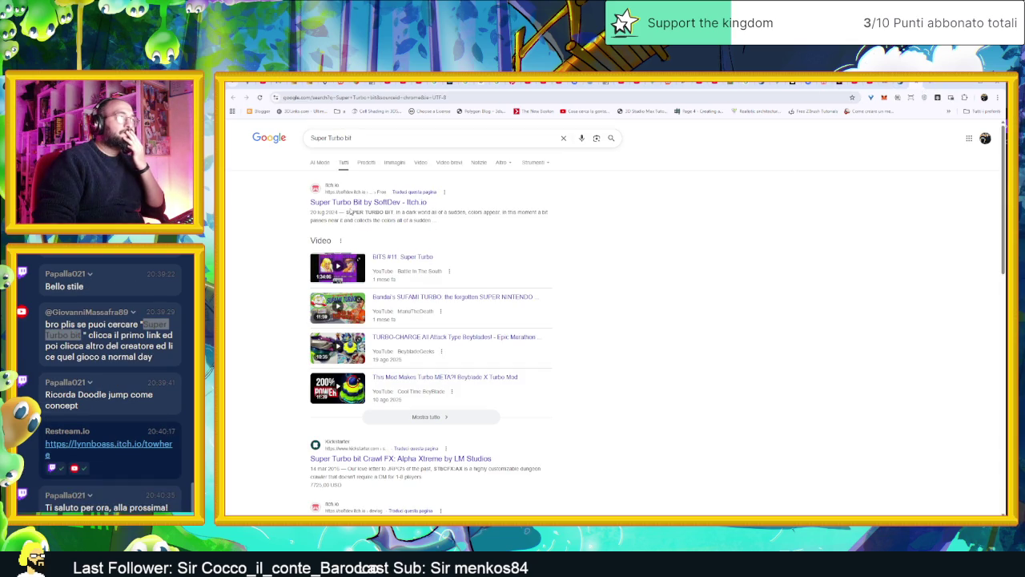
- Open the Super Turbo Bit itch.io page from the results, then its 'Out Now!!!' devlog post
left_click(355, 203)
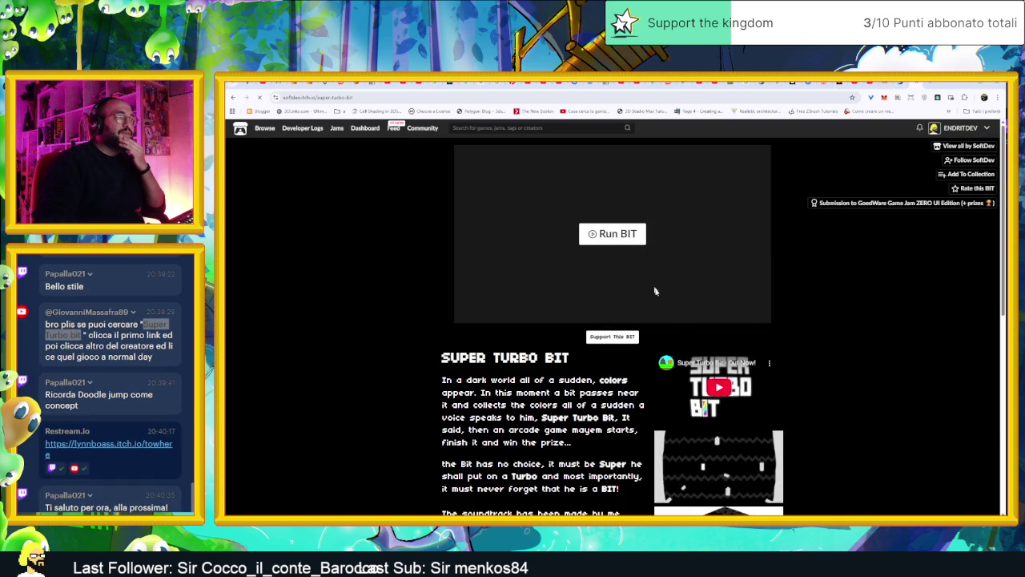
scroll(781, 368, "down", 3)
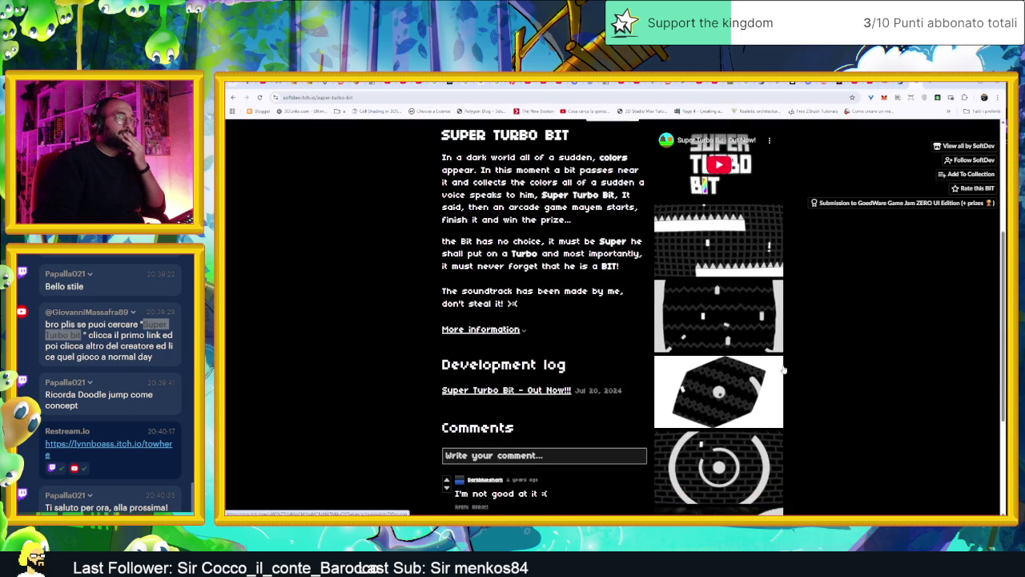
scroll(783, 369, "down", 2)
scroll(512, 359, "up", 1)
scroll(488, 329, "up", 2)
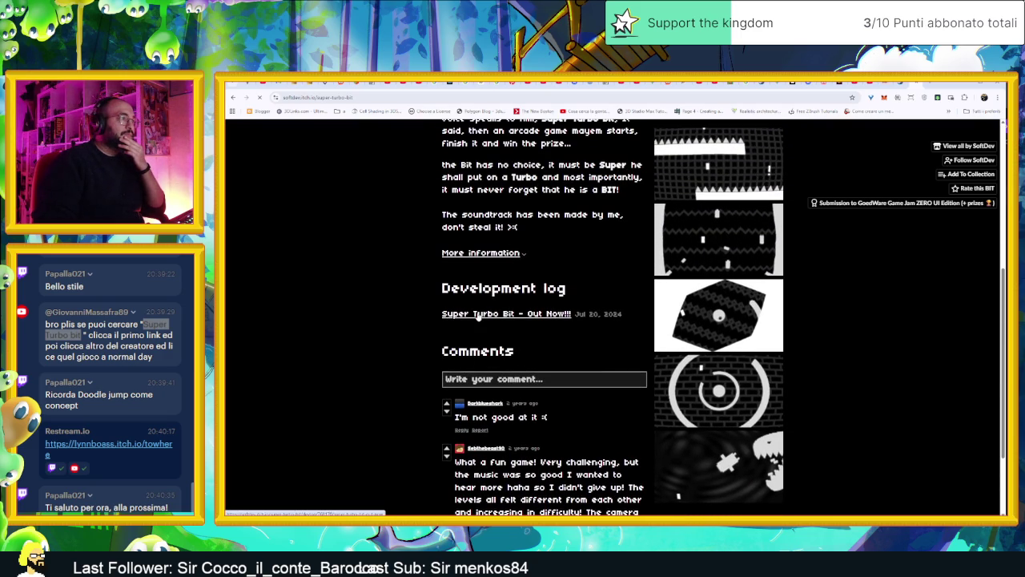
left_click(478, 314)
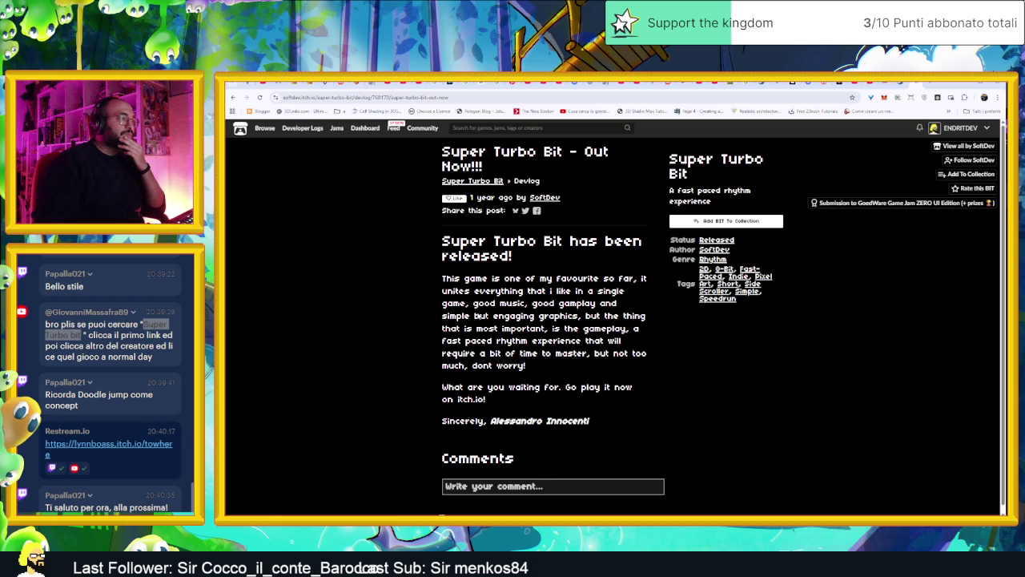
scroll(477, 311, "down", 1)
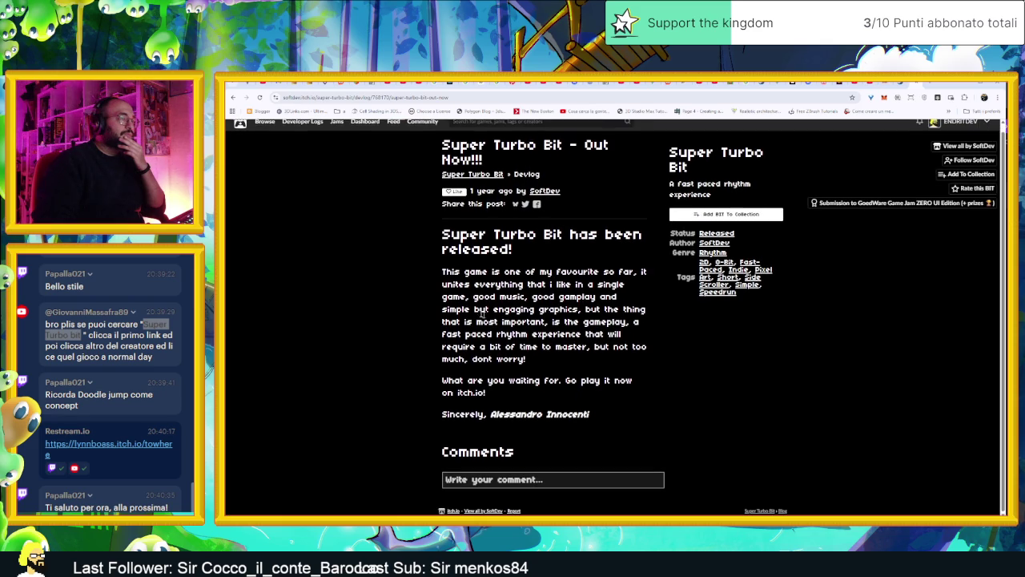
scroll(831, 301, "up", 1)
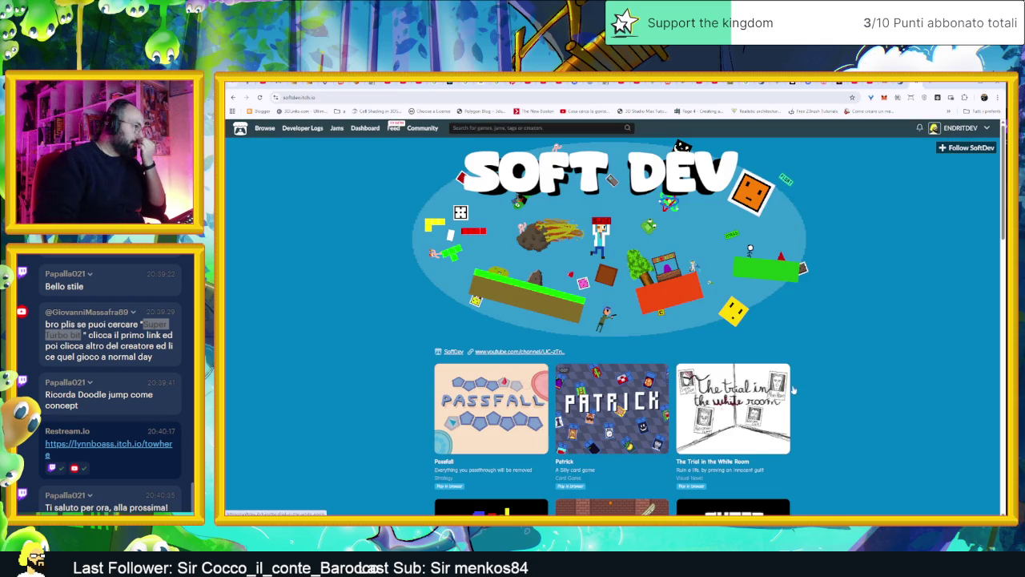
- Scroll through SoftDev's game grid, including Super Turbo Bit, Pet Game, Eco Mars Shop and A Normal Day
scroll(884, 368, "down", 1)
scroll(884, 369, "down", 3)
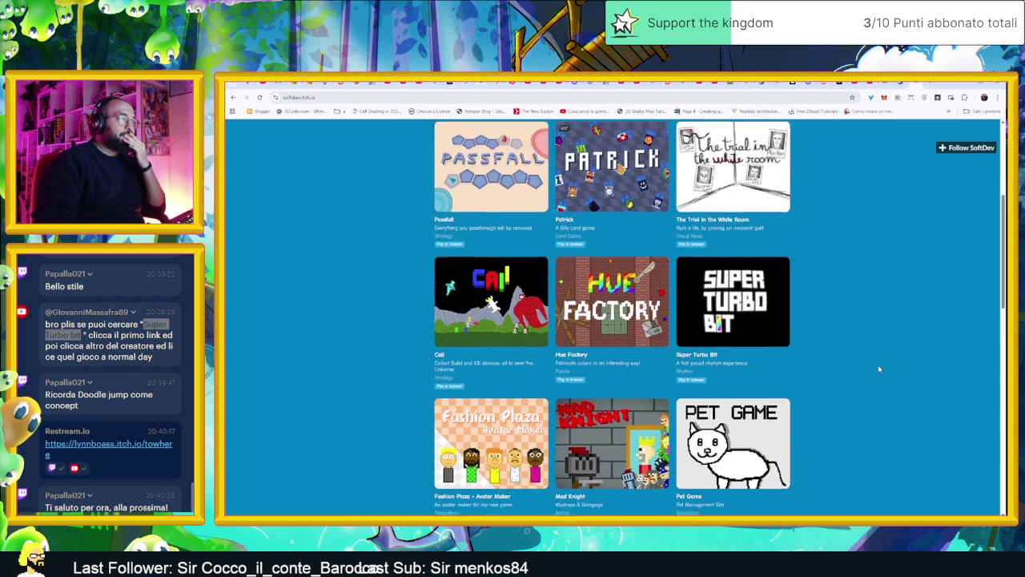
scroll(878, 369, "down", 3)
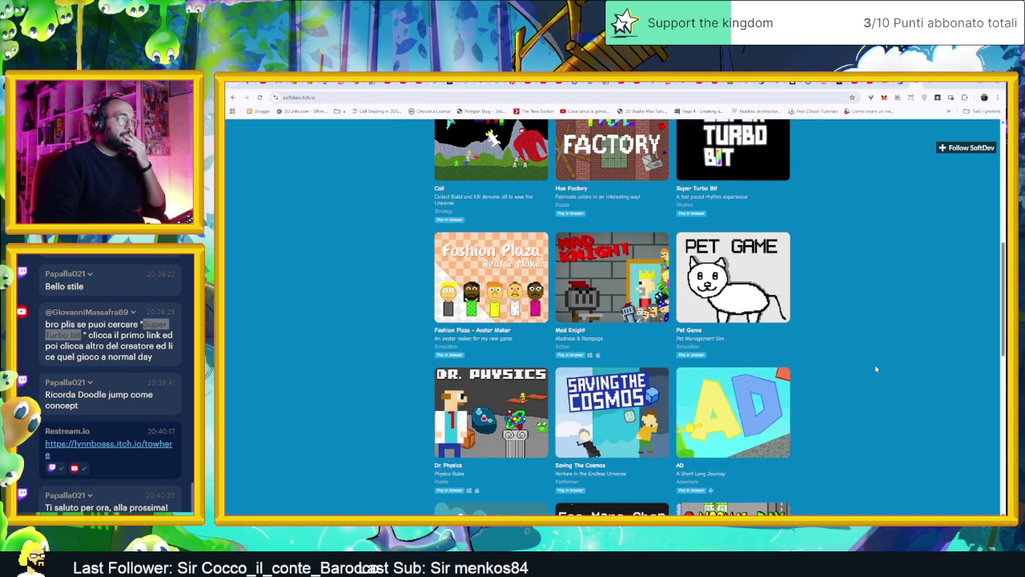
scroll(875, 370, "up", 4)
scroll(876, 369, "down", 1)
scroll(876, 370, "up", 3)
scroll(876, 369, "down", 5)
scroll(875, 369, "down", 6)
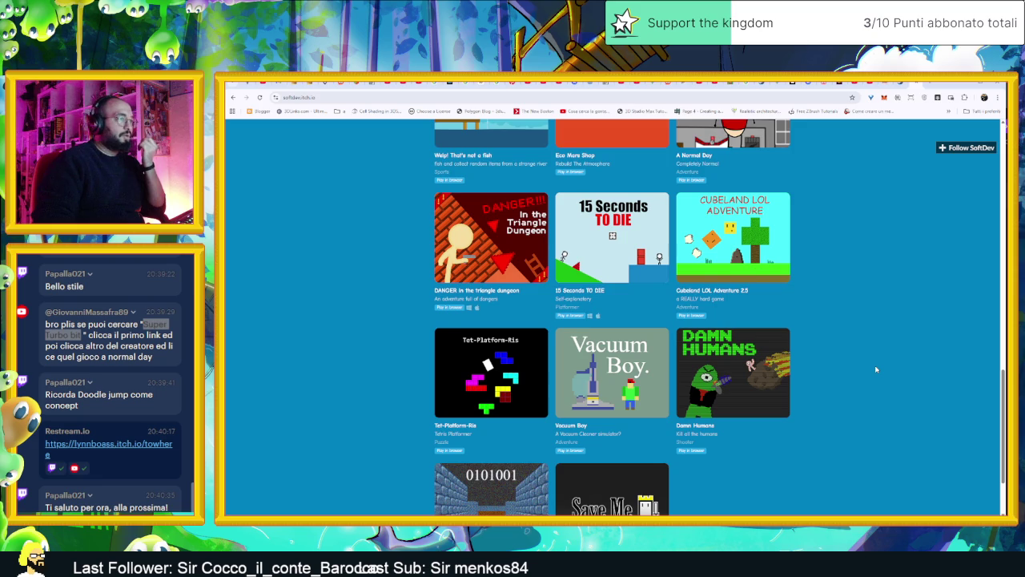
scroll(875, 369, "down", 2)
scroll(875, 369, "up", 4)
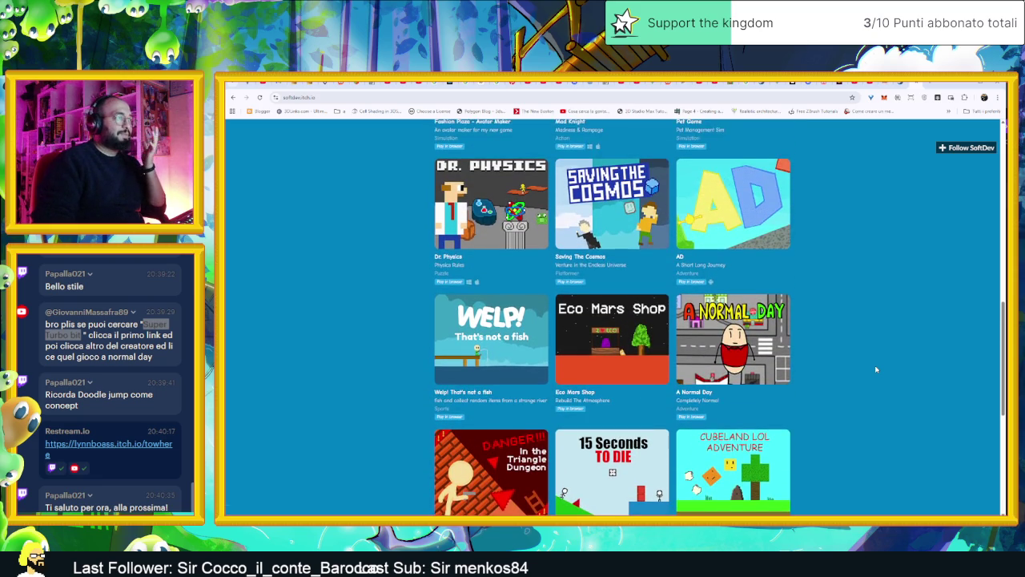
scroll(875, 369, "up", 2)
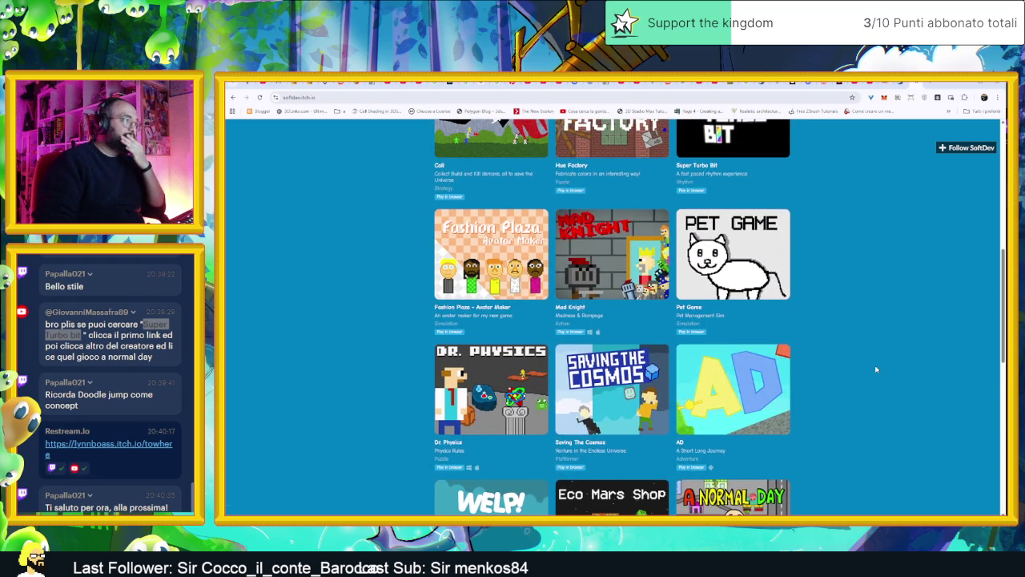
scroll(876, 369, "up", 2)
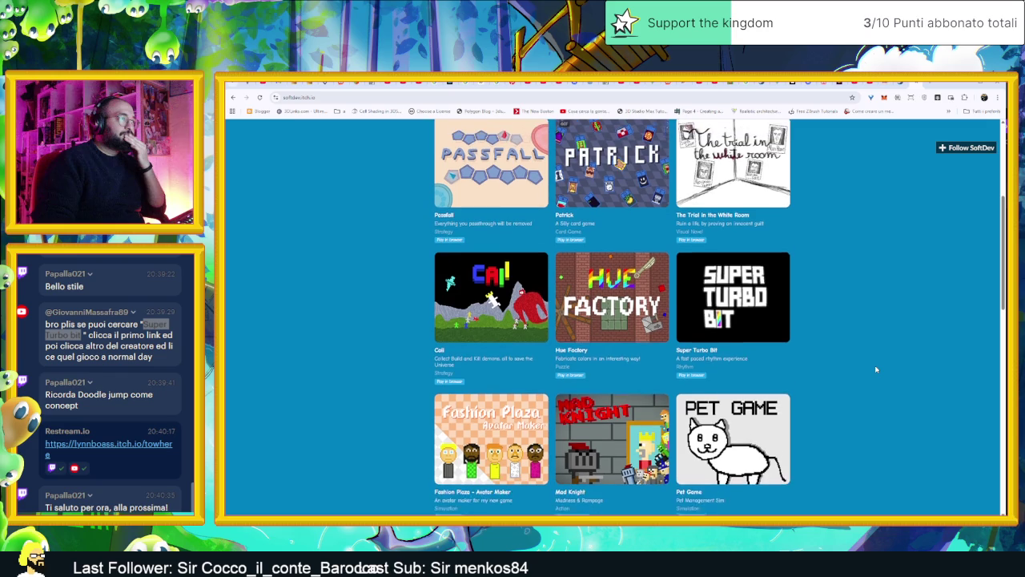
scroll(875, 369, "up", 1)
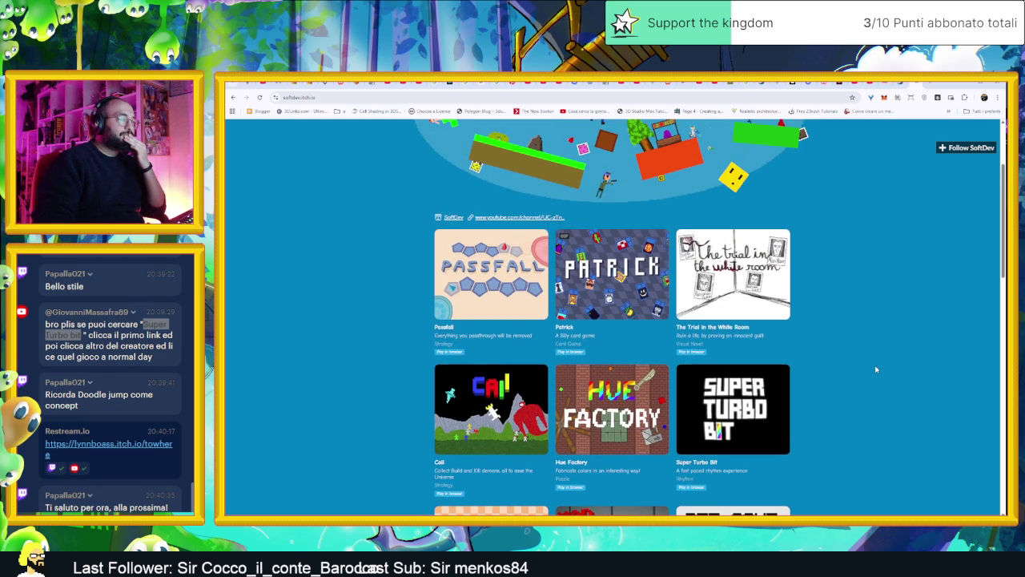
scroll(875, 370, "up", 1)
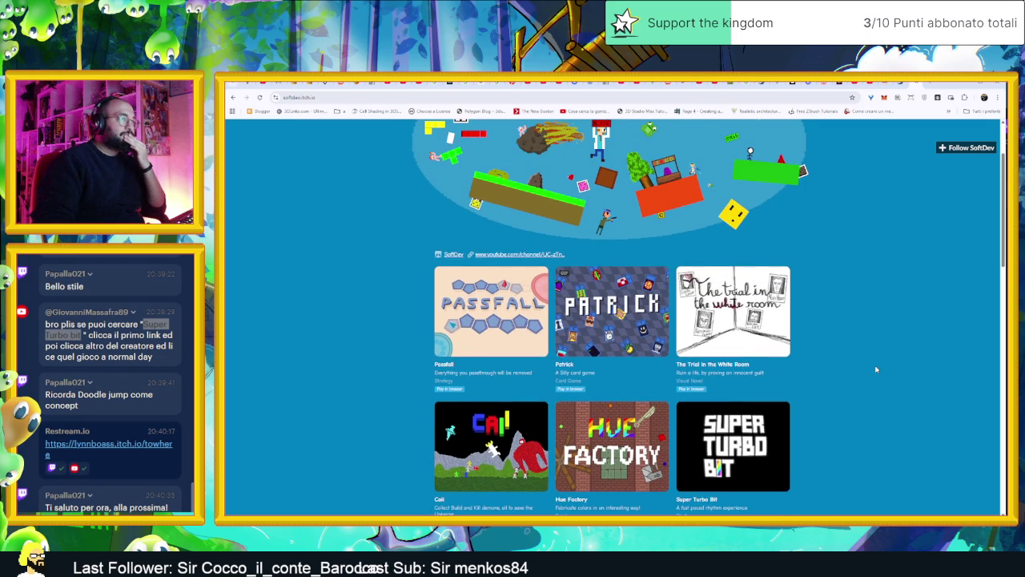
scroll(875, 369, "down", 1)
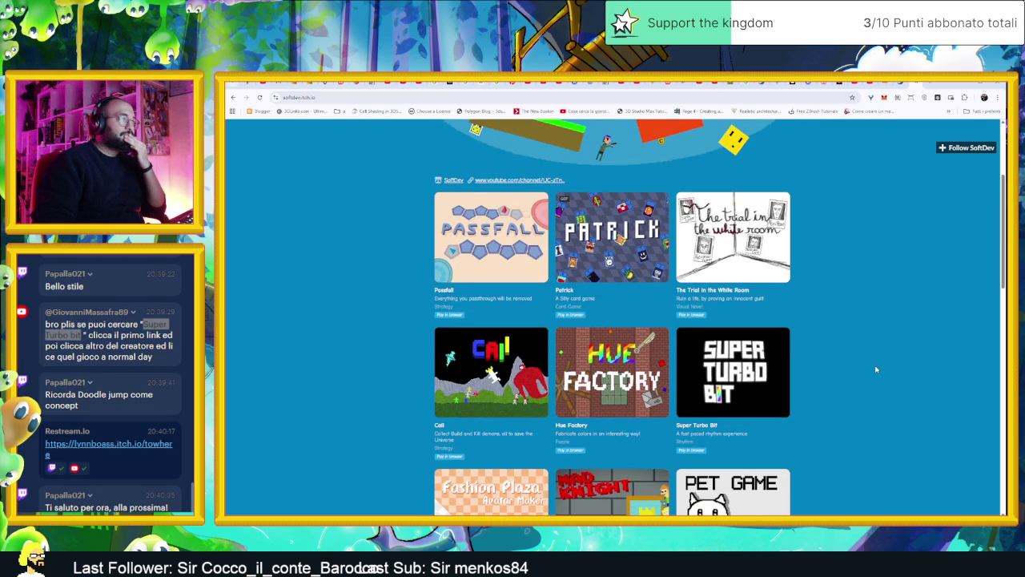
scroll(825, 322, "down", 1)
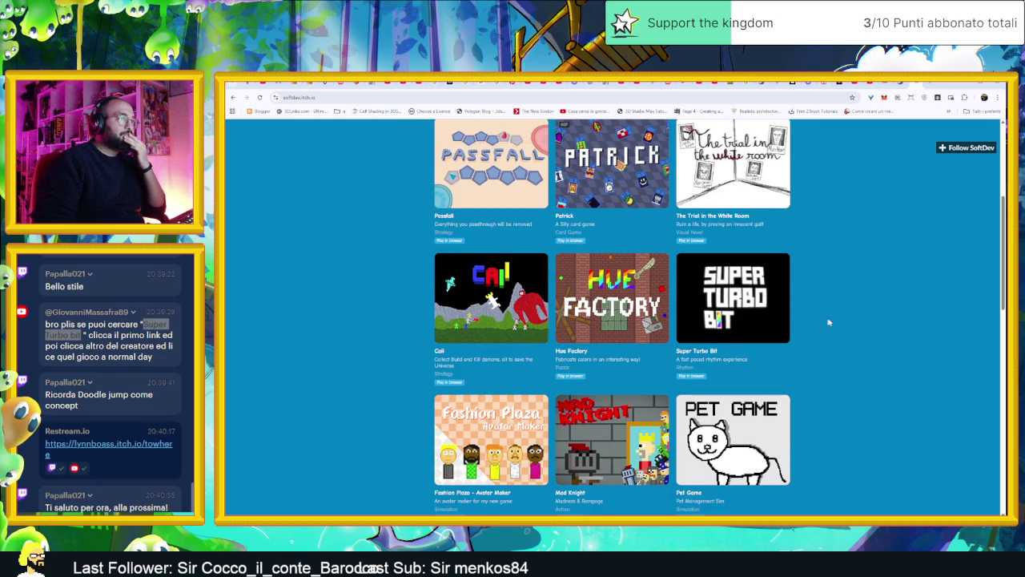
scroll(833, 322, "down", 1)
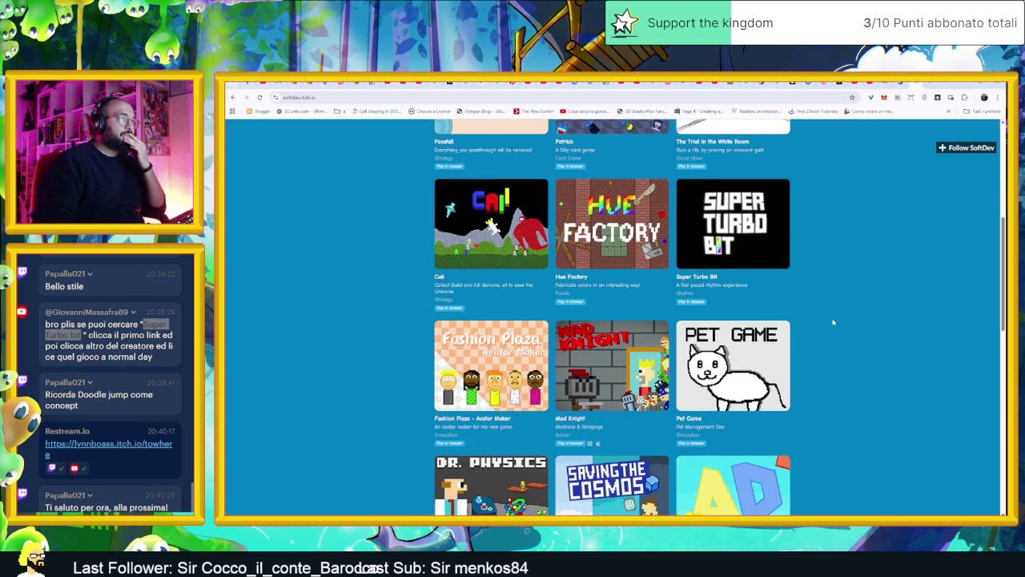
scroll(833, 322, "down", 1)
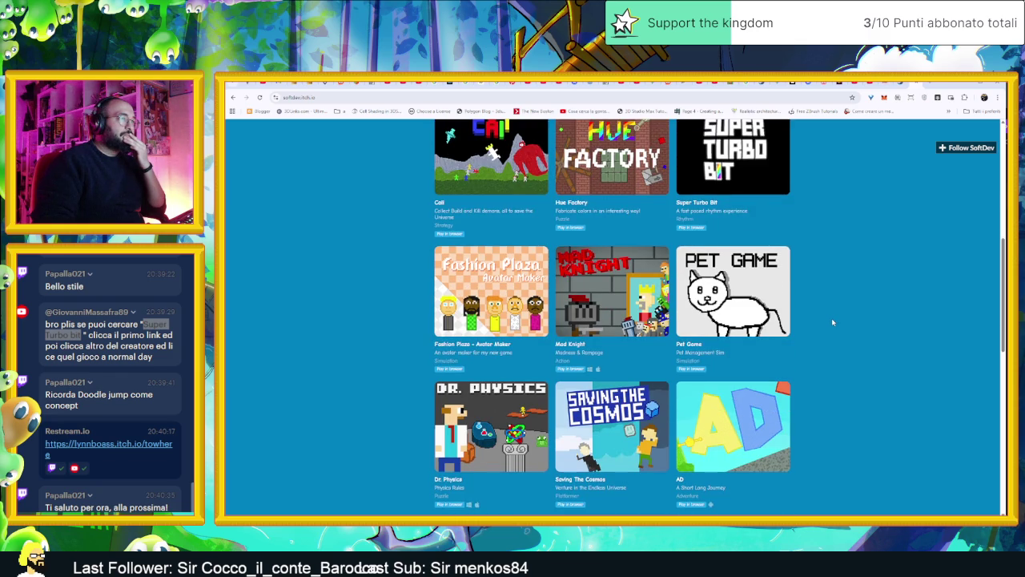
scroll(833, 322, "down", 1)
scroll(832, 322, "down", 2)
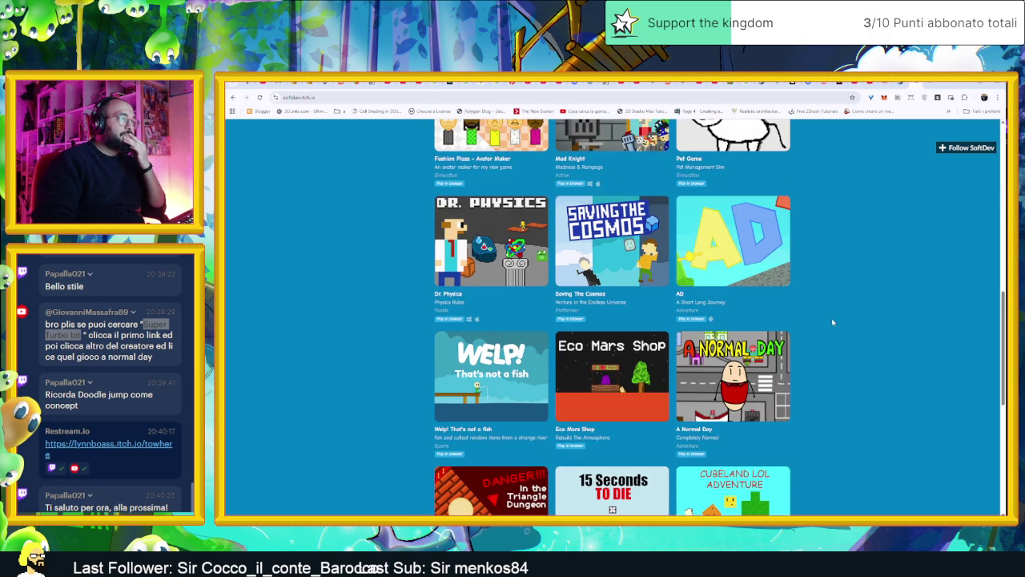
scroll(832, 322, "down", 2)
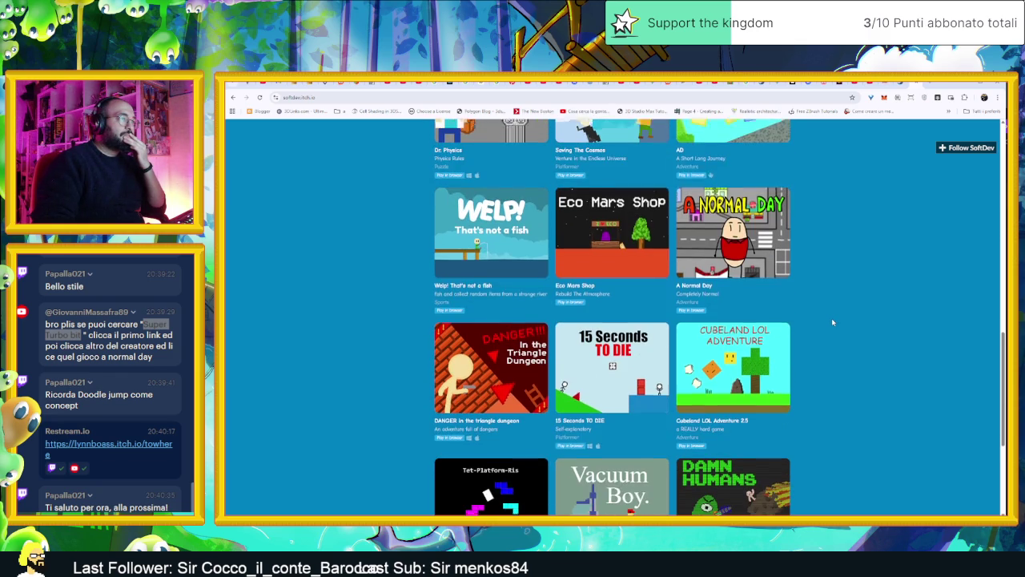
- Open the A Normal Day game page and launch it in the browser with Run Day
left_click(741, 269)
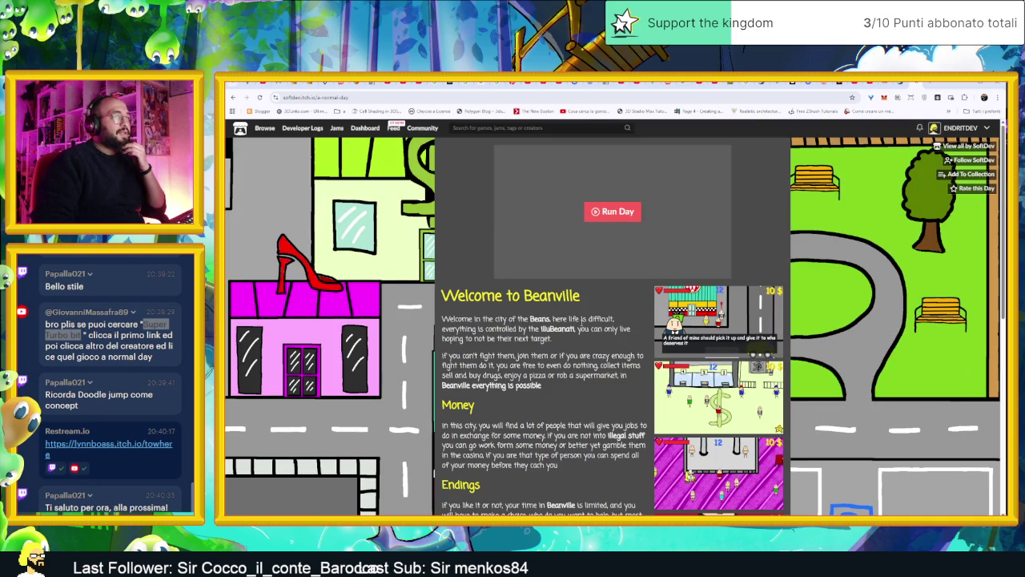
scroll(596, 327, "down", 8)
scroll(597, 327, "up", 8)
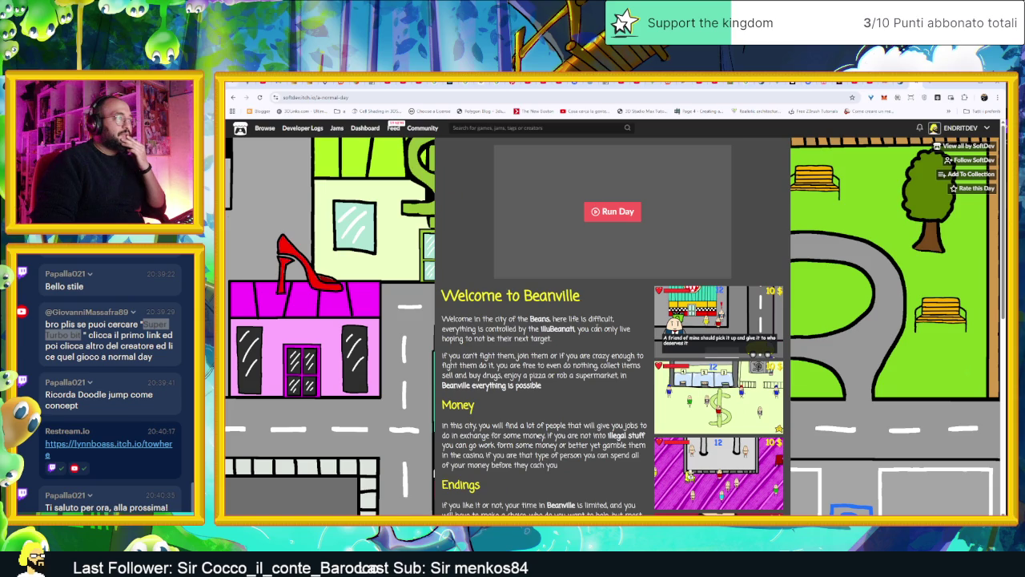
left_click(634, 211)
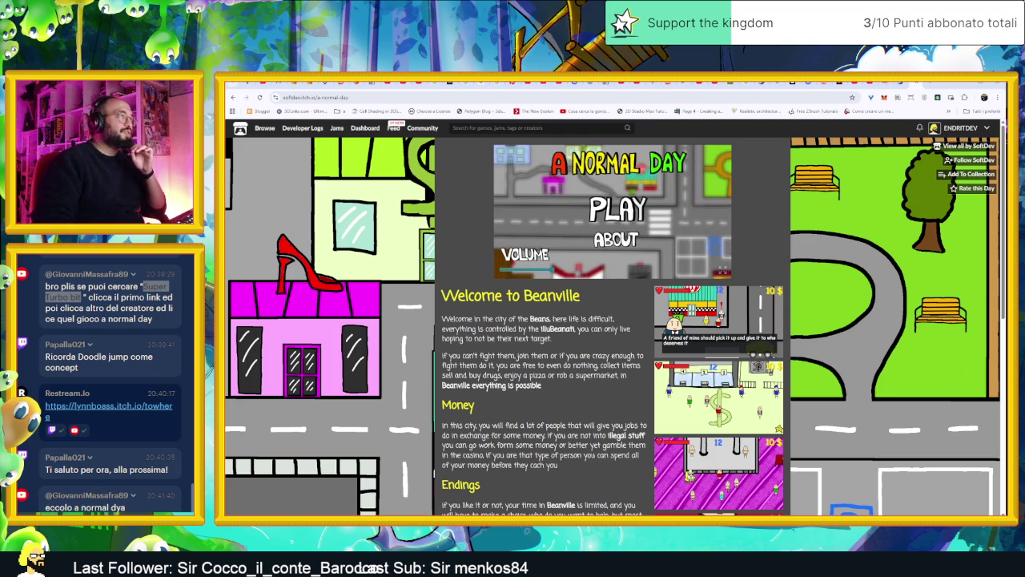
- Adjust the game volume, view the ABOUT credits, then start playing from the title menu
left_click(531, 269)
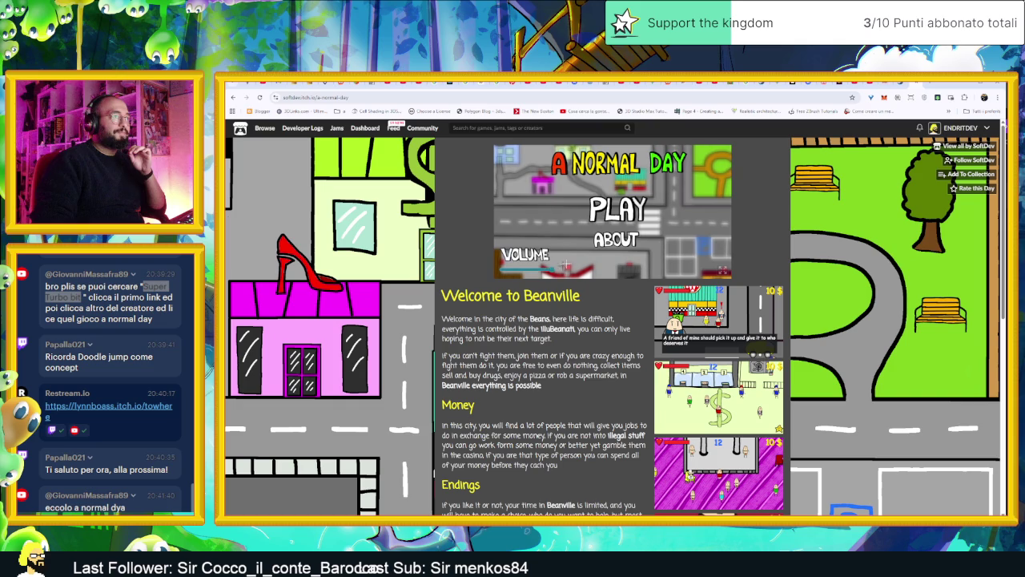
left_click(604, 244)
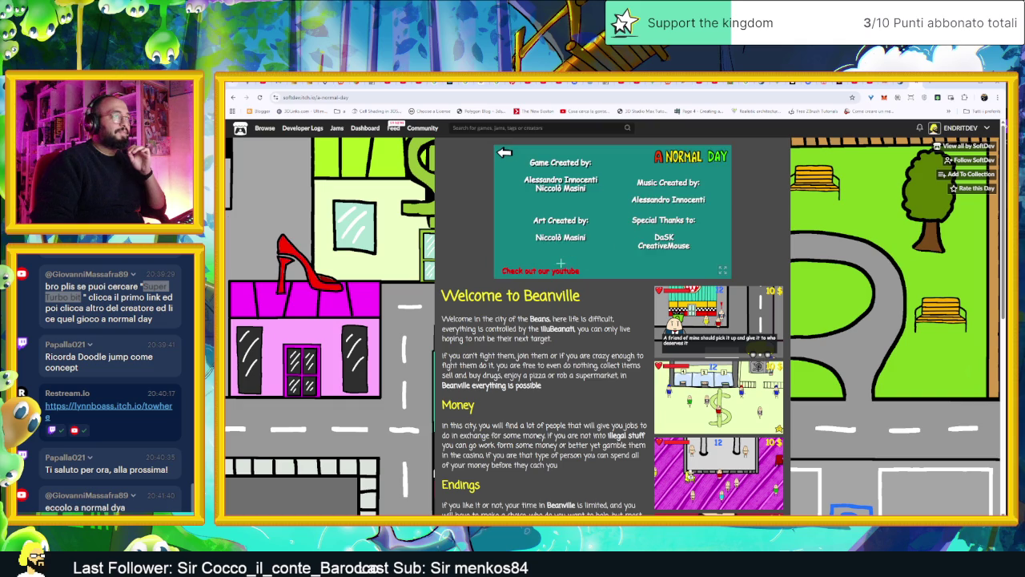
left_click(506, 154)
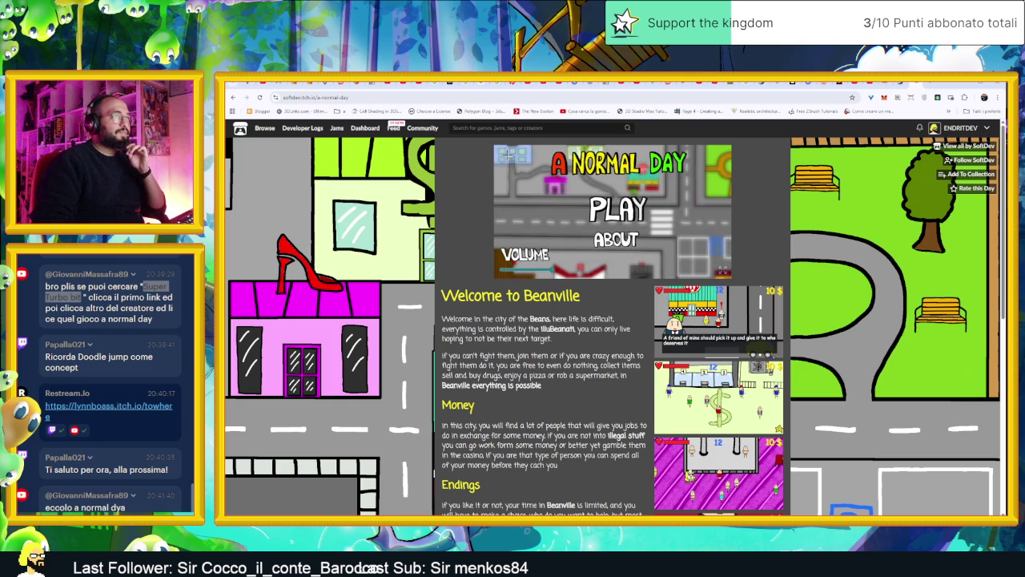
left_click(608, 207)
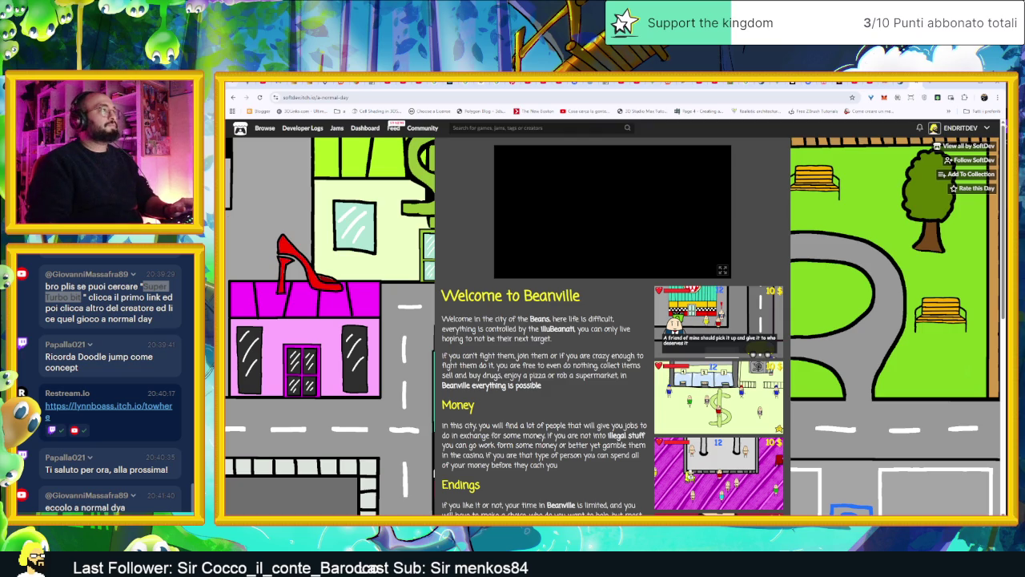
- Zoom the page to enlarge the game and walk the character from the bed to the table
key("ctrl+plus")
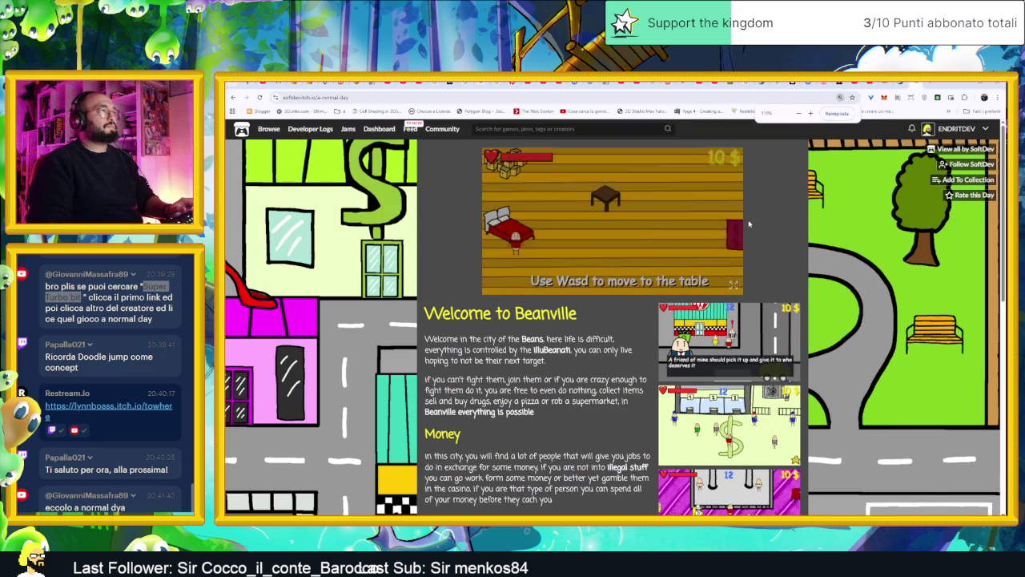
key("ctrl+plus")
key("ctrl+plus")
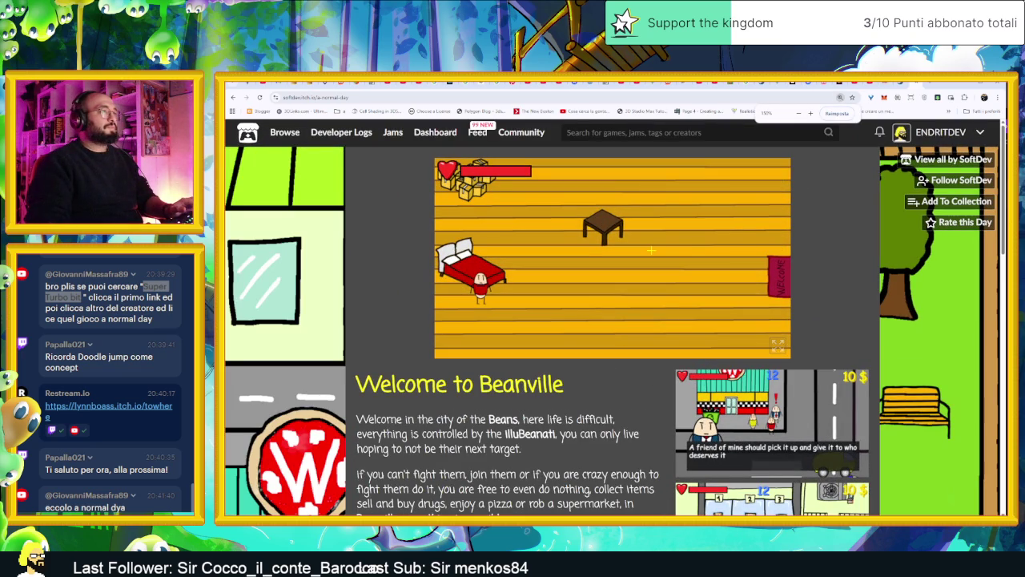
key("ctrl+minus")
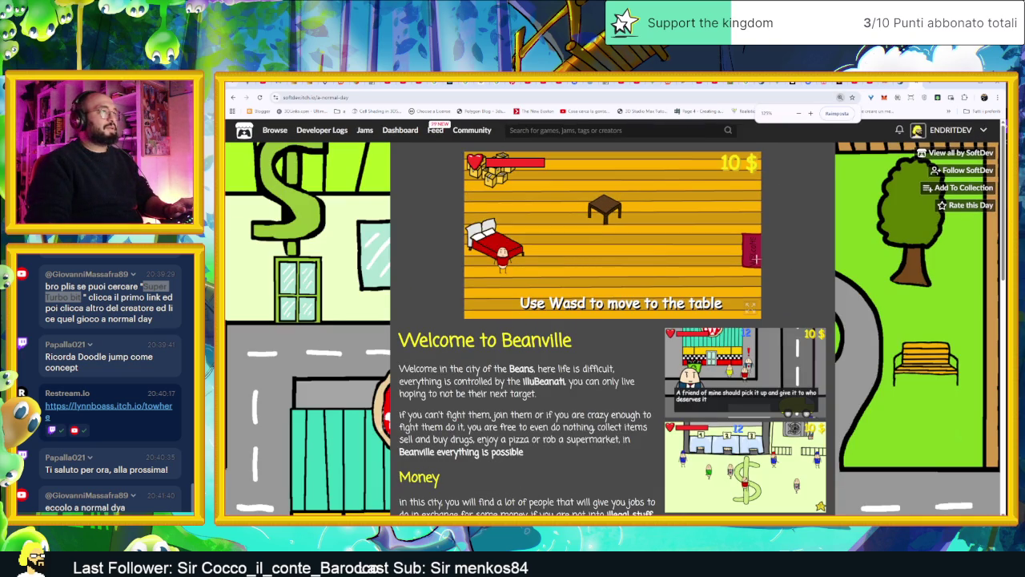
key("d")
key("w")
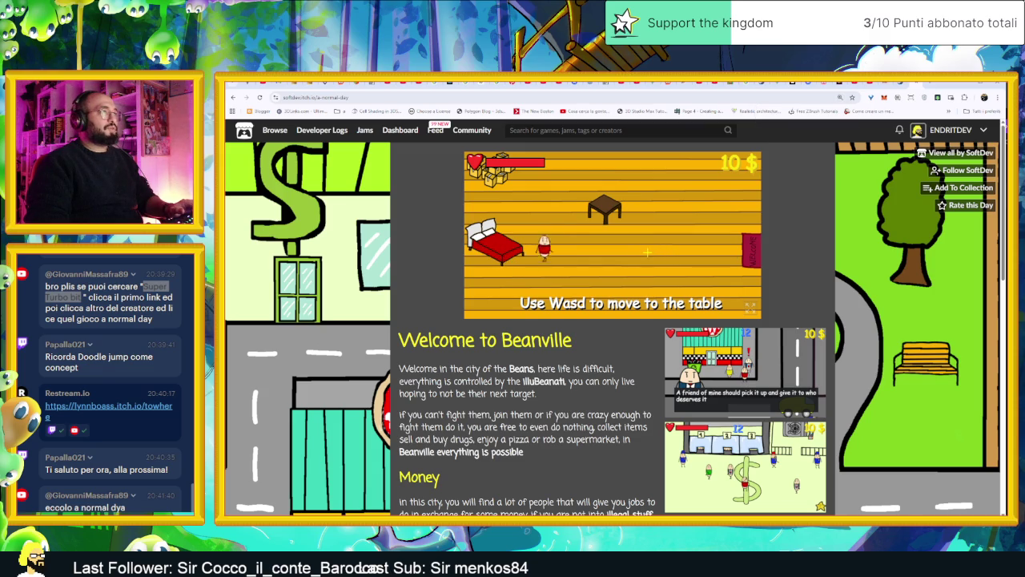
key("w")
key("a")
key("s")
key("w")
key("a")
key("s")
key("d")
key("d")
key("w")
key("a")
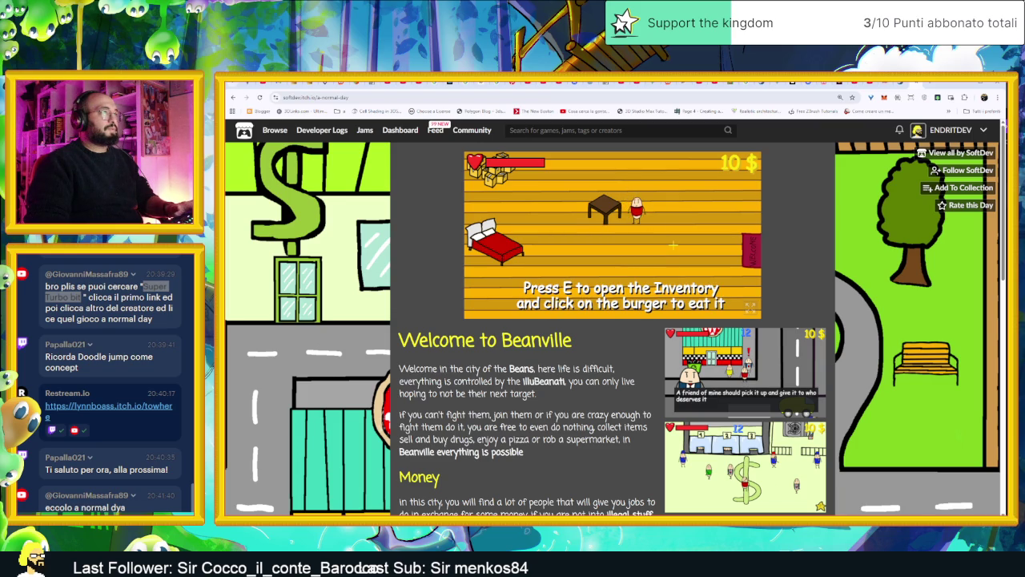
- Eat the burger from the inventory
key("e")
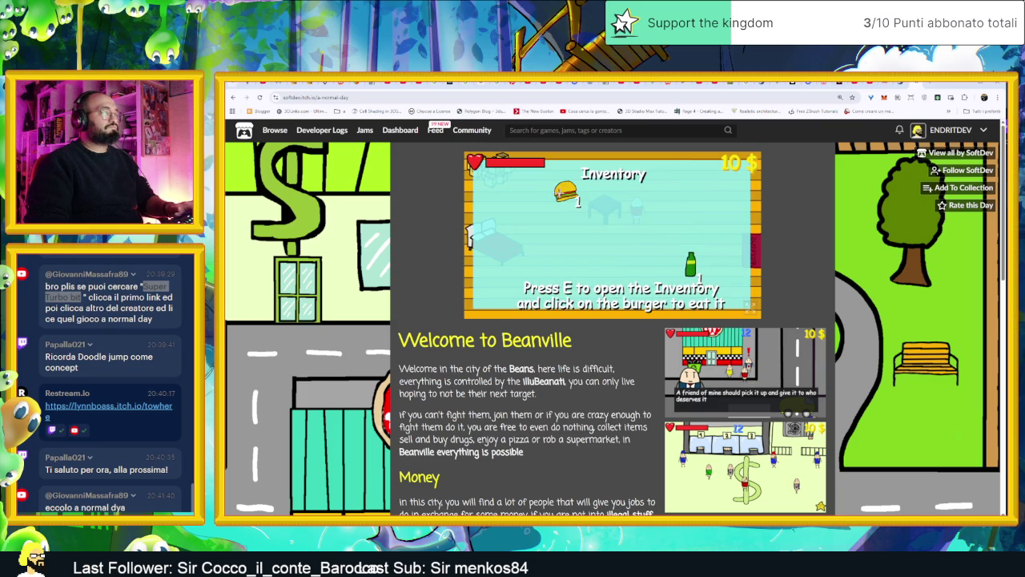
key("e")
key("s")
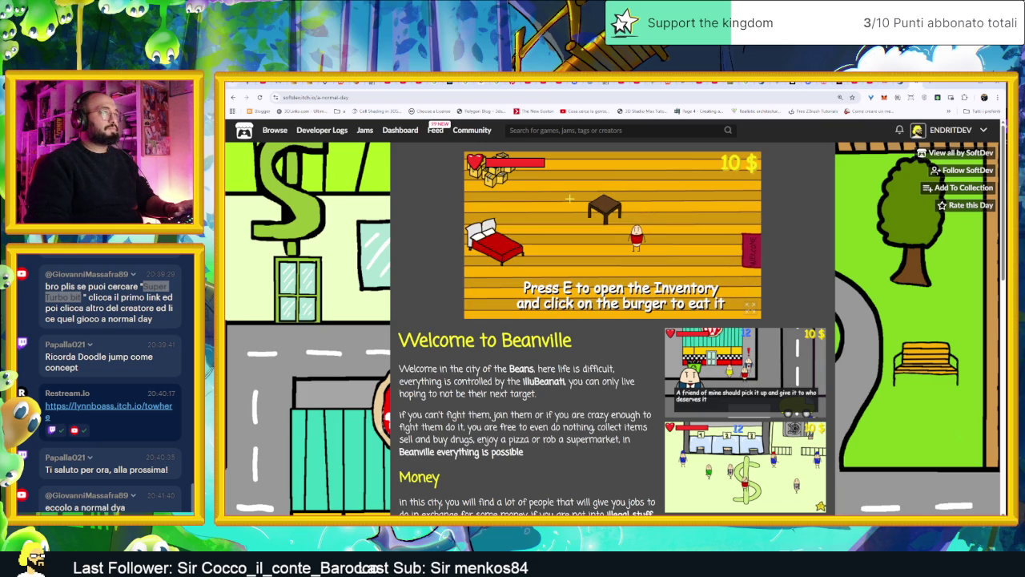
key("e")
left_click(559, 188)
key("e")
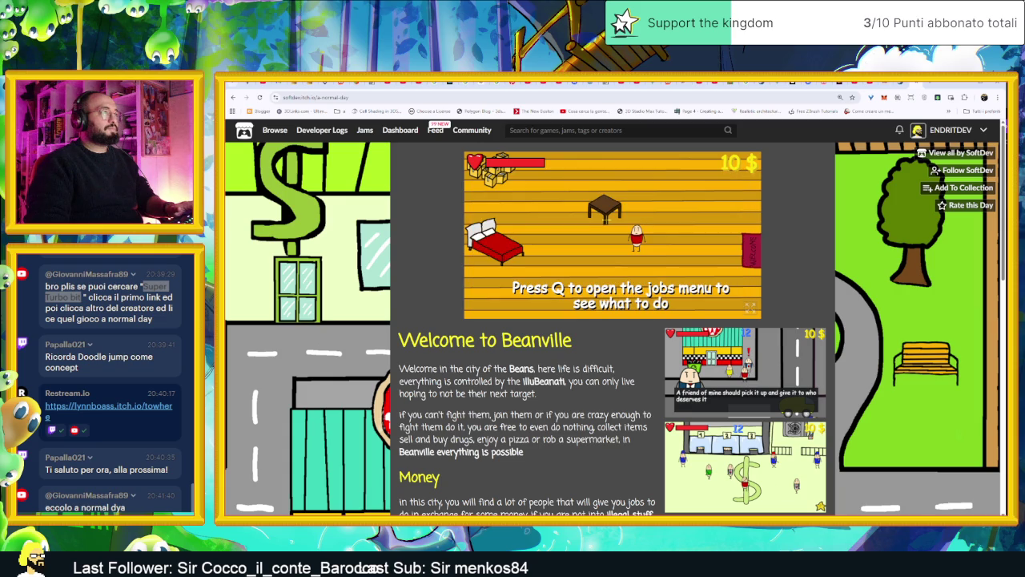
- Check the jobs list and take the item from the table
key("q")
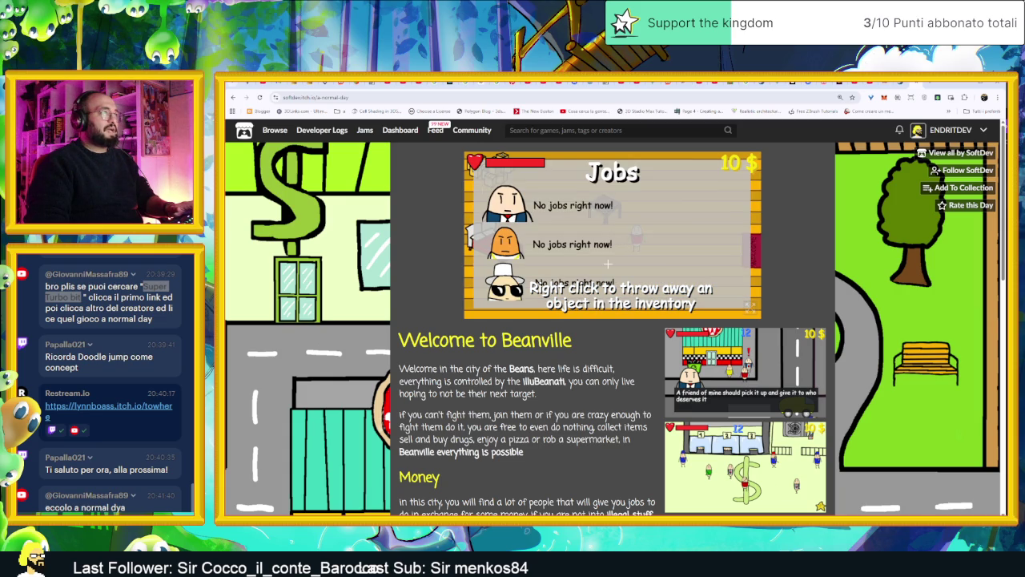
key("q")
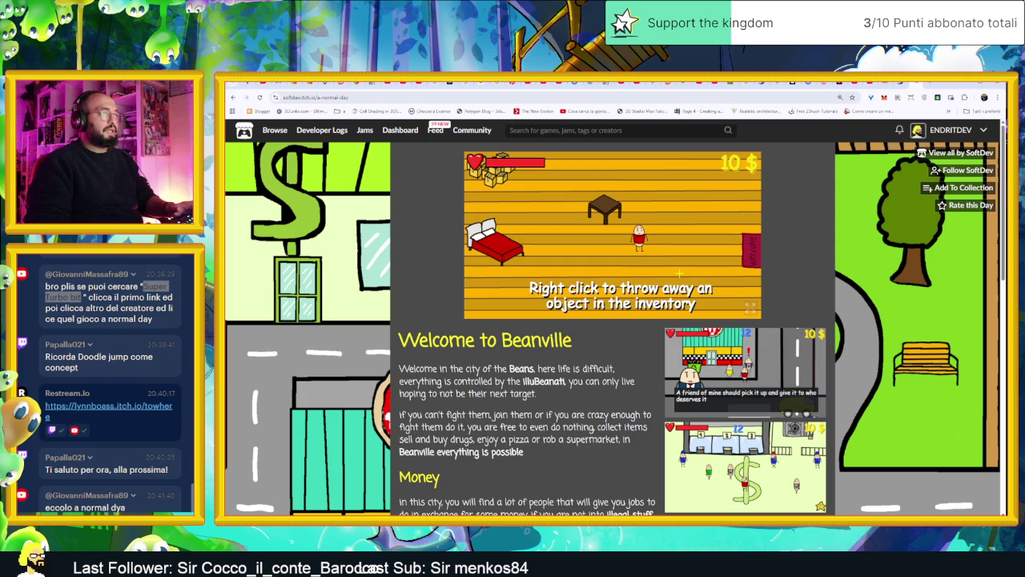
key("q")
key("q")
key("i")
key("i")
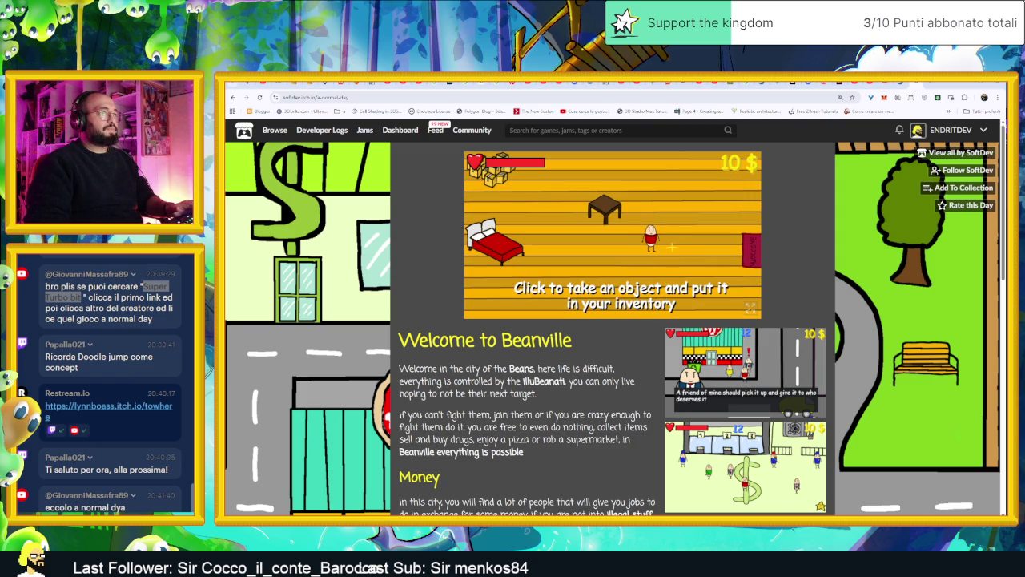
left_click(608, 205)
- Walk around the boxes while toggling the jobs list and inventory panels
key("a")
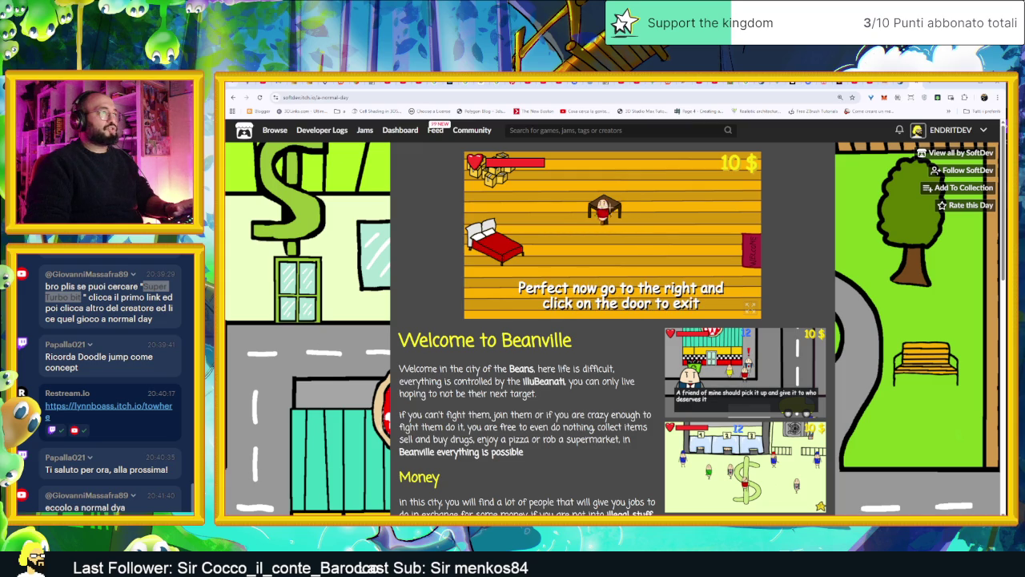
key("a")
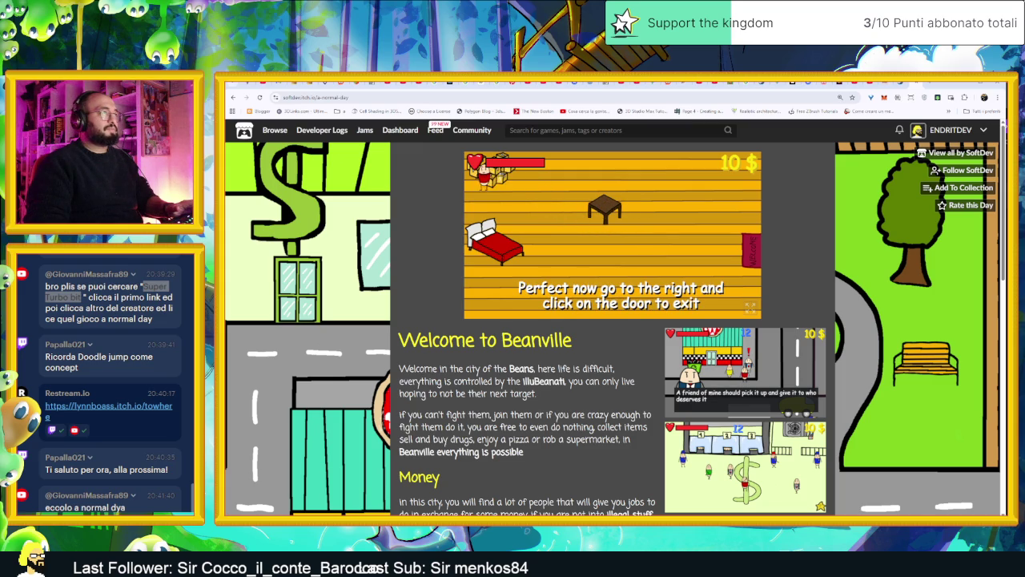
key("d")
key("s")
key("w")
key("a")
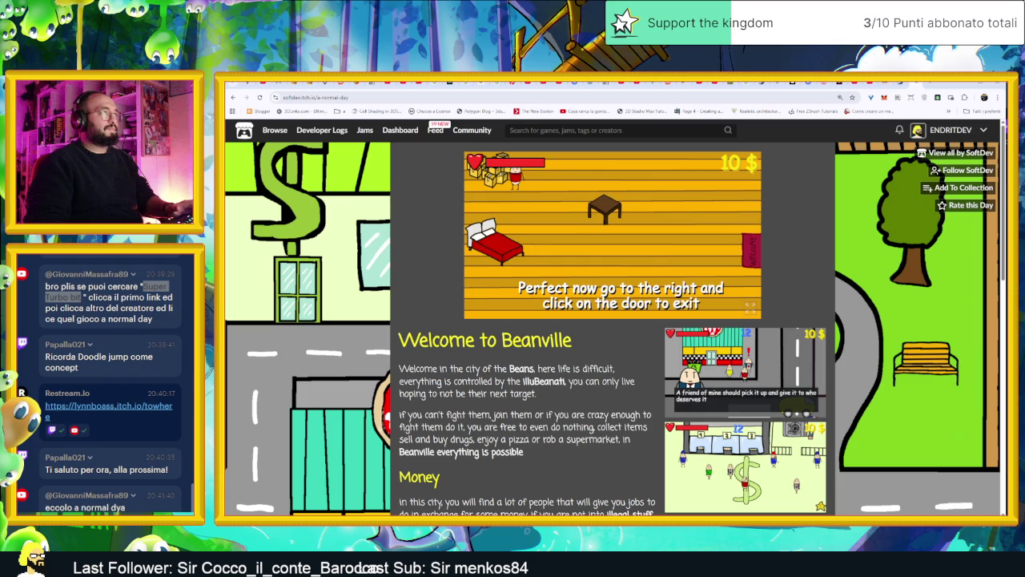
left_click(497, 175)
left_click(497, 175)
left_click(497, 175)
left_click(517, 180)
- Walk right to the door and exit the apartment onto the city street
left_click(561, 200)
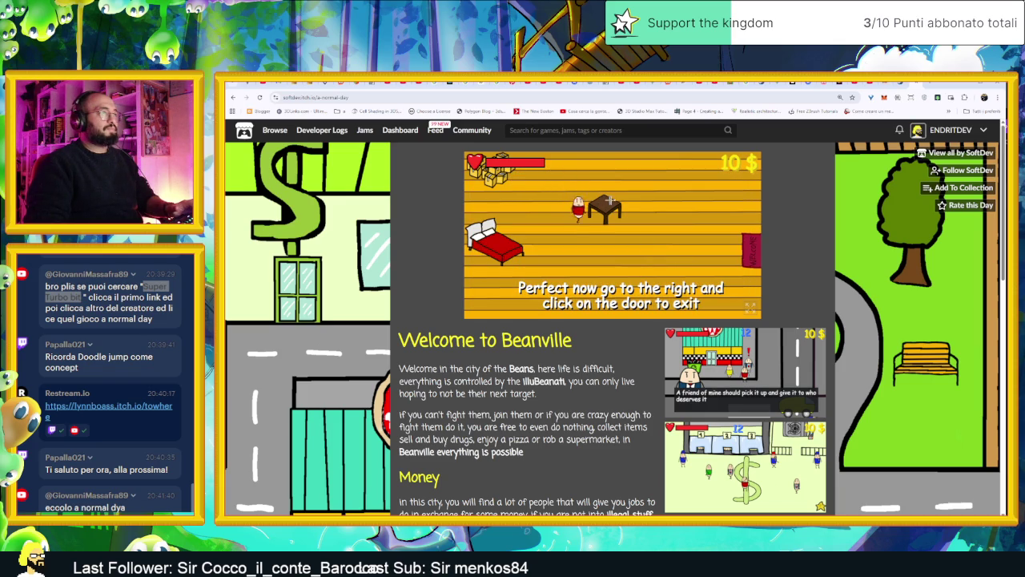
key("d")
key("d")
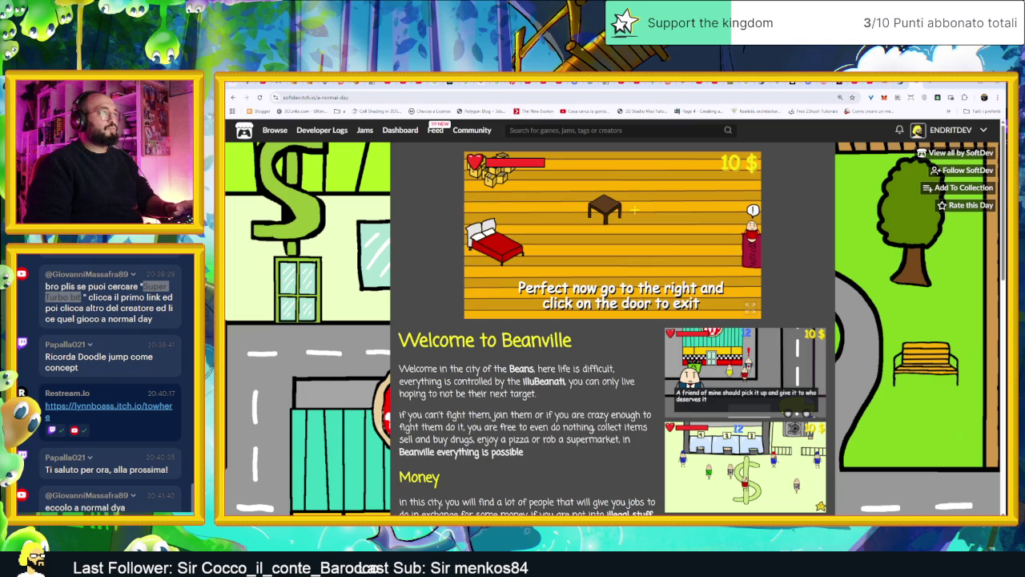
left_click(736, 242)
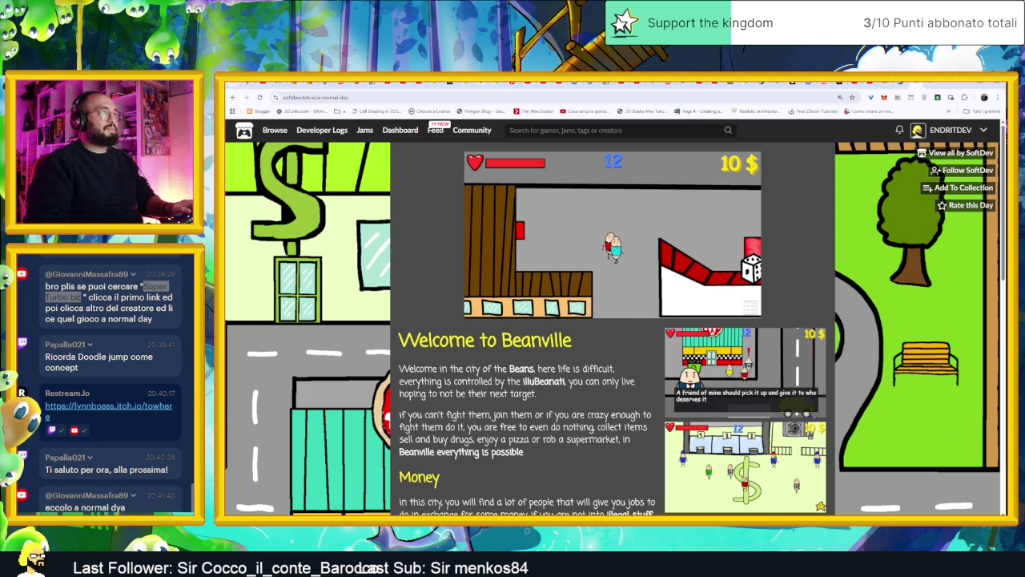
- Walk the character right along the street and red ramp into the casino entrance
key("d")
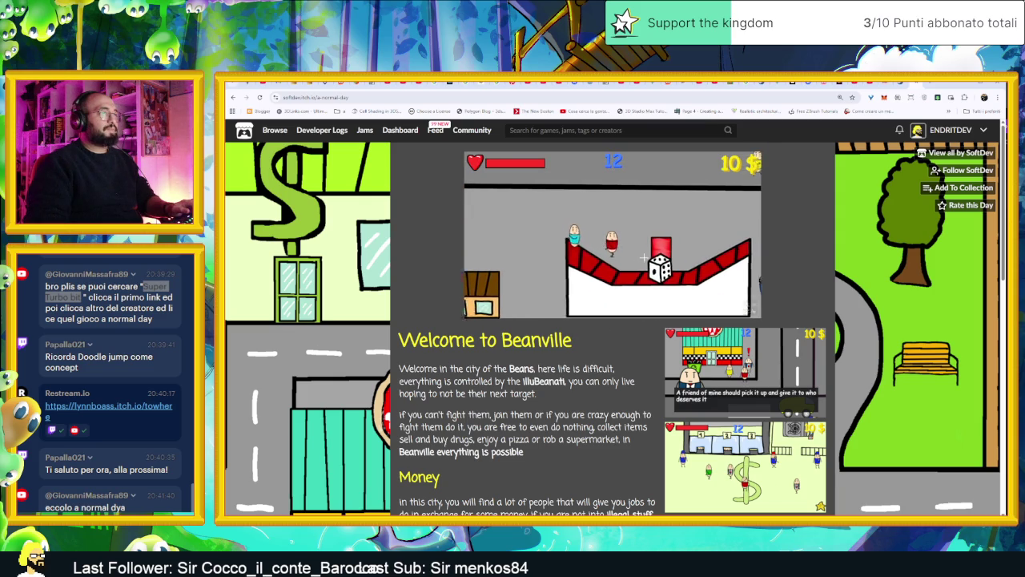
key("d")
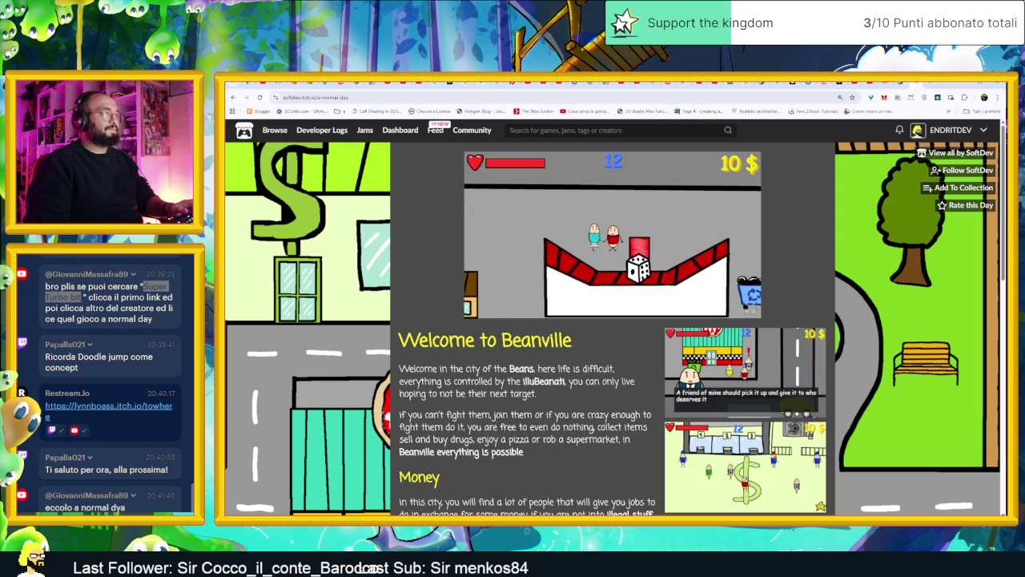
key("d")
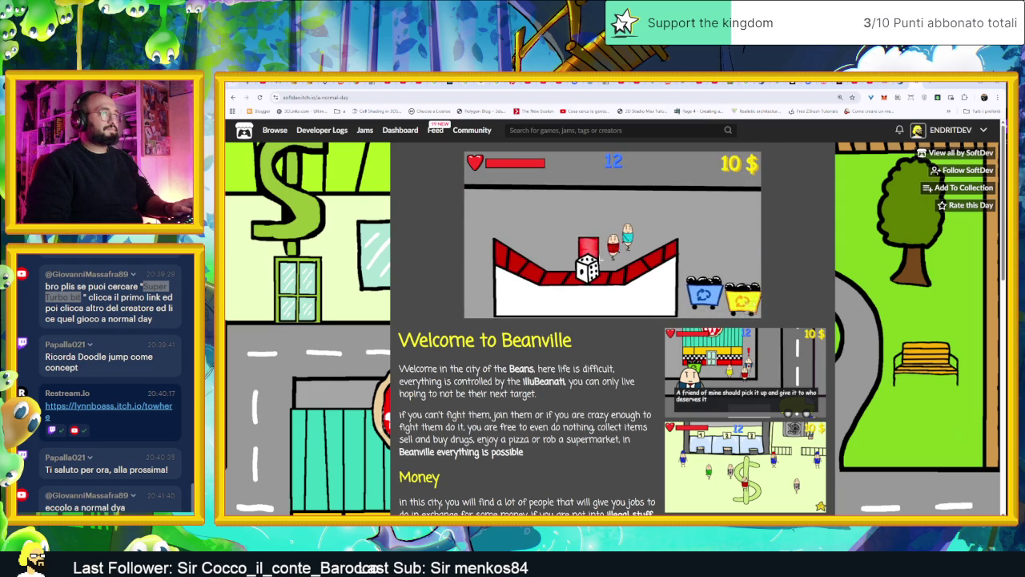
key("w")
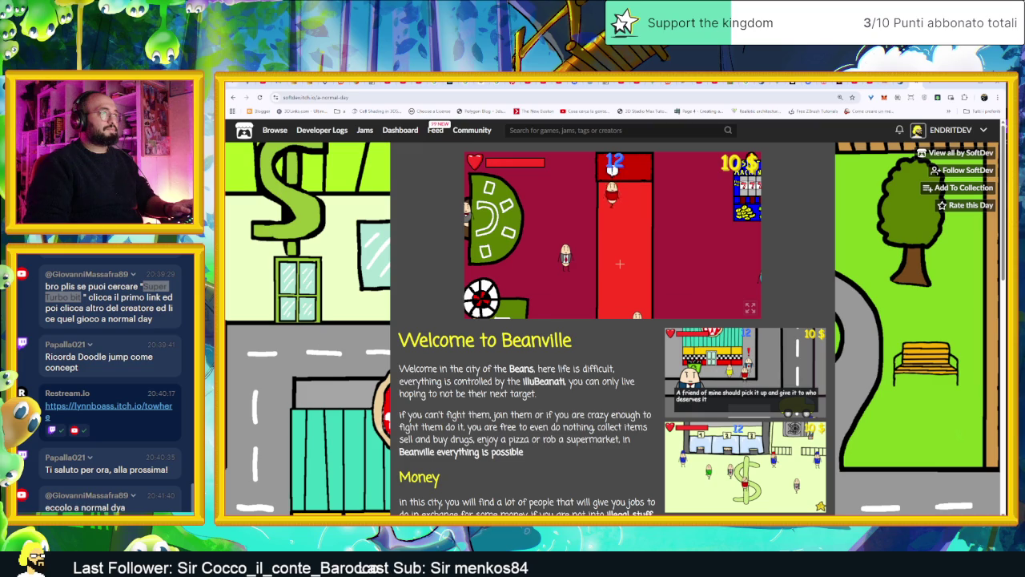
- Wander through the casino past the table and chairs toward the slot machines
key("s")
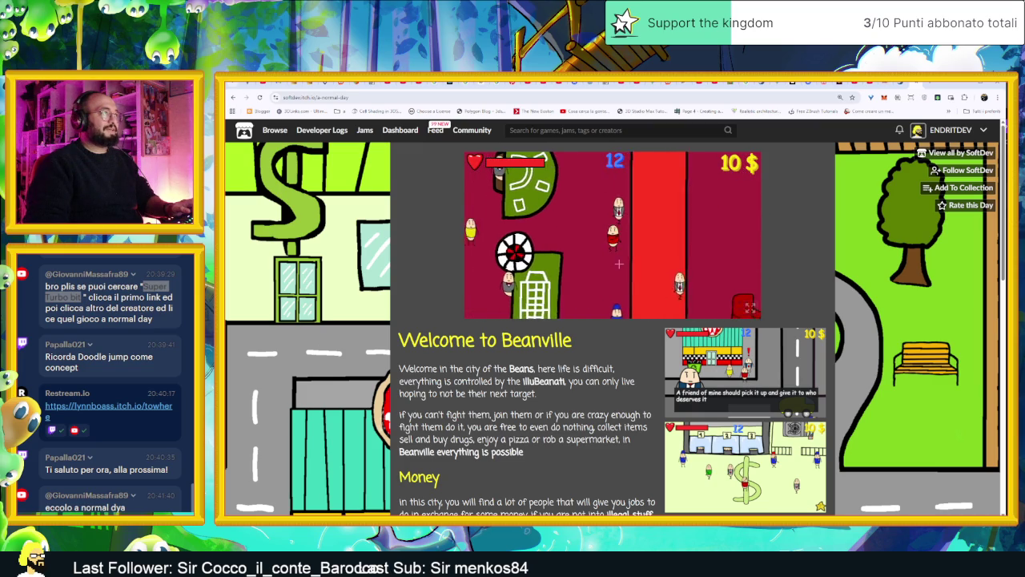
key("a")
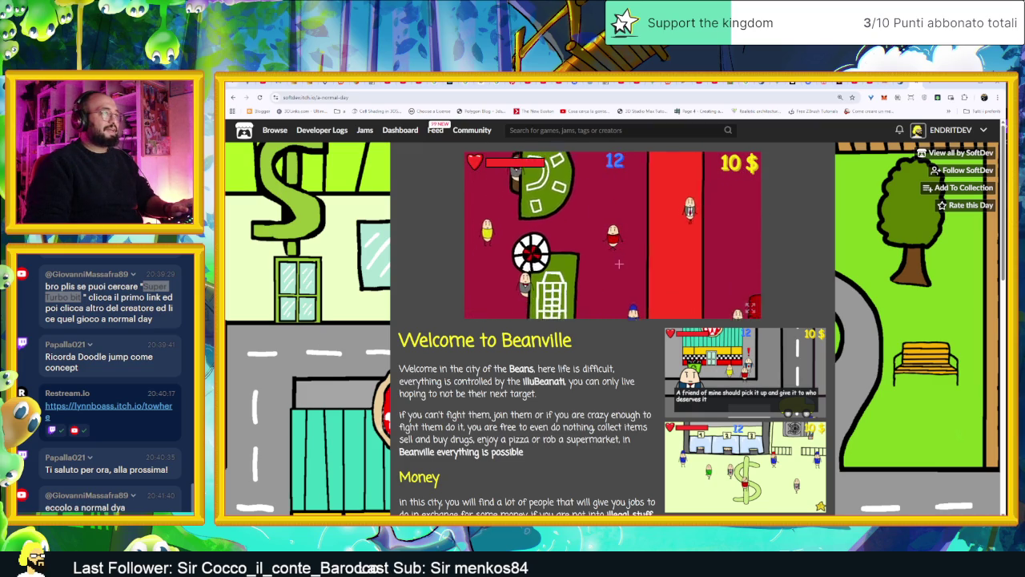
key("d")
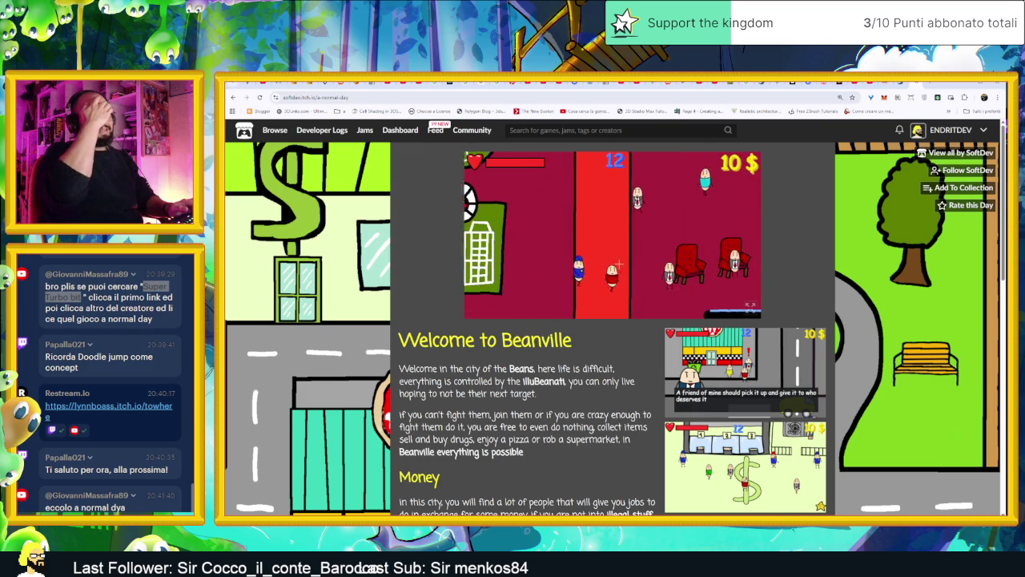
key("d")
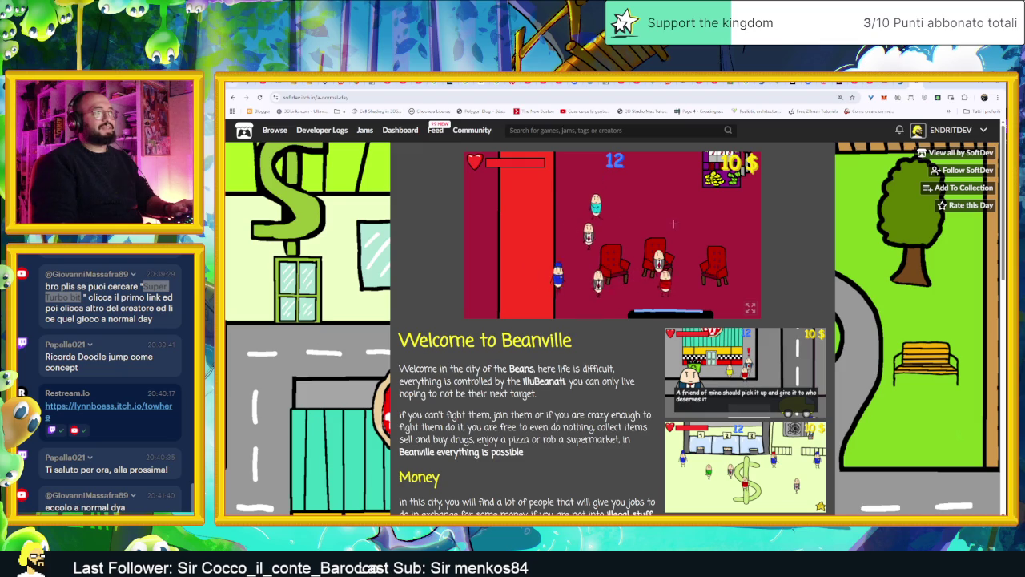
key("w")
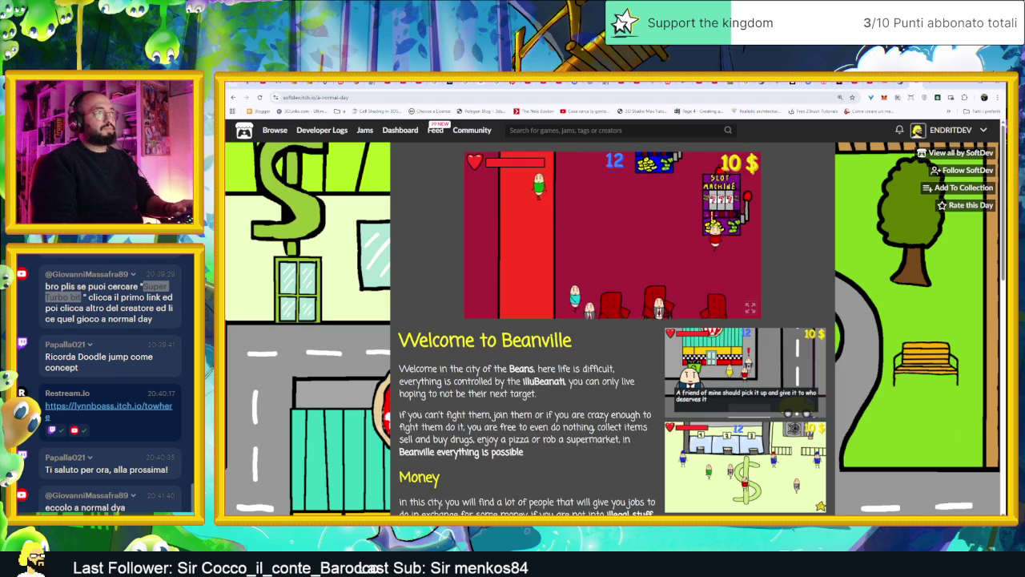
key("w")
key("a")
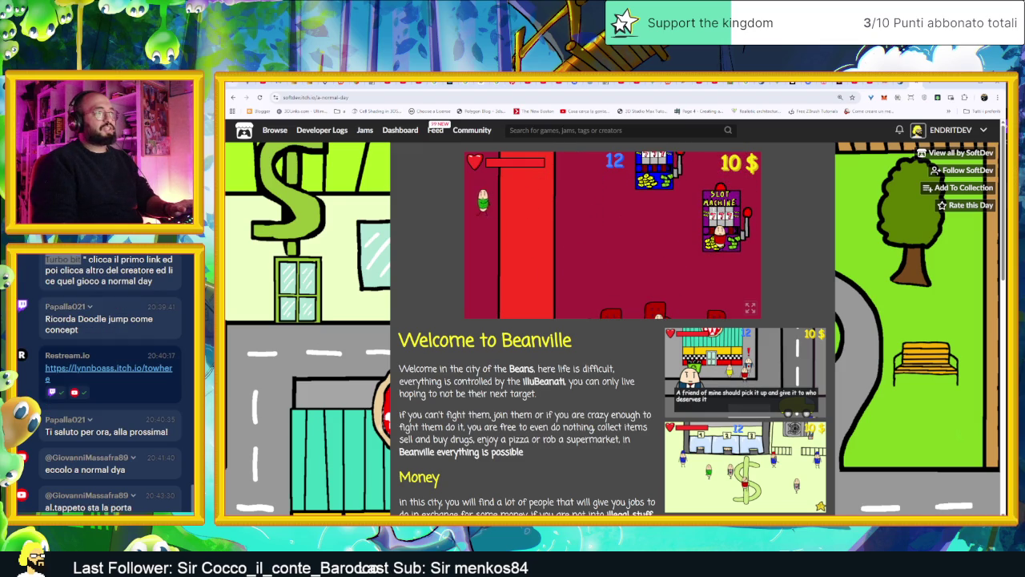
- Check the jobs menu, then walk left across the casino to bring up Place your Bets
key("e")
key("e")
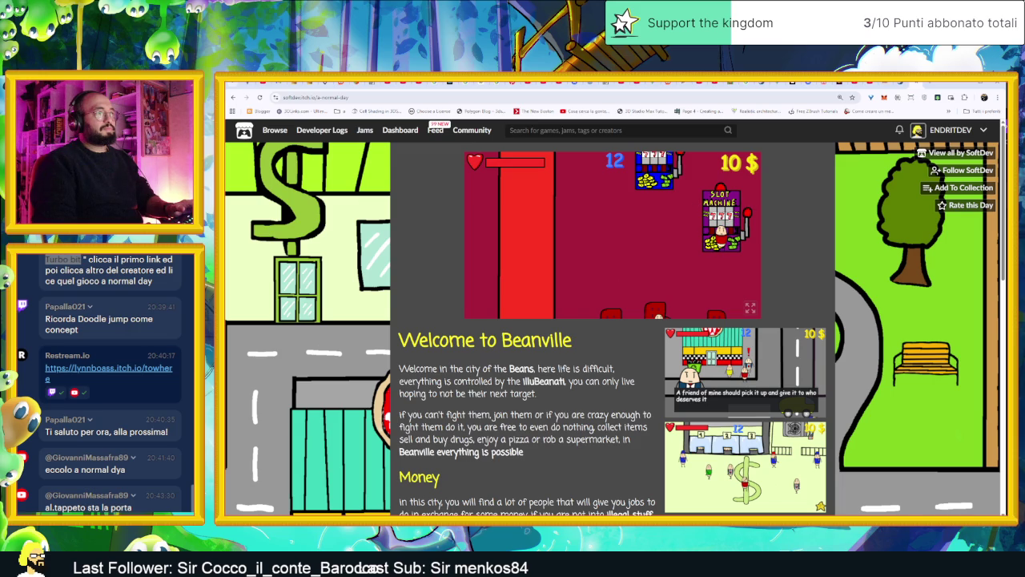
key("w")
key("a")
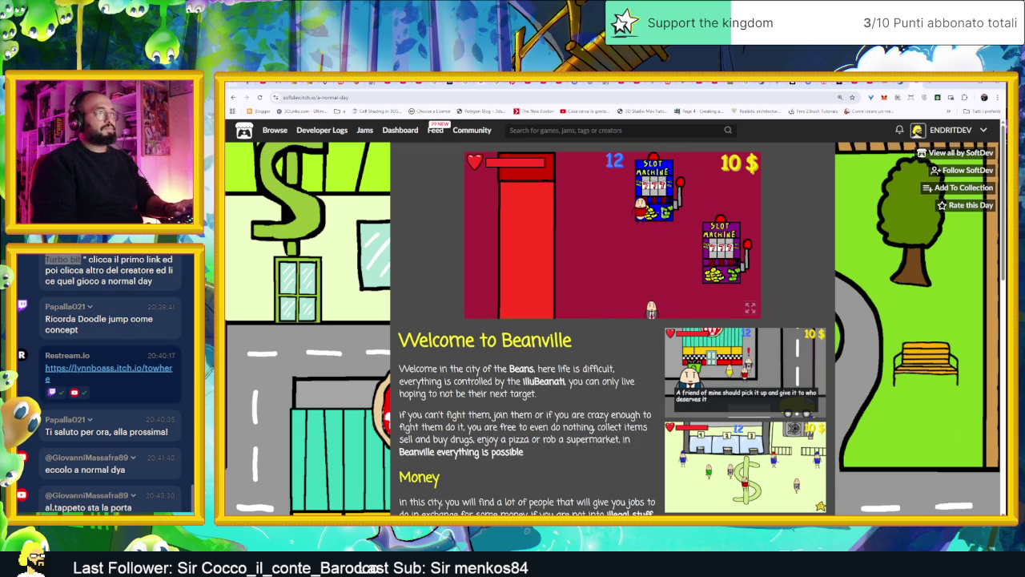
key("s")
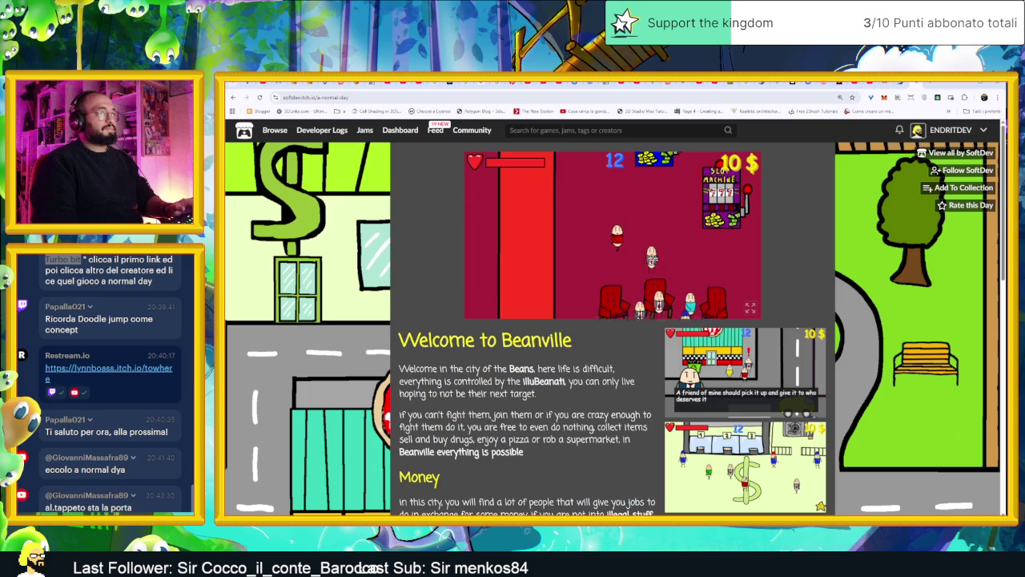
key("s")
key("s")
key("a")
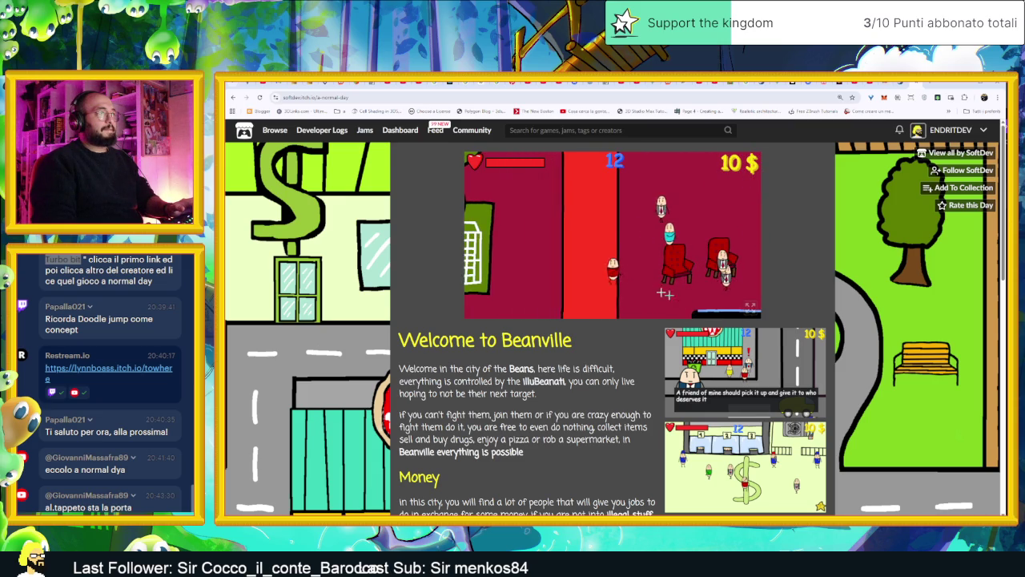
key("a")
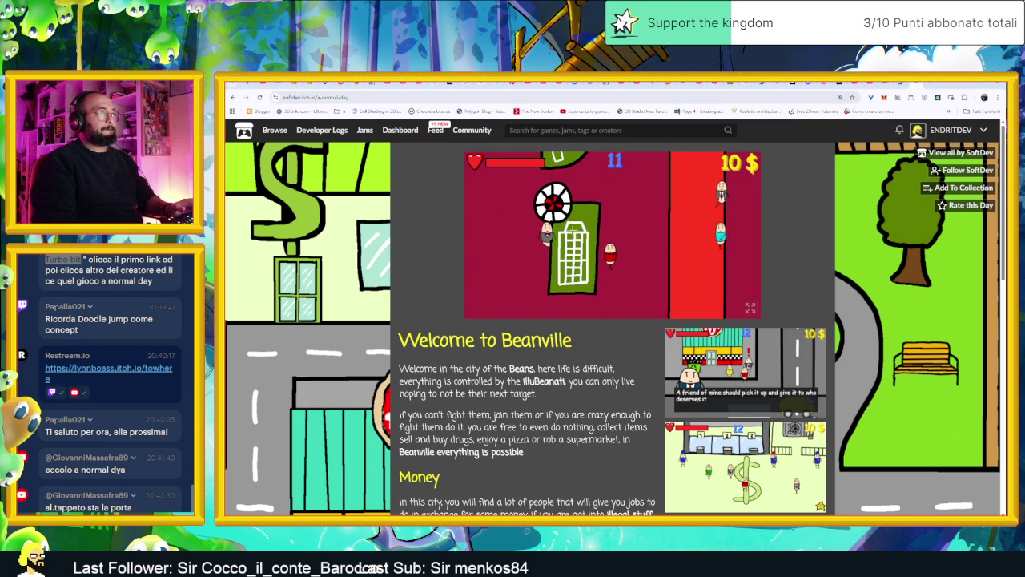
key("w")
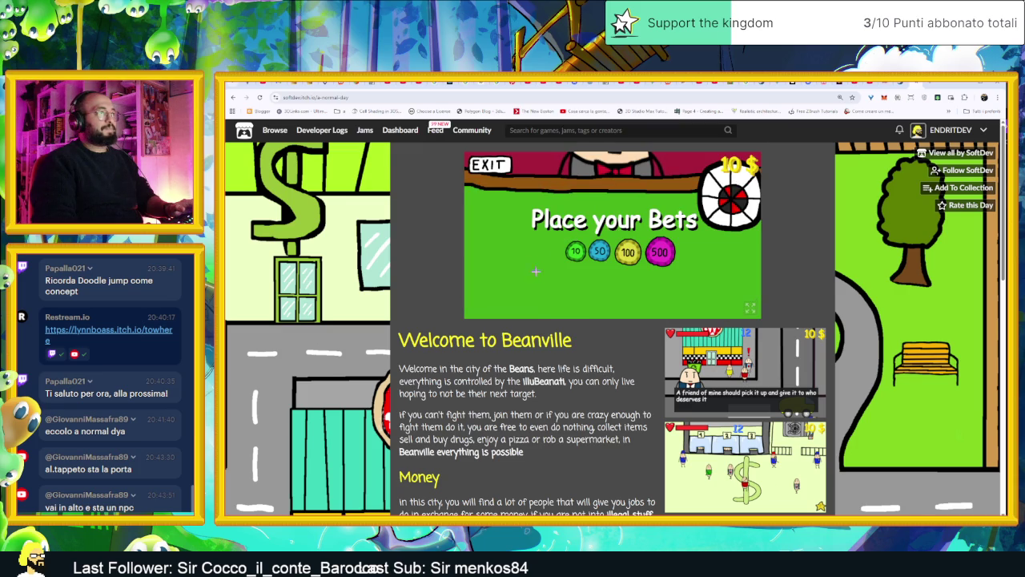
- Bet a 10 chip on red at roulette, spin the wheel, and leave the table
left_click(575, 252)
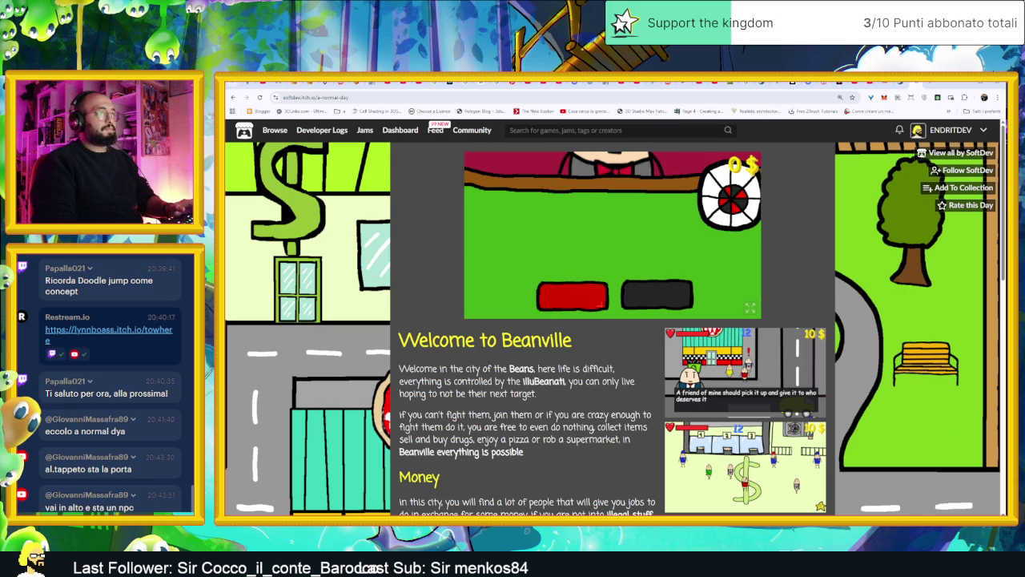
left_click(591, 296)
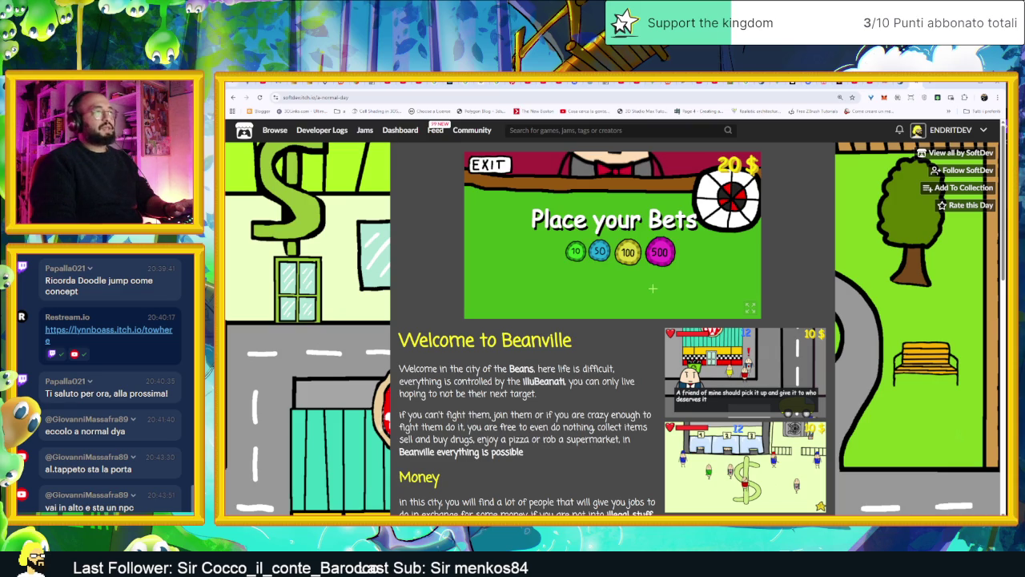
left_click(488, 164)
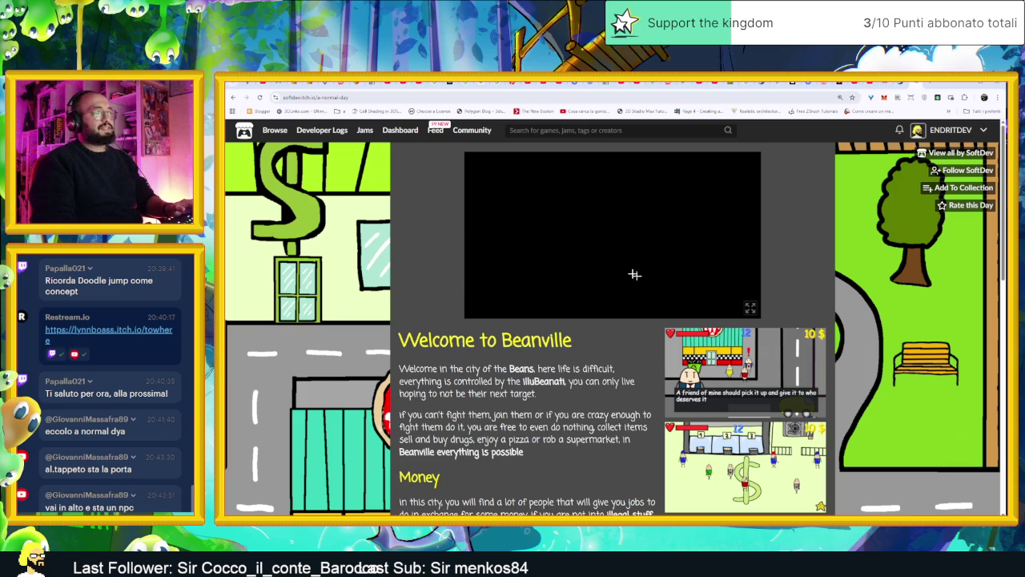
- Play two 10 $ blackjack hands, standing each time, losing down to 0 $, then exit
key("w")
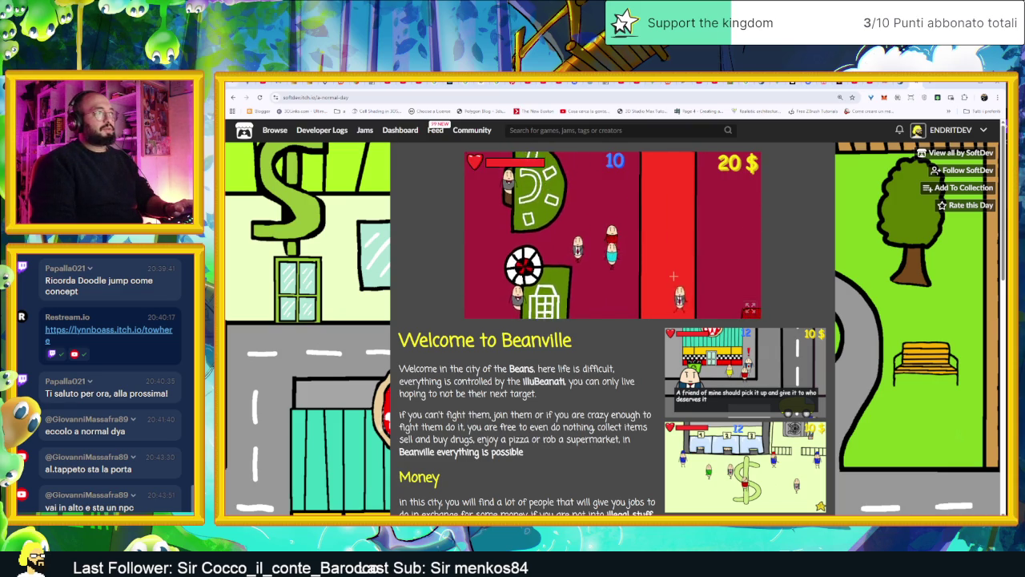
left_click(578, 220)
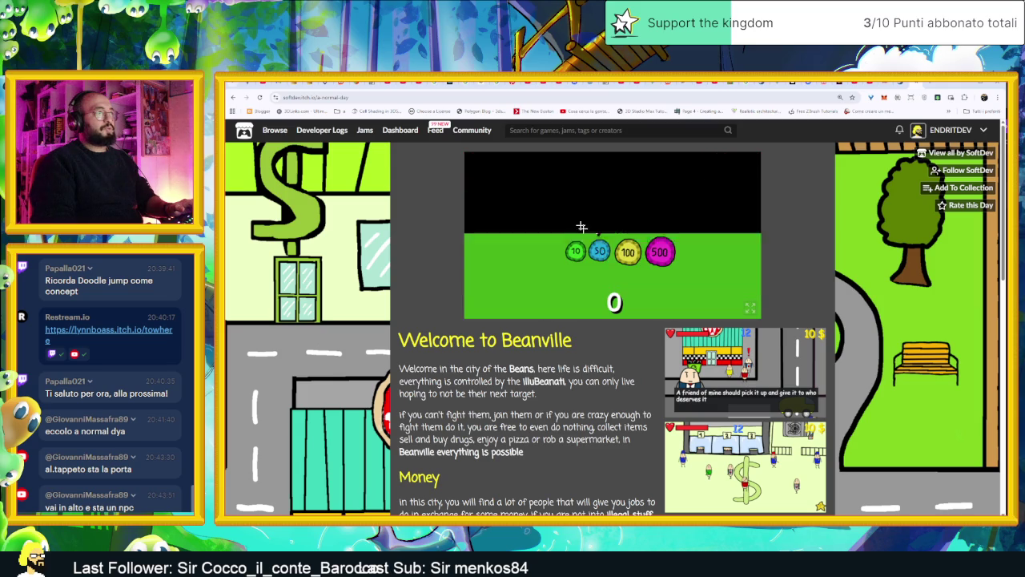
left_click(576, 251)
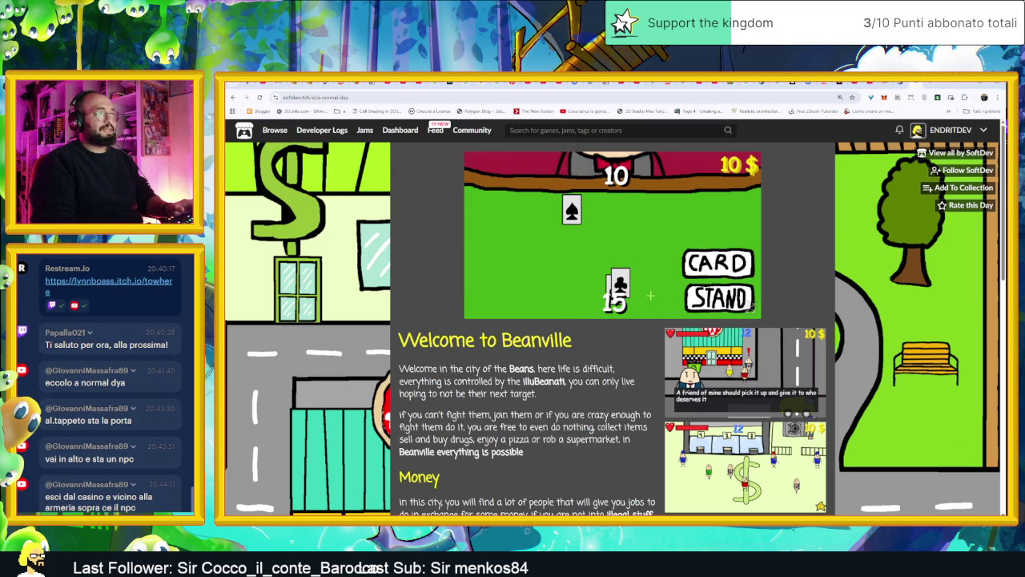
left_click(749, 307)
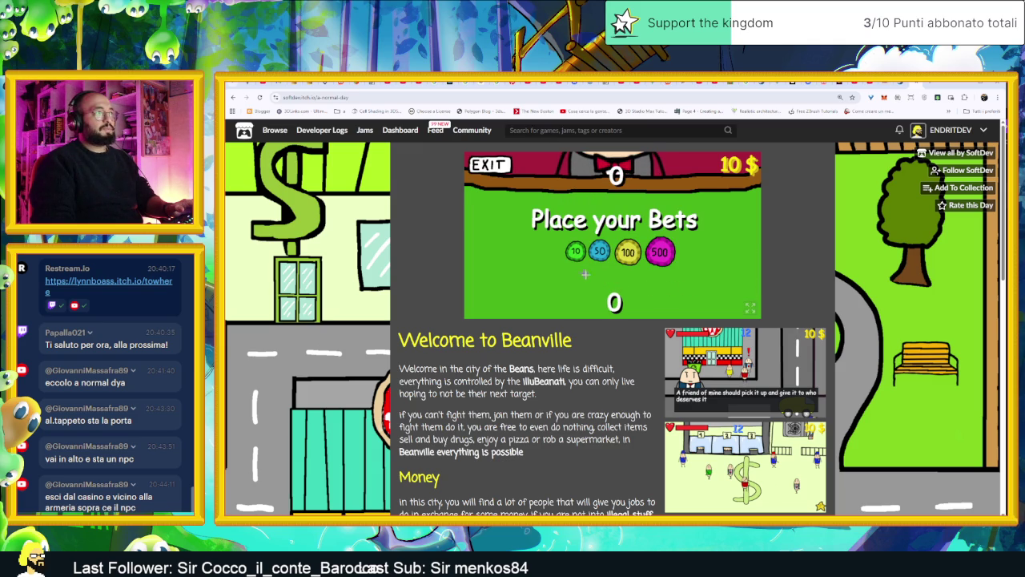
left_click(575, 251)
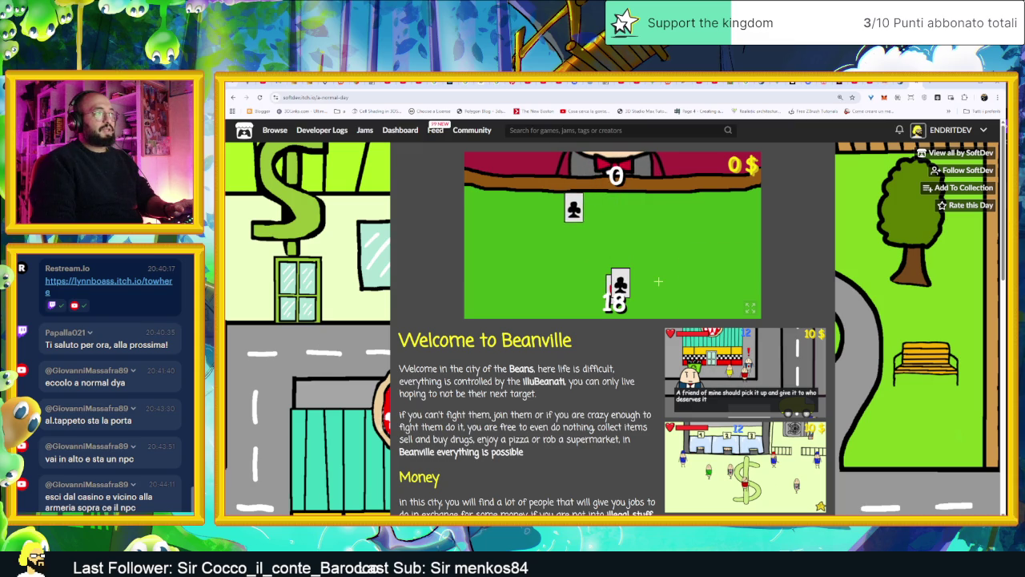
left_click(721, 298)
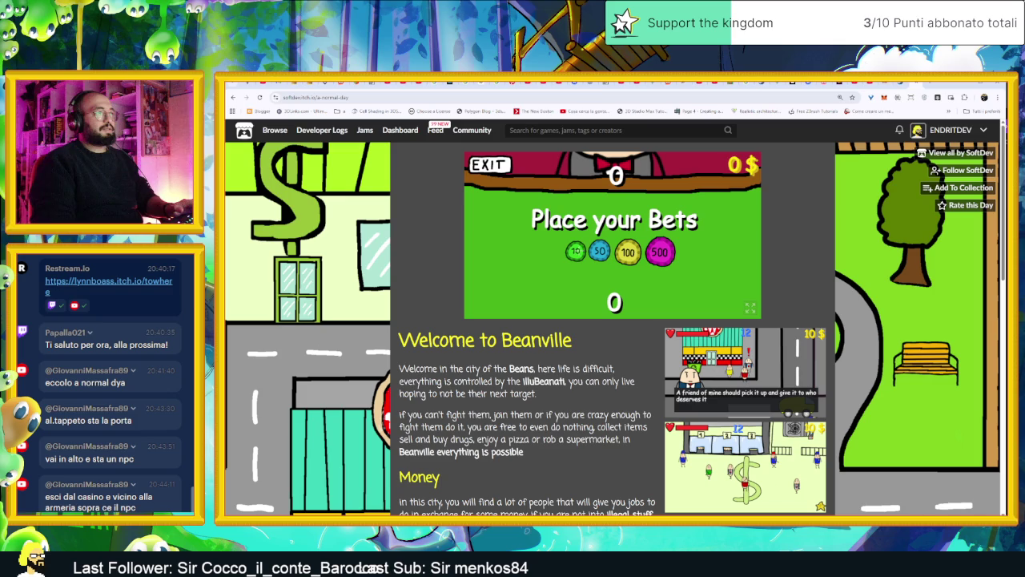
left_click(490, 165)
- Walk out of the casino past the dice counter into the gun shop, then exit it
key("d")
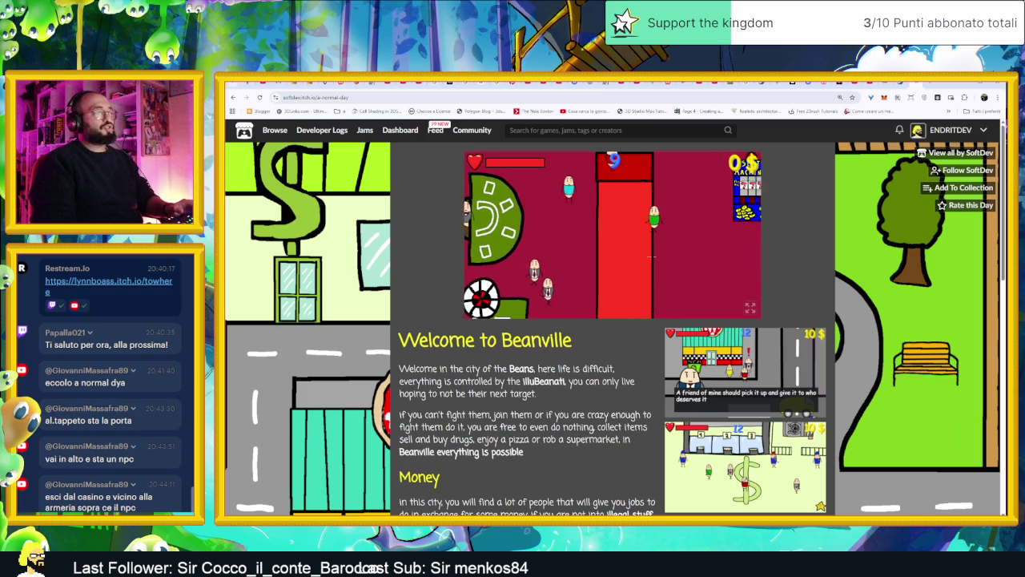
key("w")
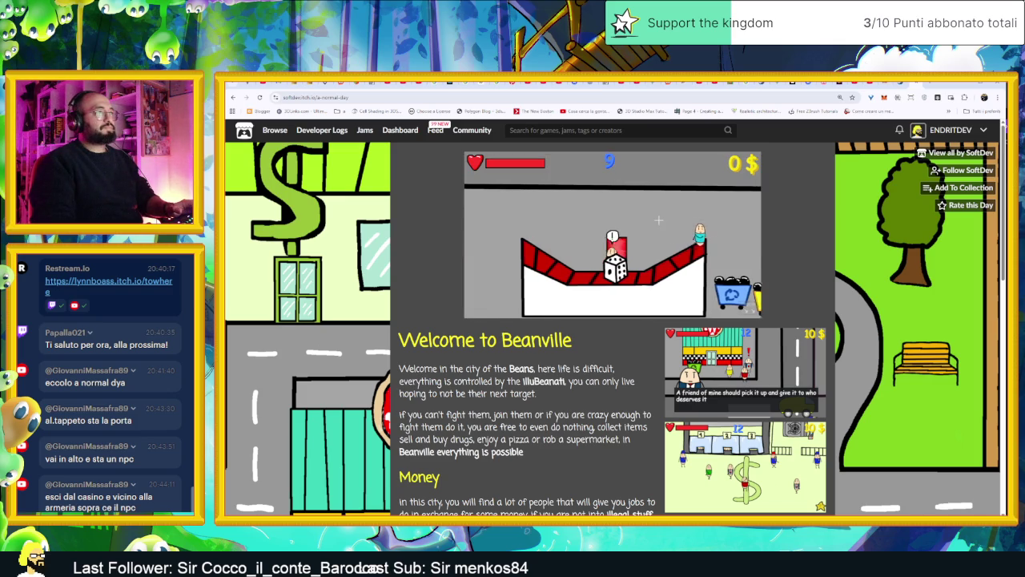
key("d")
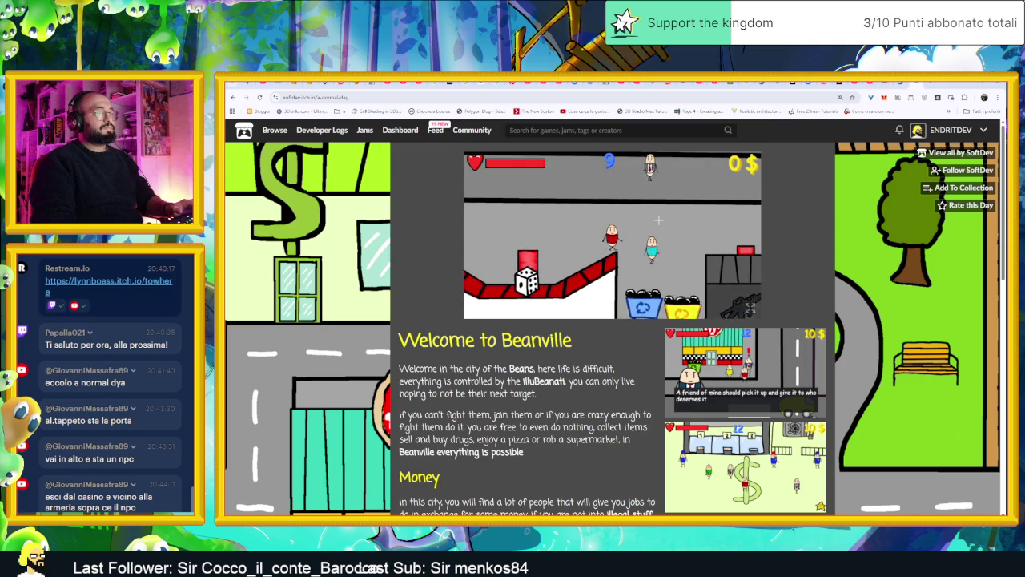
key("d")
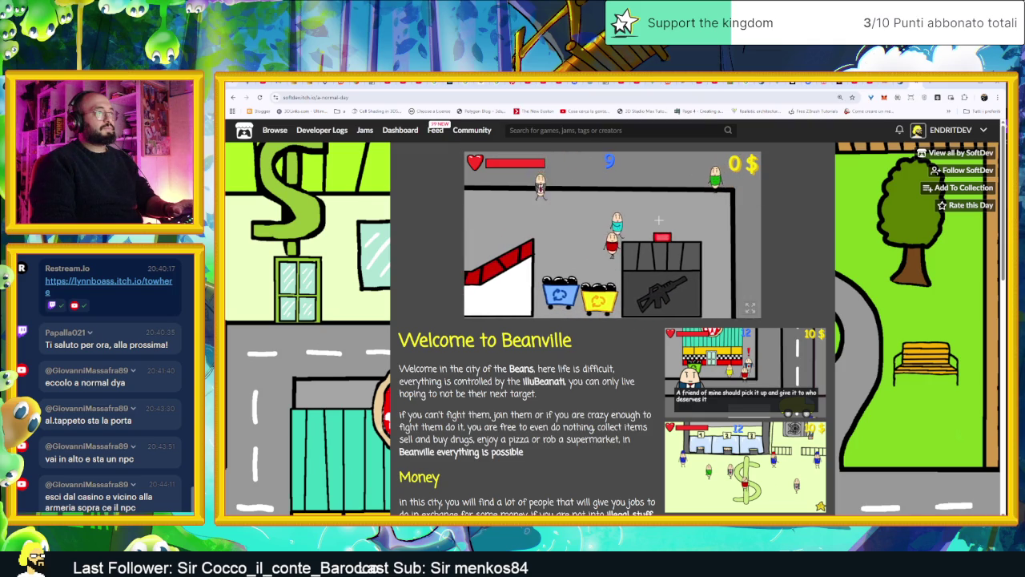
key("w")
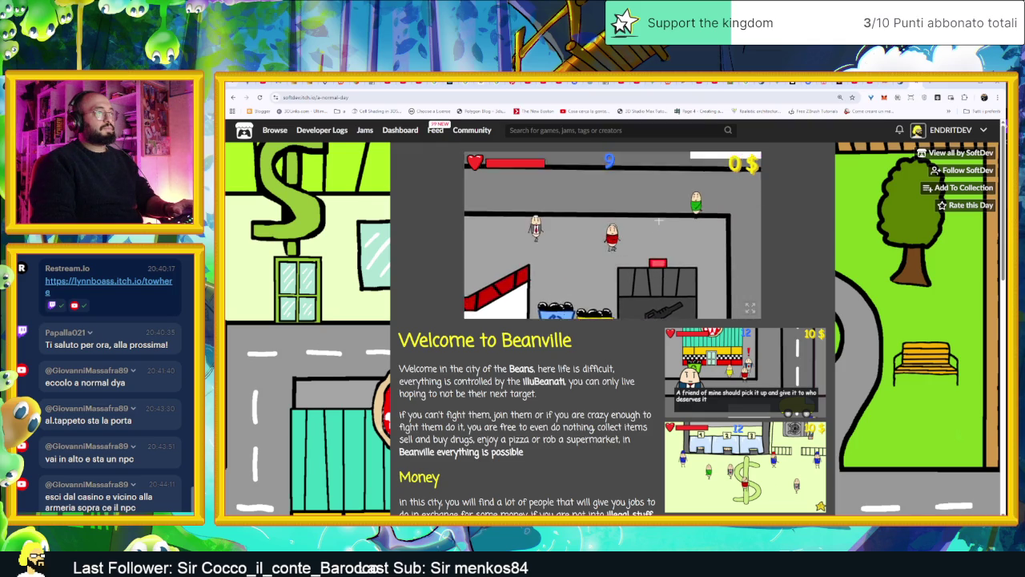
key("s")
key("i")
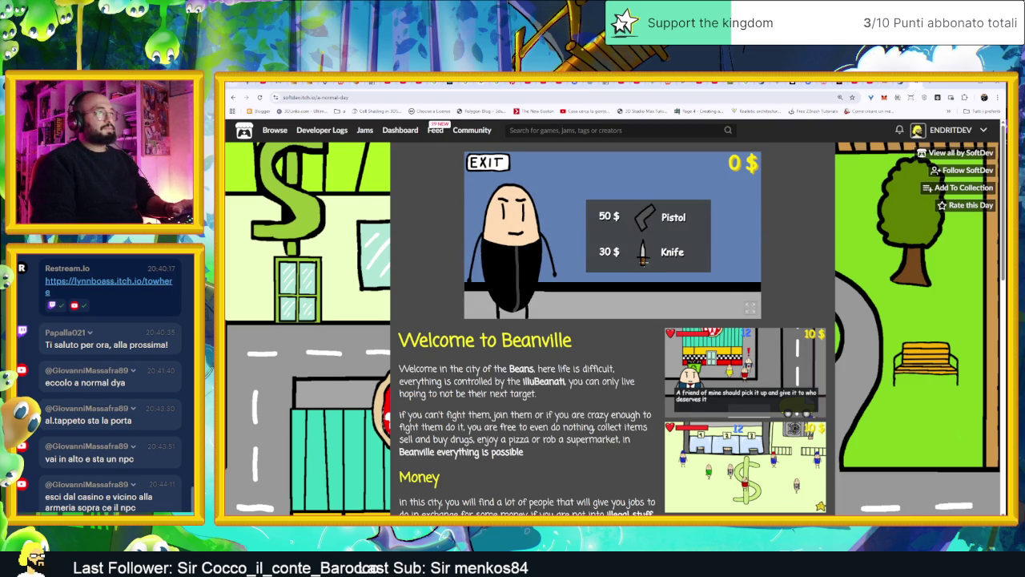
left_click(487, 161)
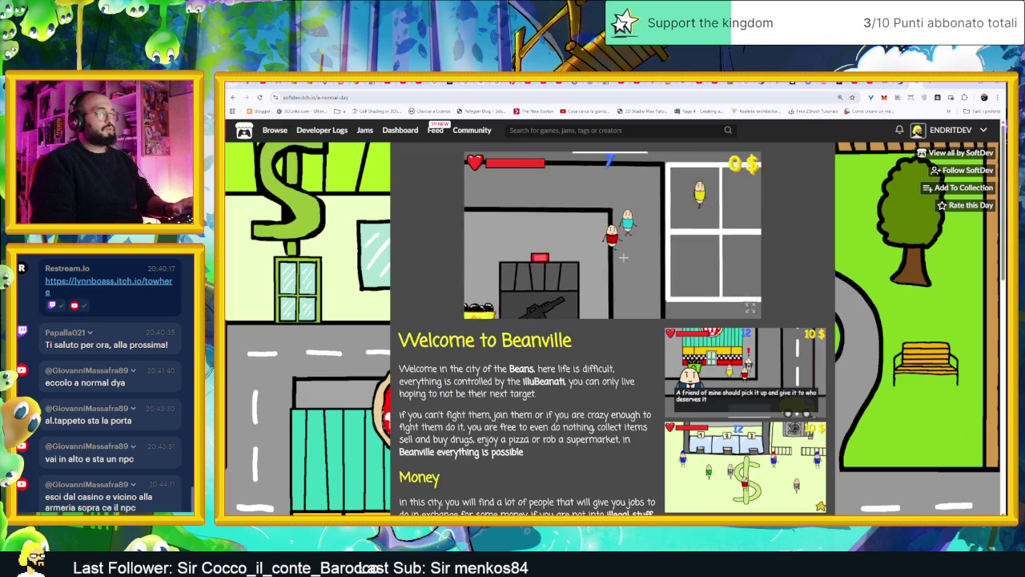
- Walk up-left along the curved street past the shops toward the bank
key("w")
key("a")
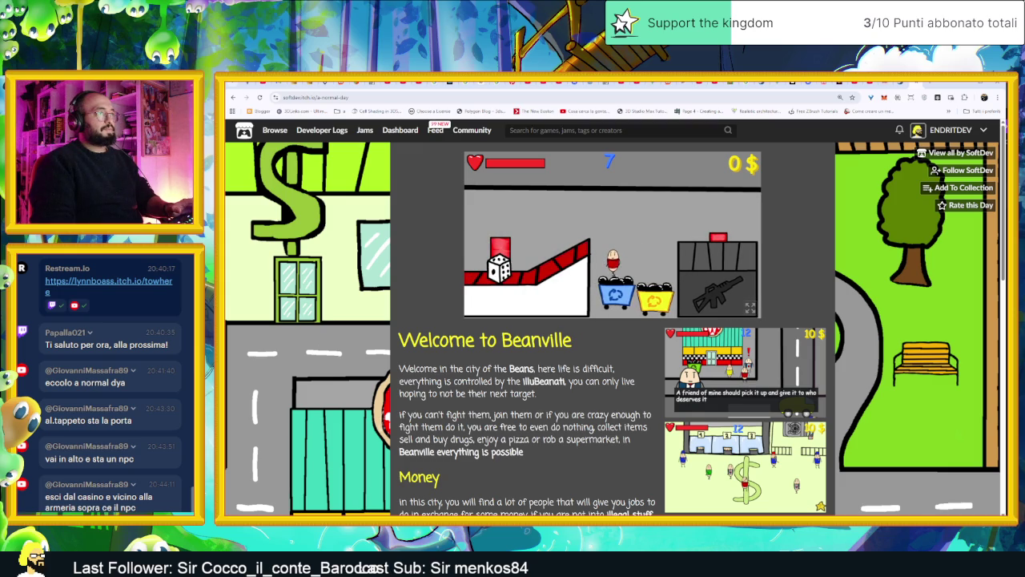
key("w")
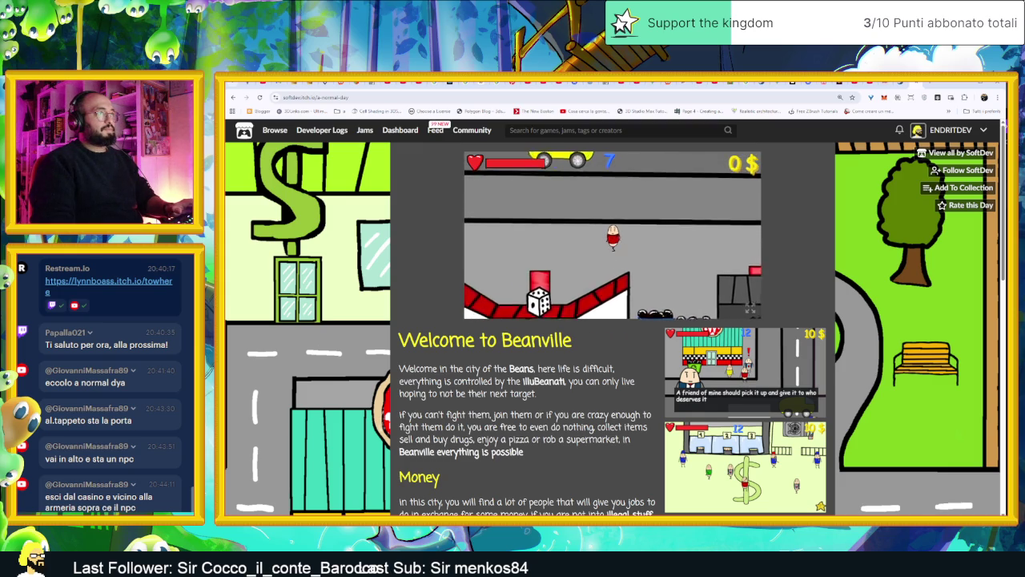
key("w")
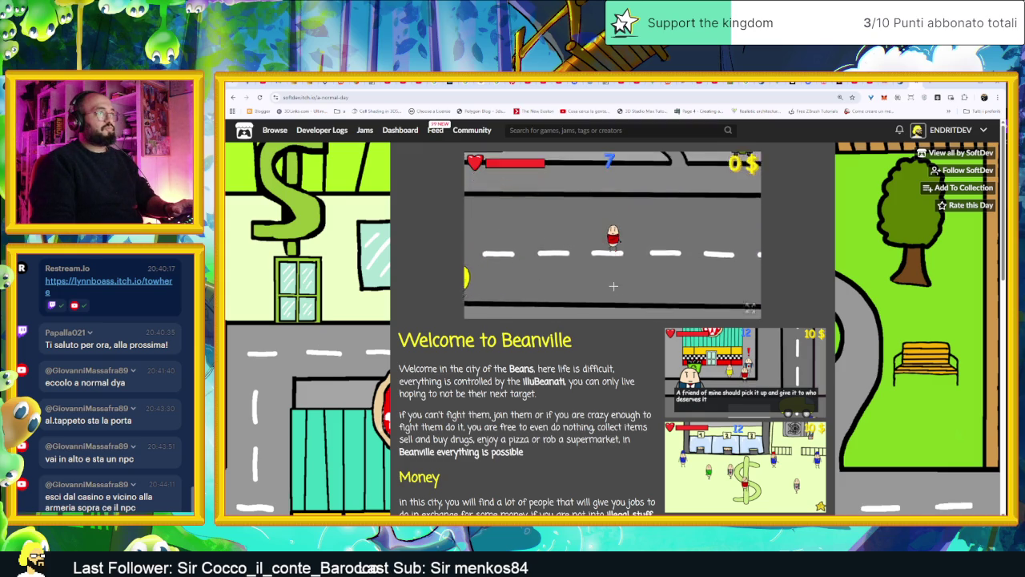
key("w")
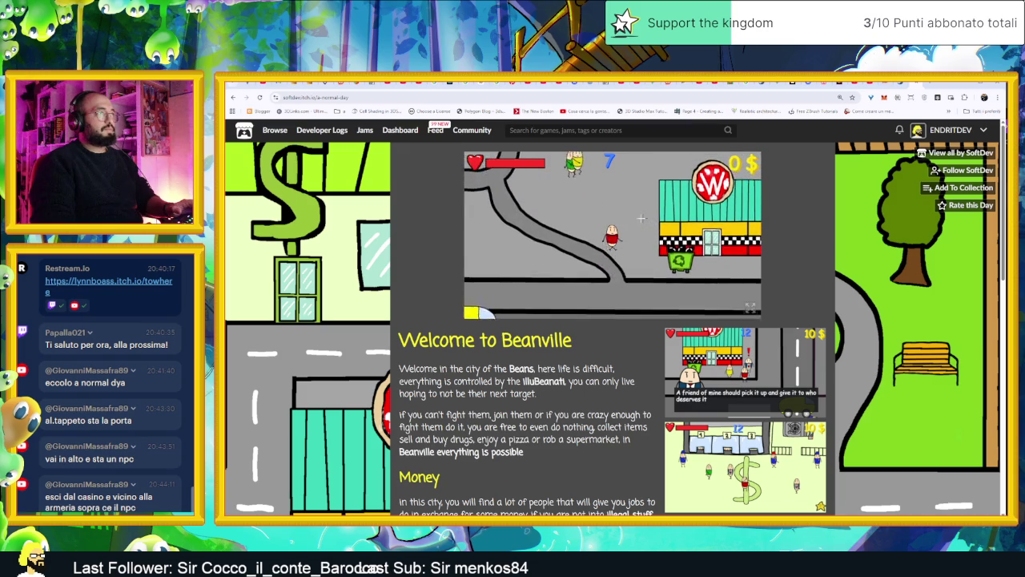
key("a")
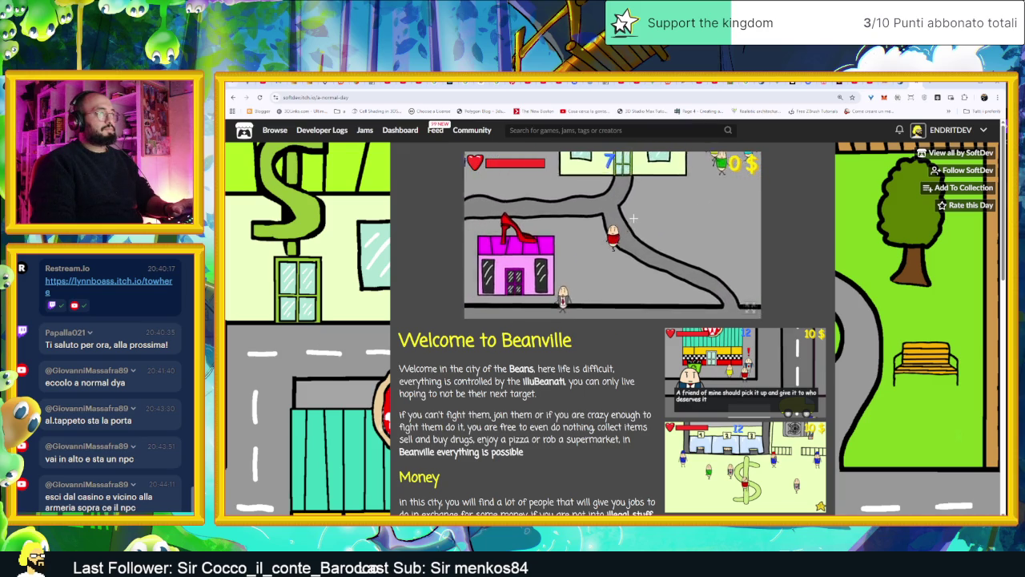
- Enter the bank and walk to counter 1, then over to counter 2
key("w")
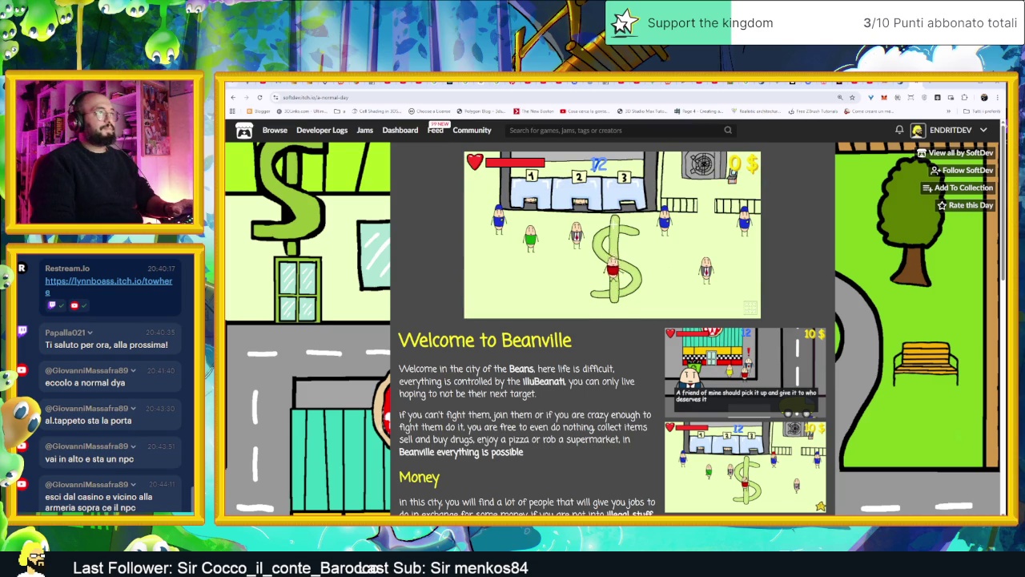
key("w")
key("a")
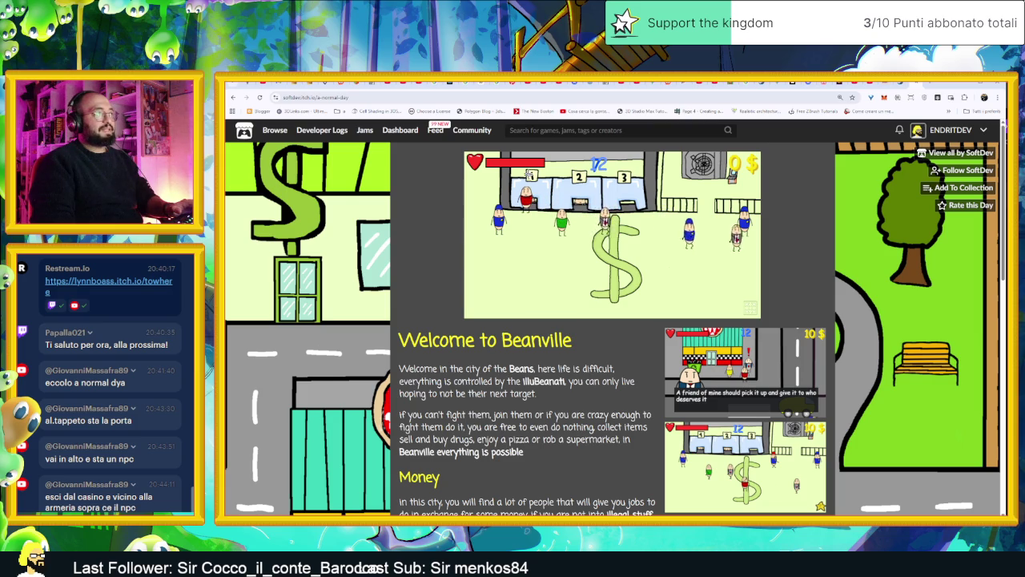
key("d")
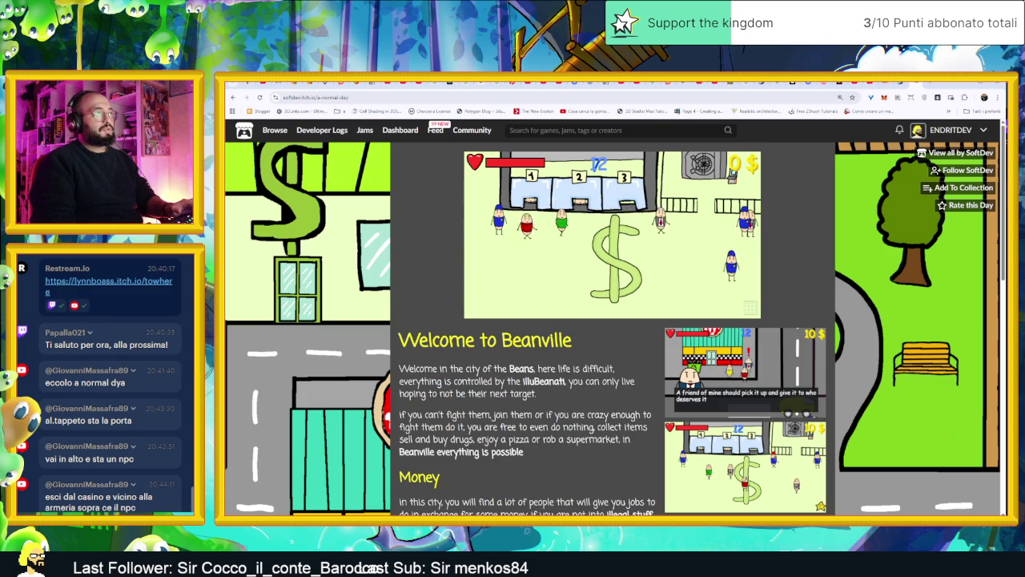
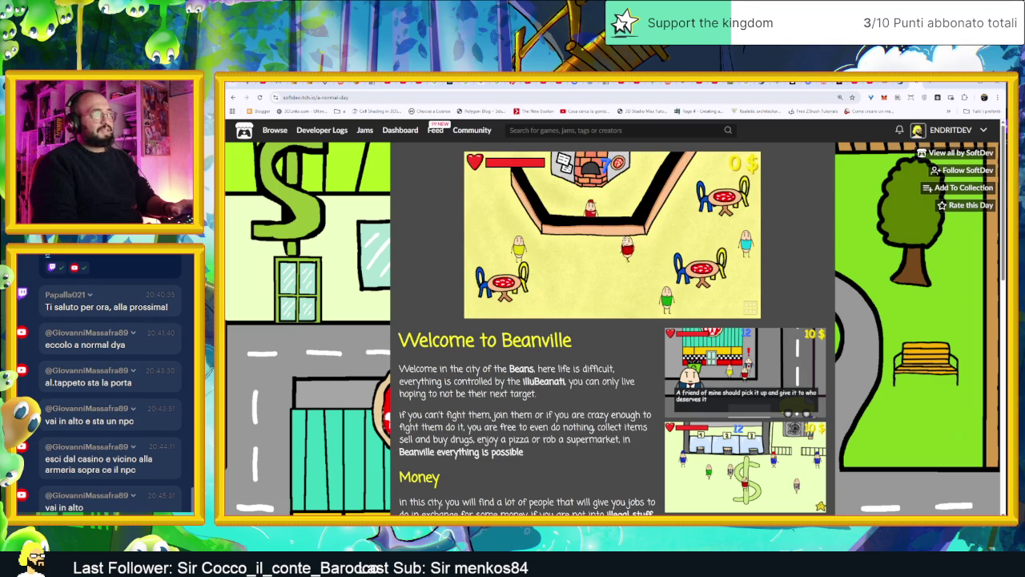
- View the pizzeria's menu (10 $ pizza, 5 $ drink) and close it without buying
key("e")
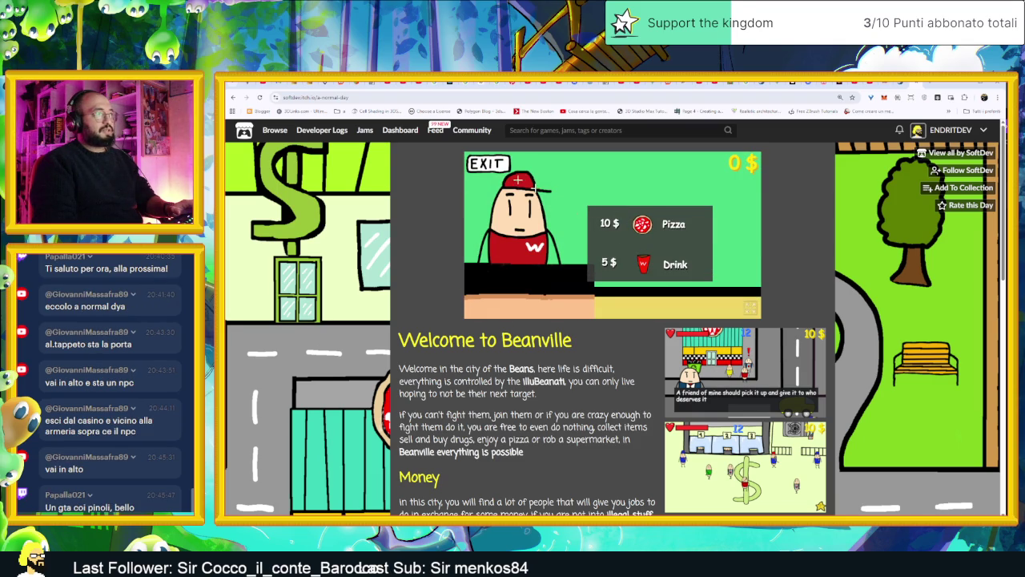
left_click(500, 169)
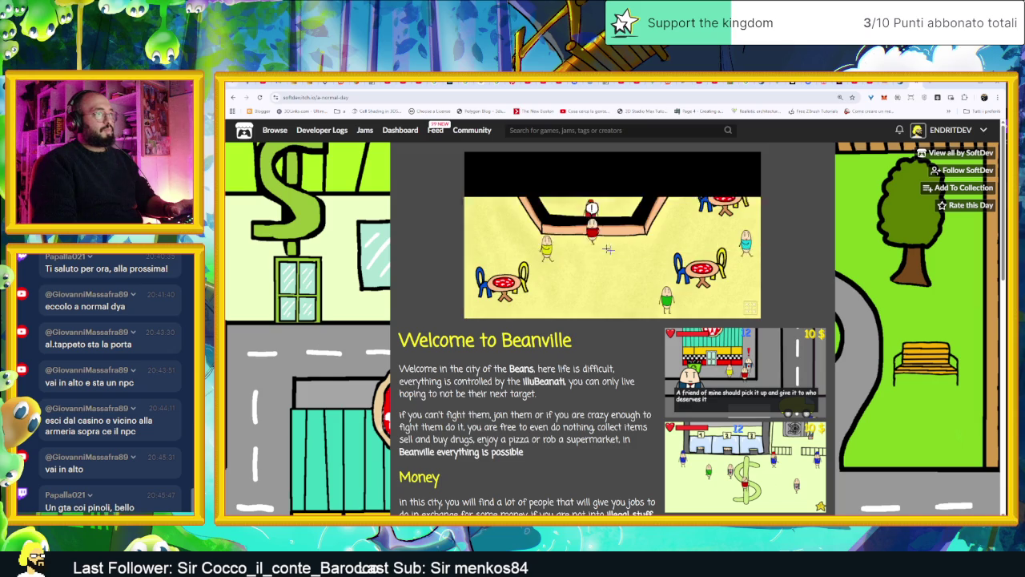
- Walk out onto the street, up through the park to the benches, and talk to the park NPC
key("s")
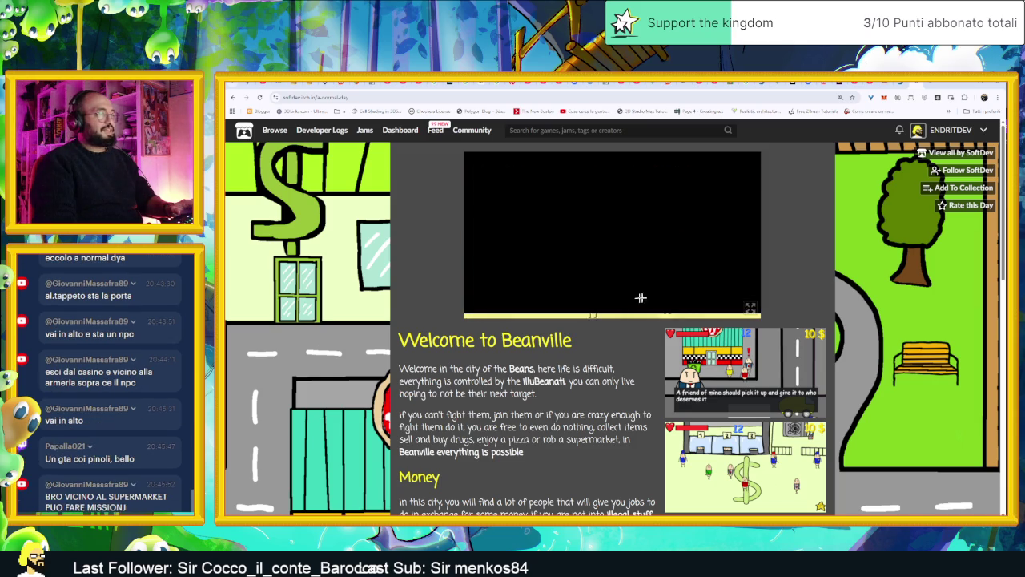
key("s")
key("d")
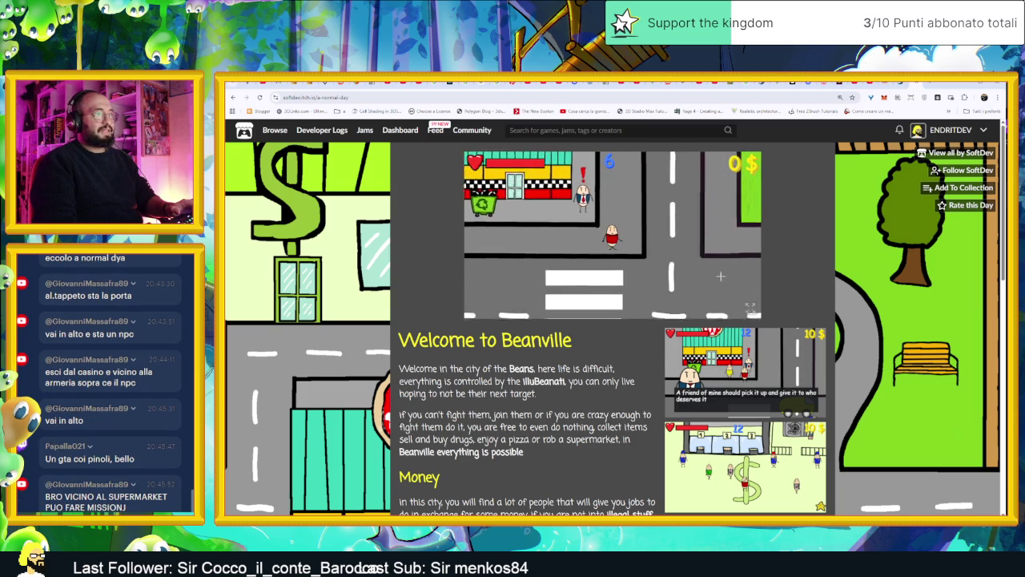
key("w")
key("d")
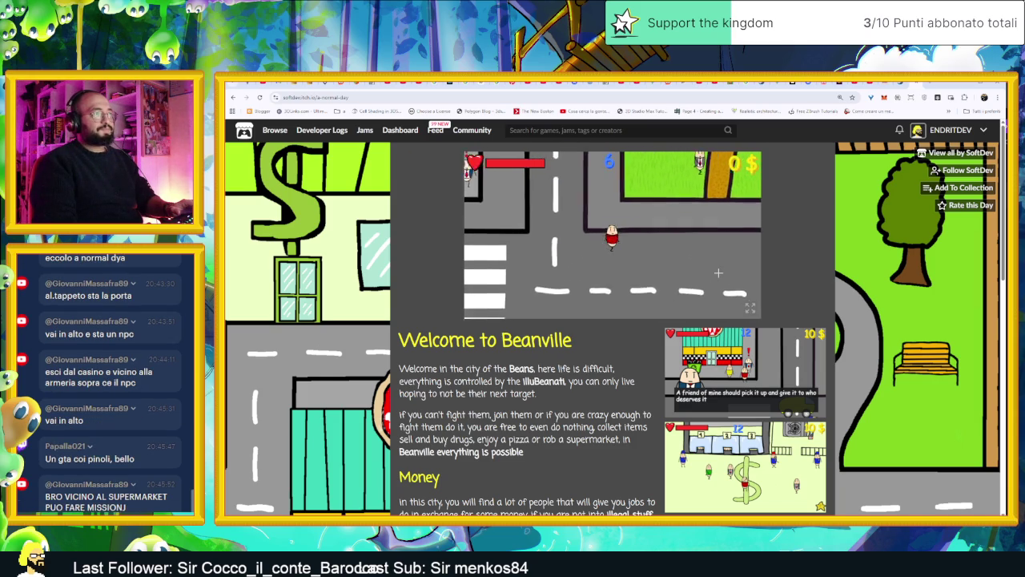
key("w")
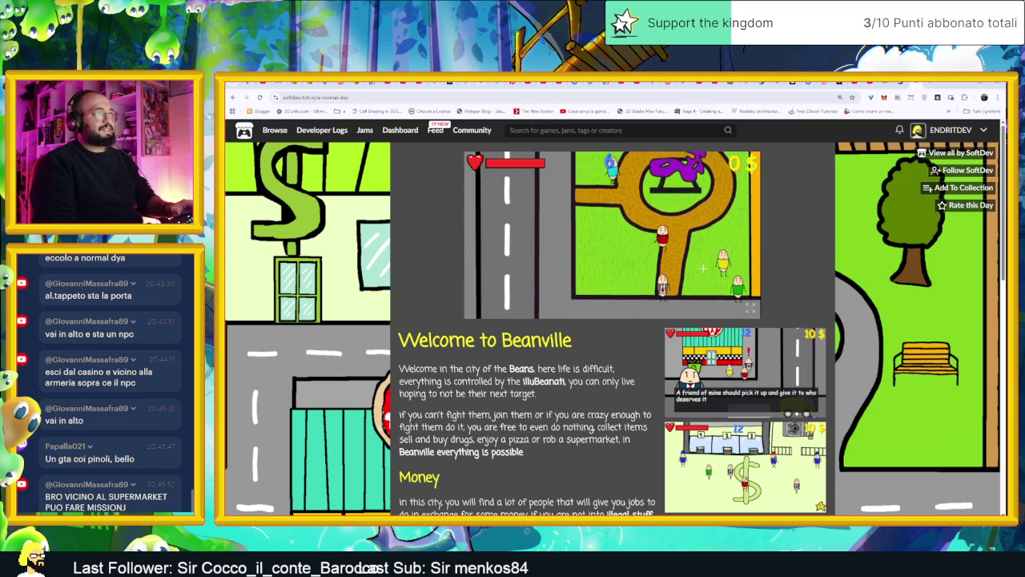
key("w")
key("a")
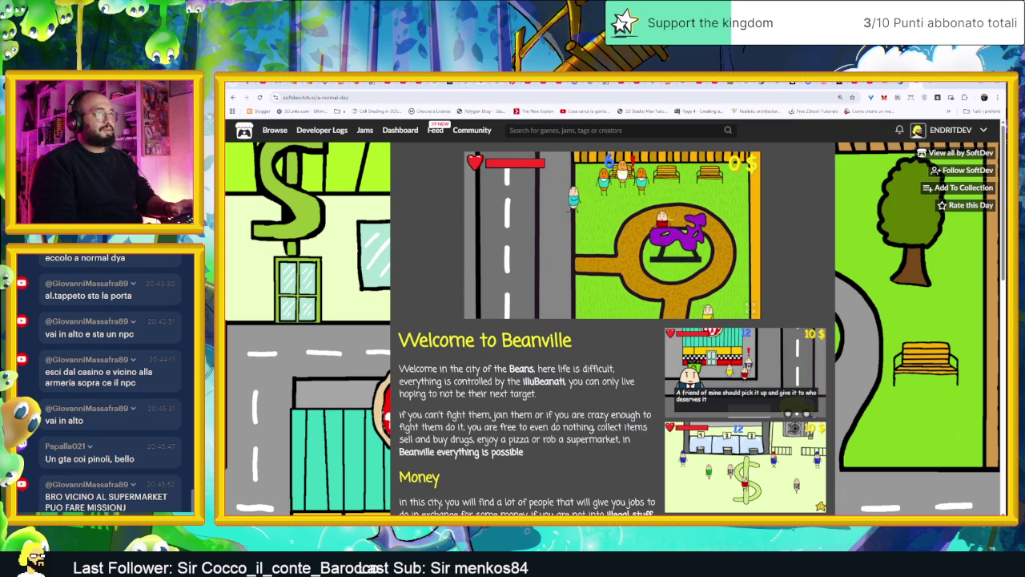
key("a")
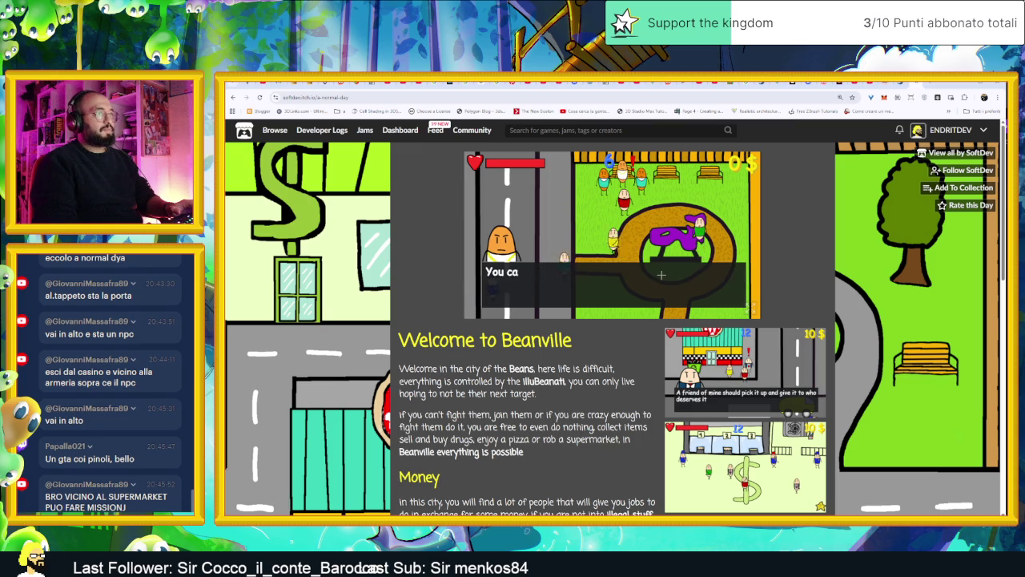
left_click(662, 275)
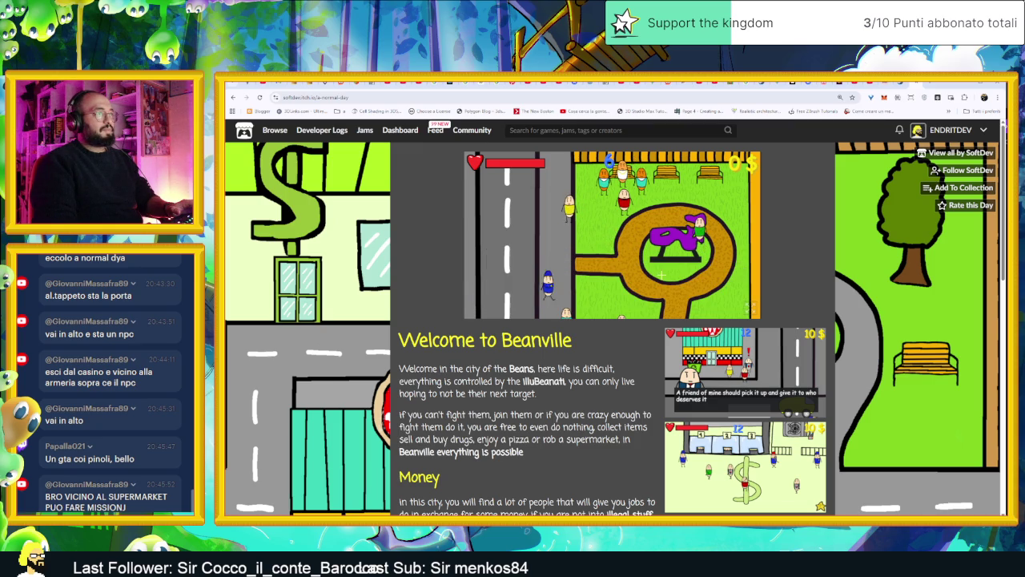
- Walk back down the road to Fat John at the pizza shop door to get the flour job
key("d")
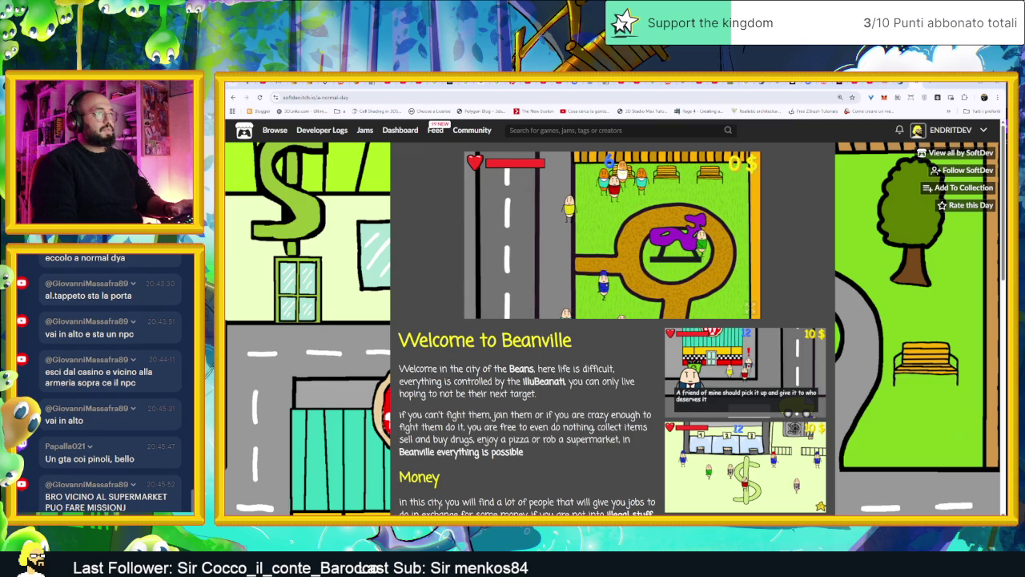
key("d")
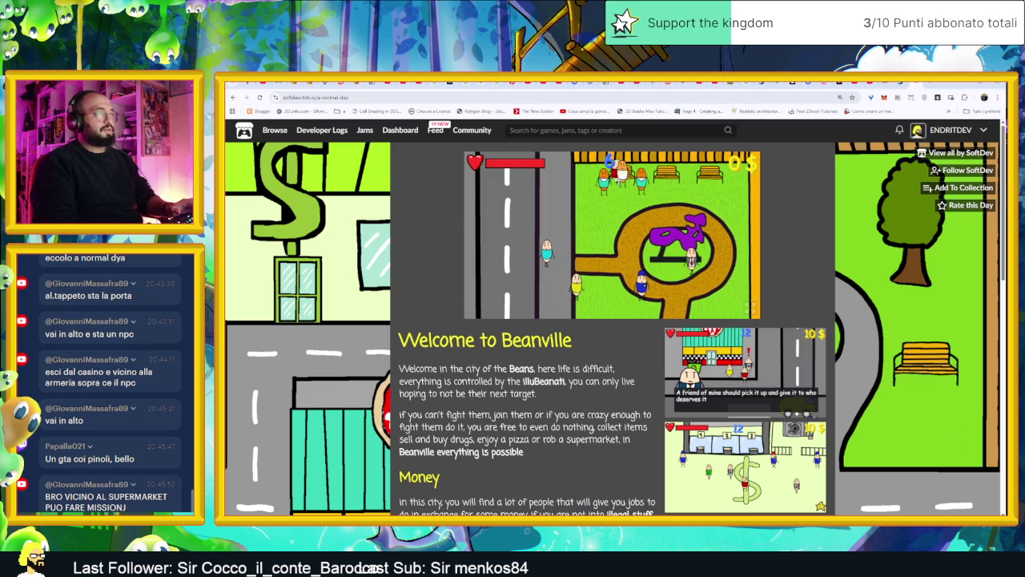
key("a")
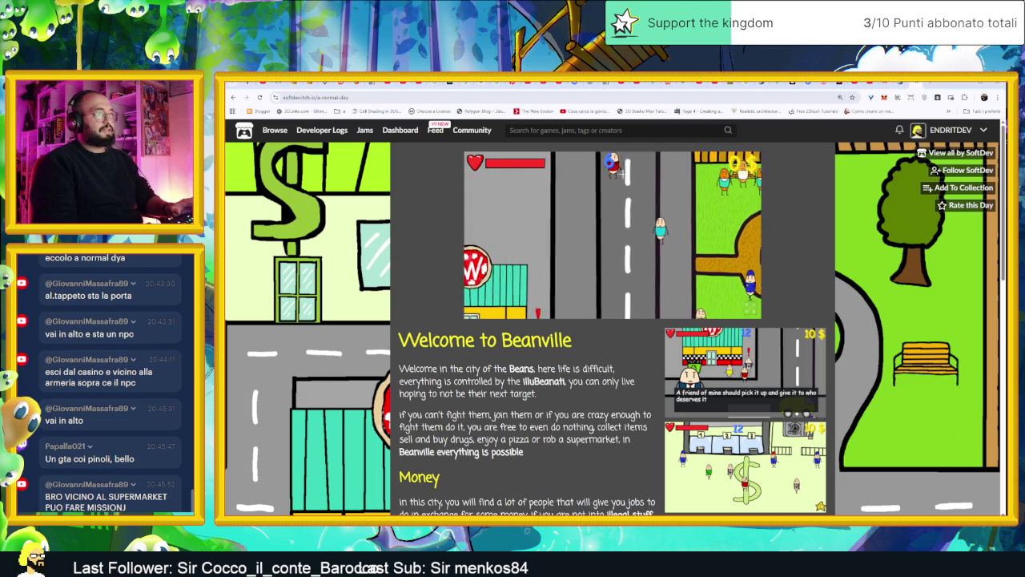
key("s")
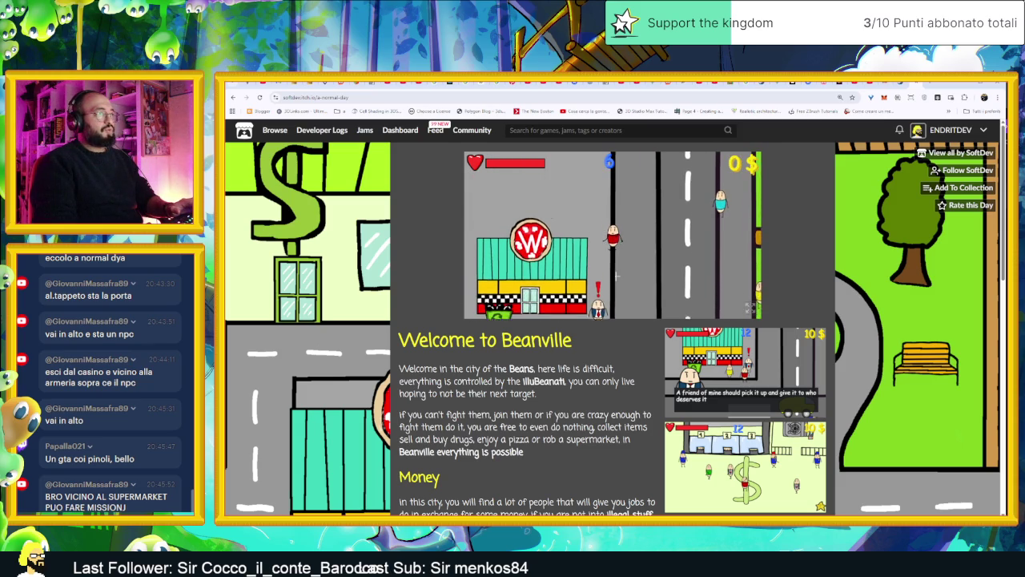
key("s")
key("a")
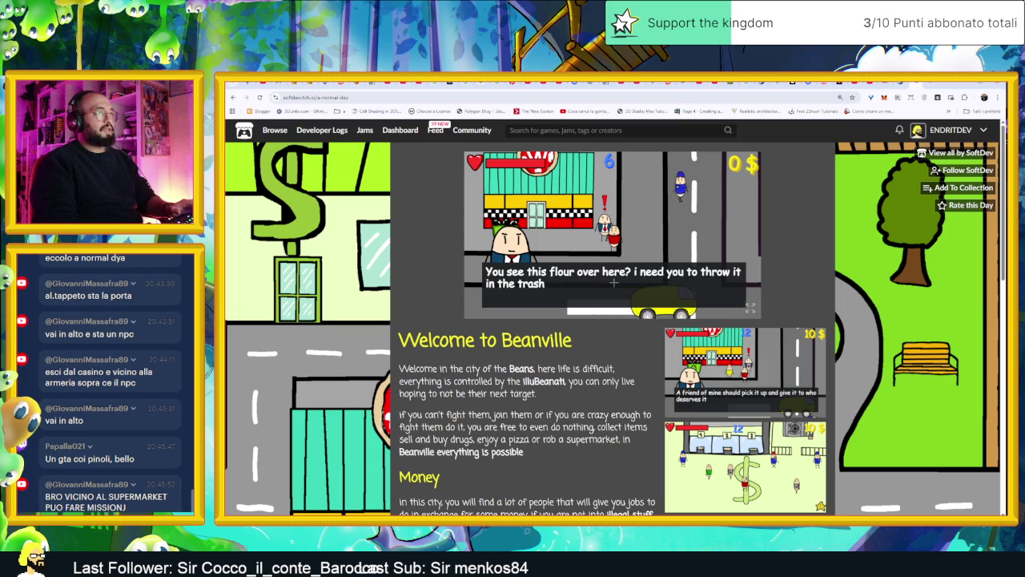
- Check the inventory near the pizza shop, then walk south toward the bins
key("a")
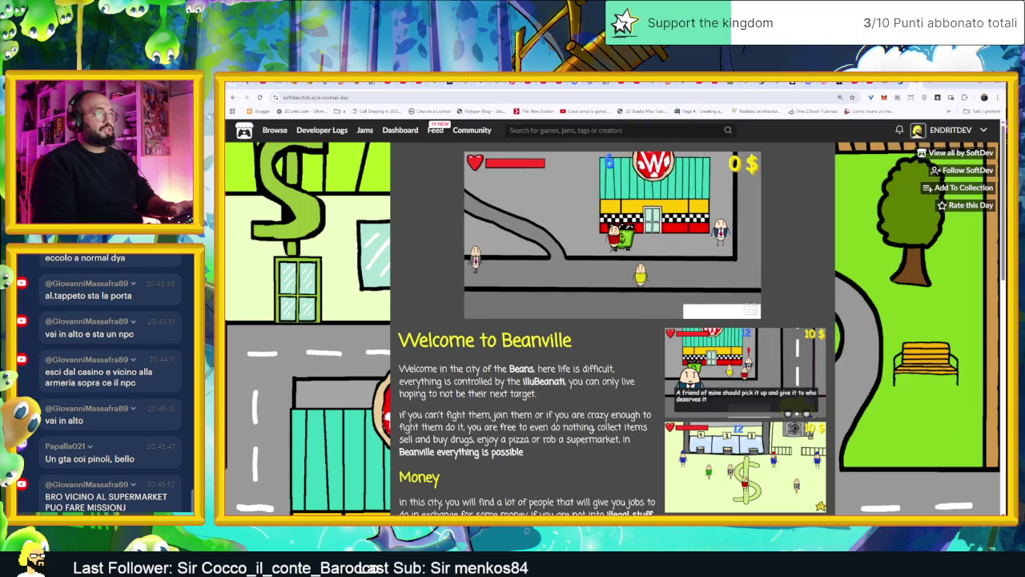
key("i")
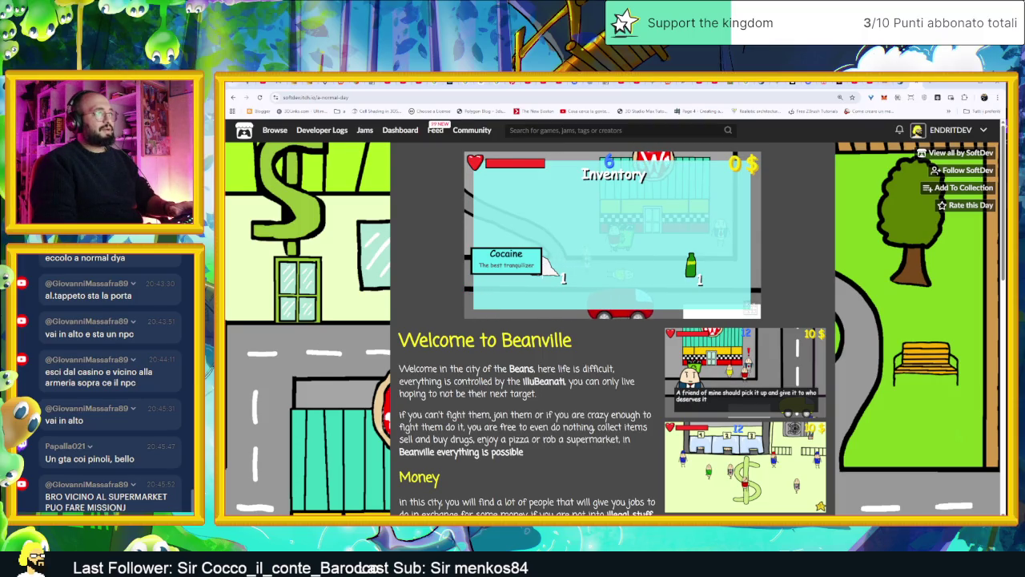
key("i")
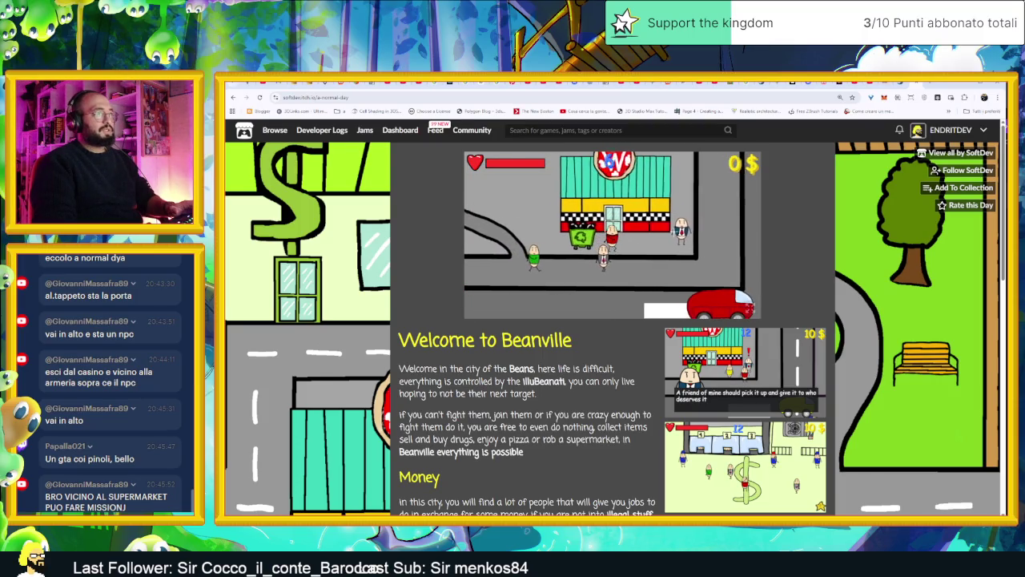
key("d")
key("i")
key("i")
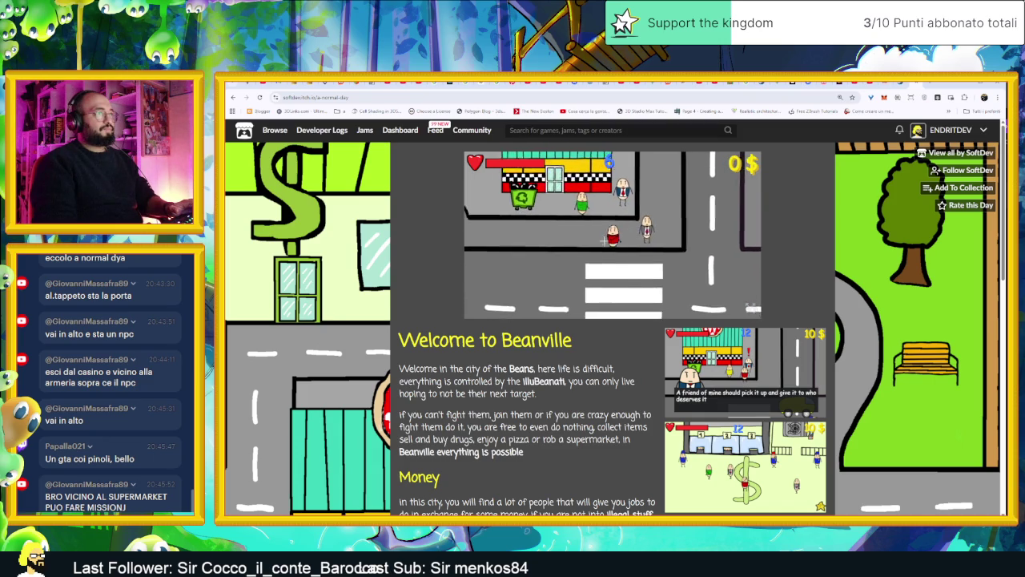
key("s")
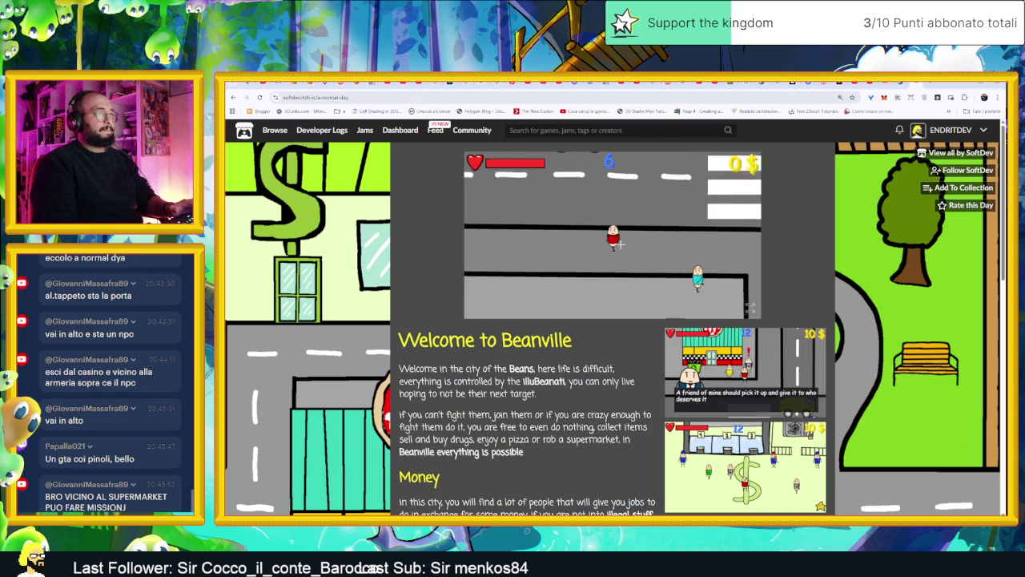
key("s")
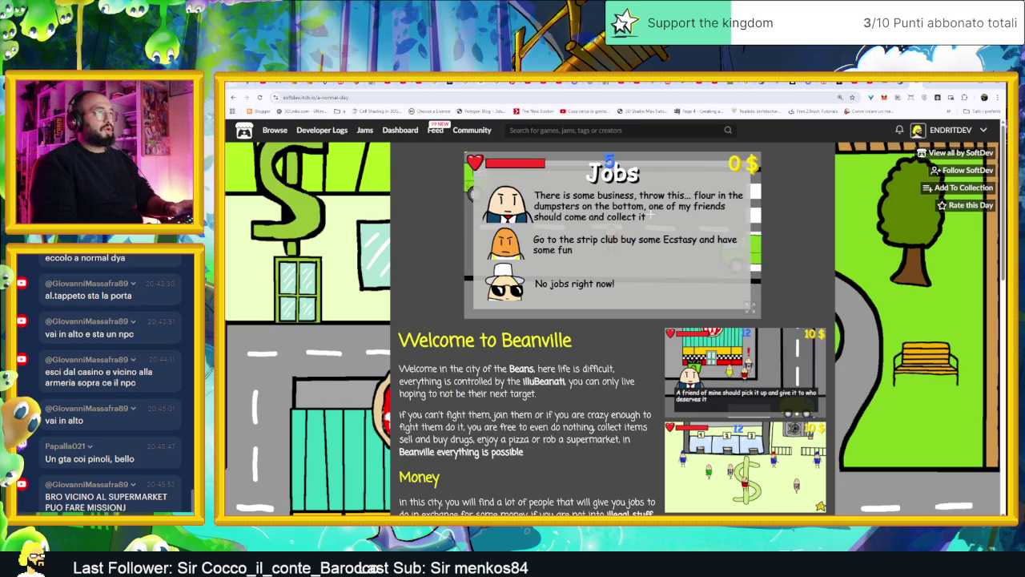
- Close the jobs list and walk down to the bins at the bottom
key("Up")
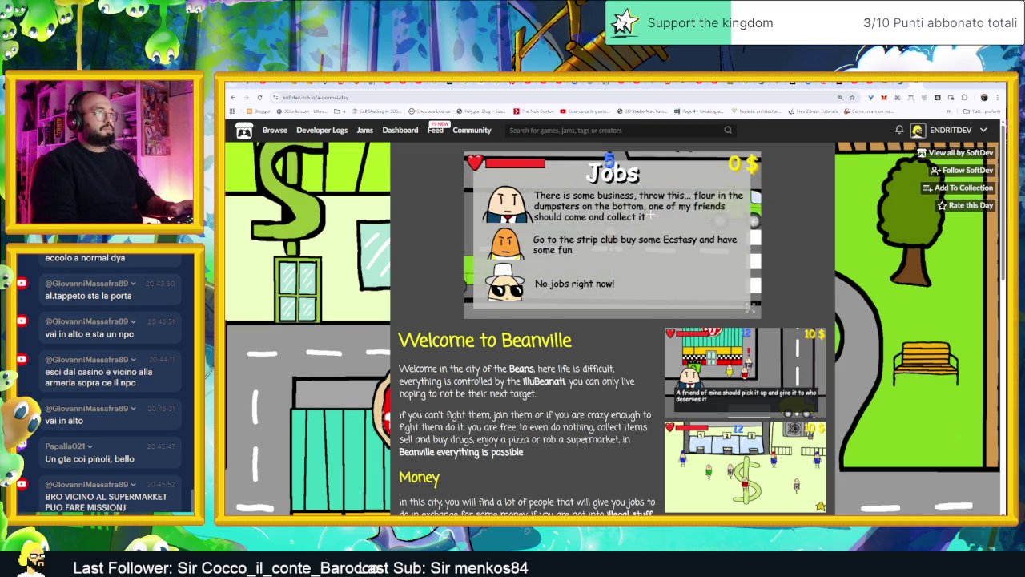
key("Up")
key("Right")
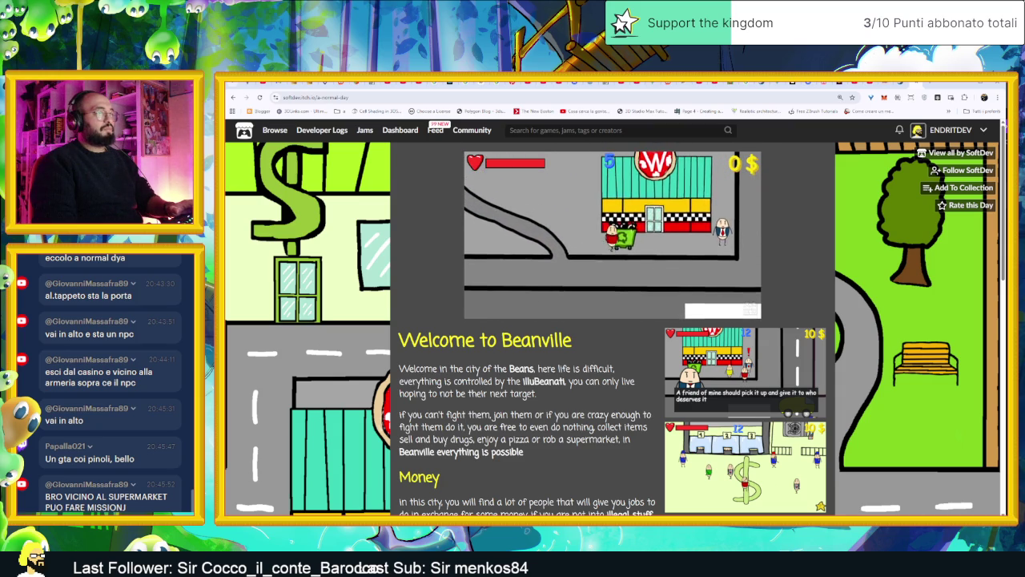
key("Down")
key("Down")
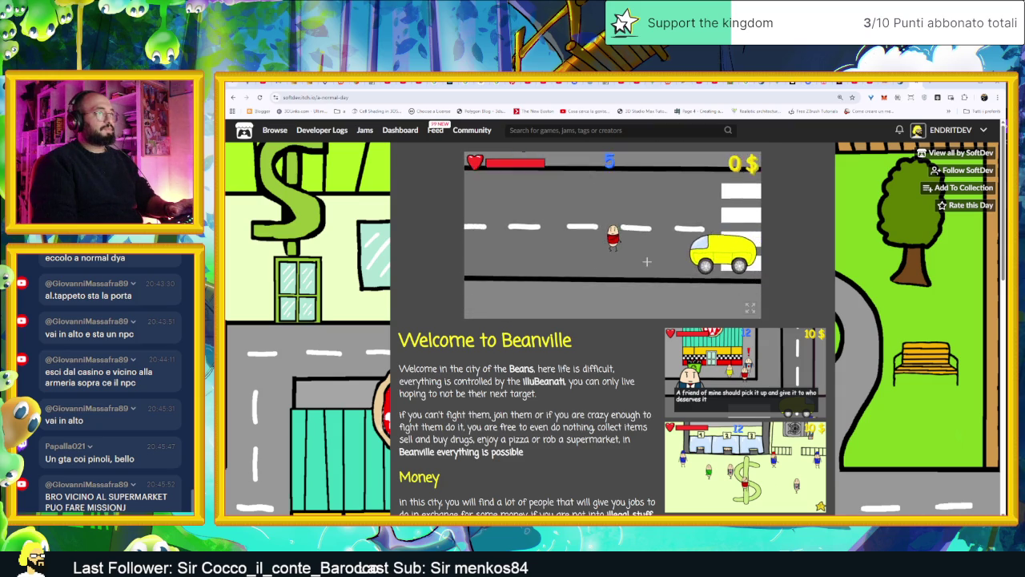
key("Down")
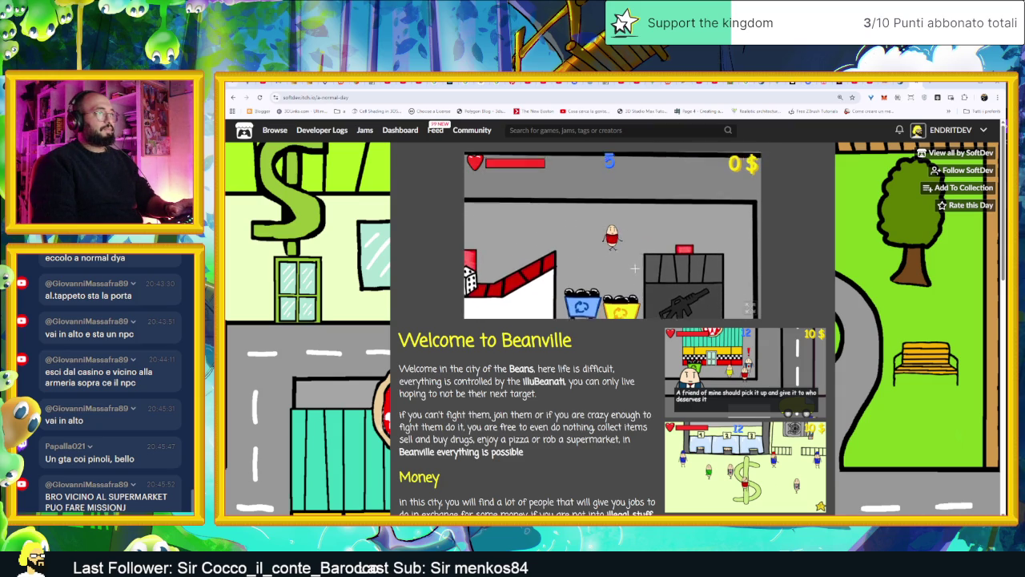
- Dump the flour from the inventory to finish the job for 10 $, then head back up
key("j")
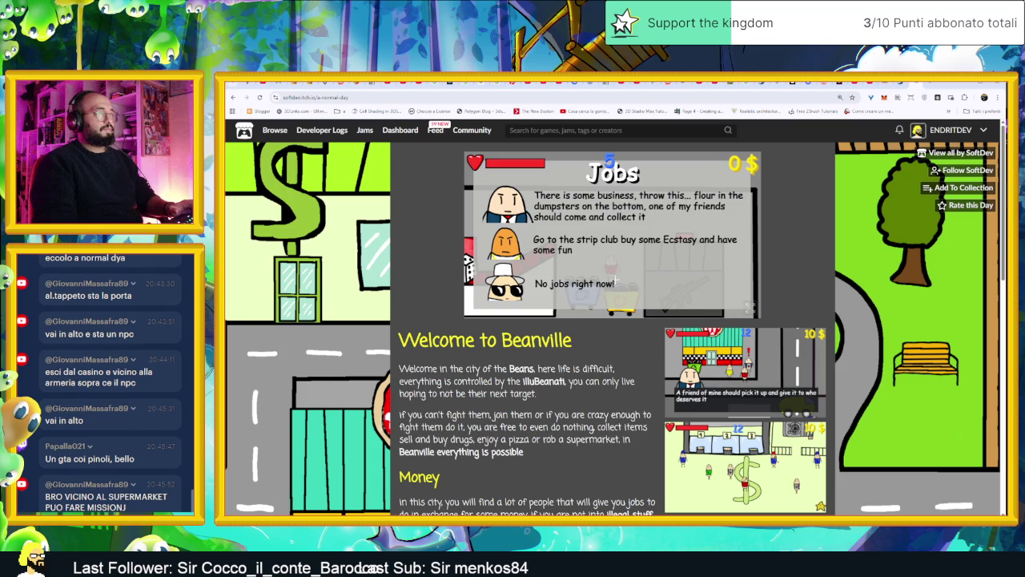
key("i")
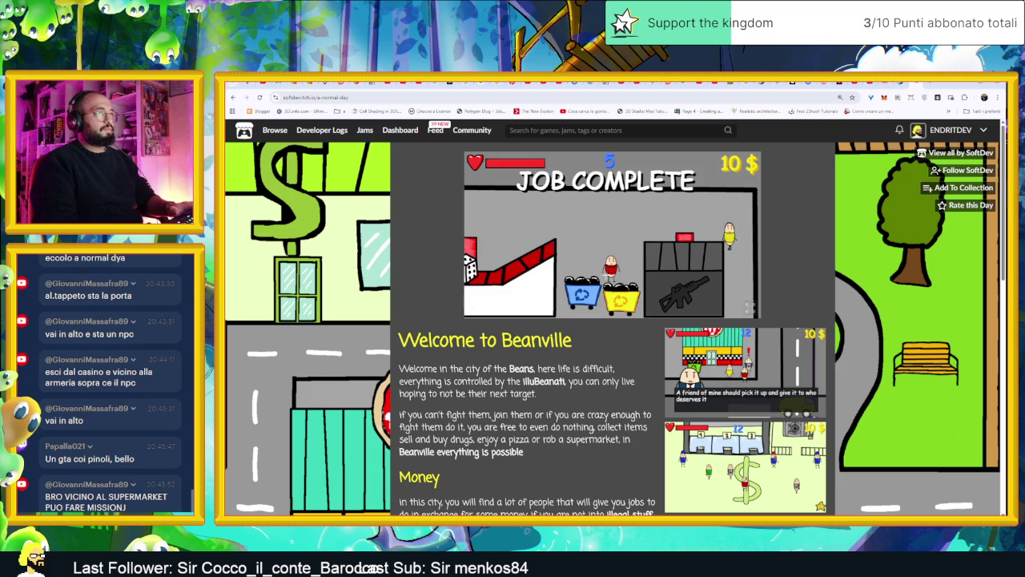
key("w")
key("w")
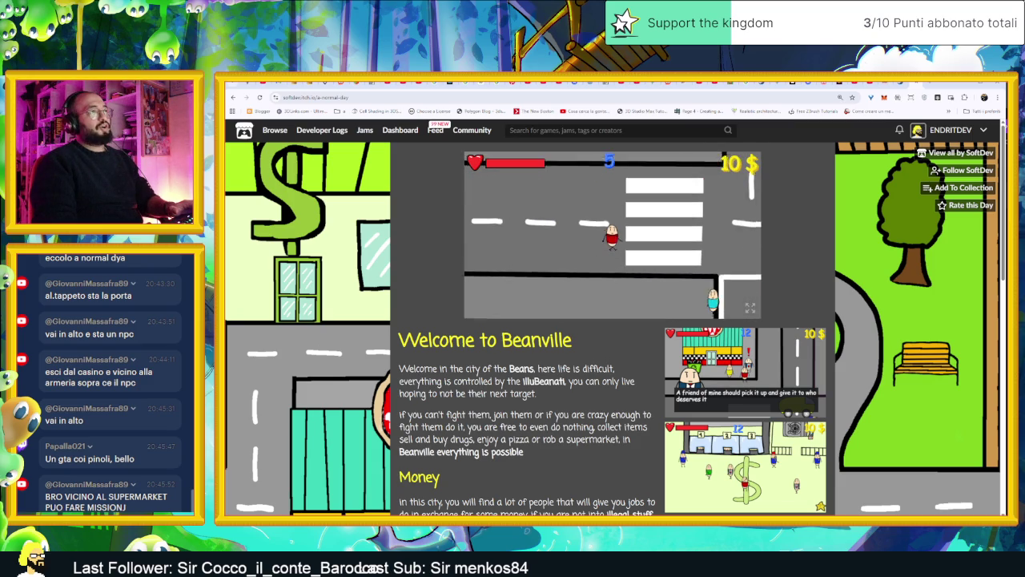
key("w")
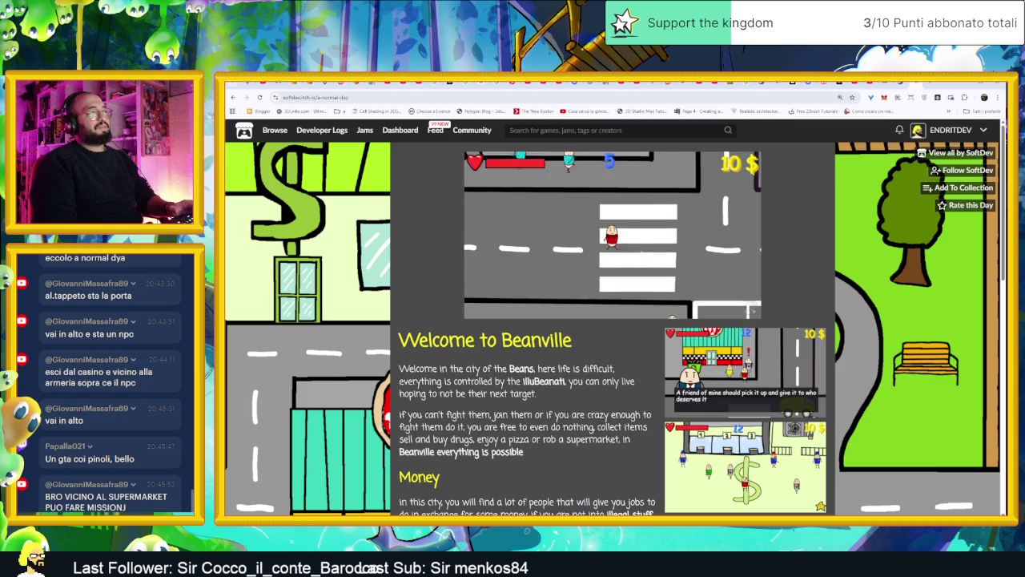
key("w")
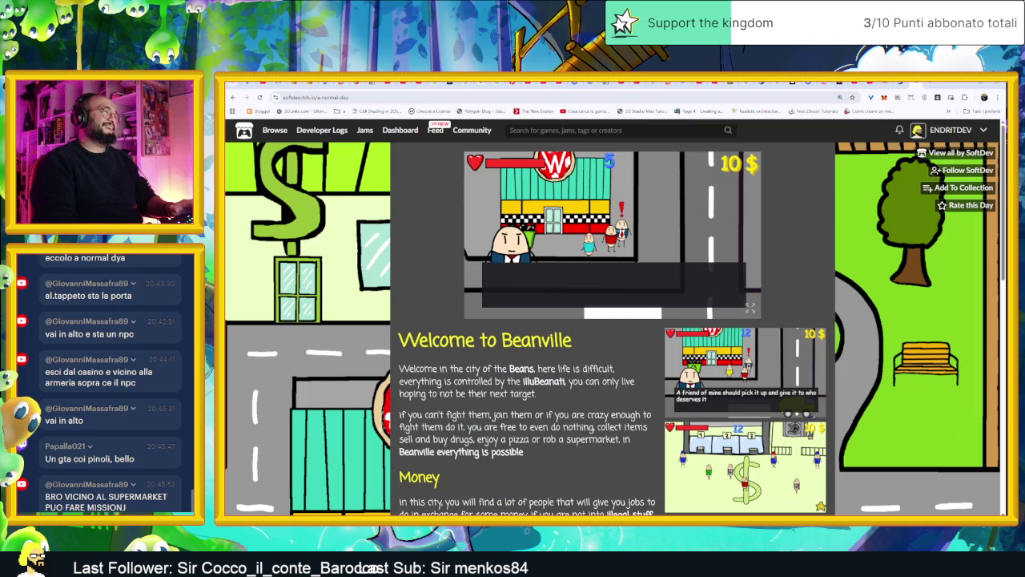
- Walk down past the crosswalk to the armory counter and open its Pistol and Knife shop
key("s")
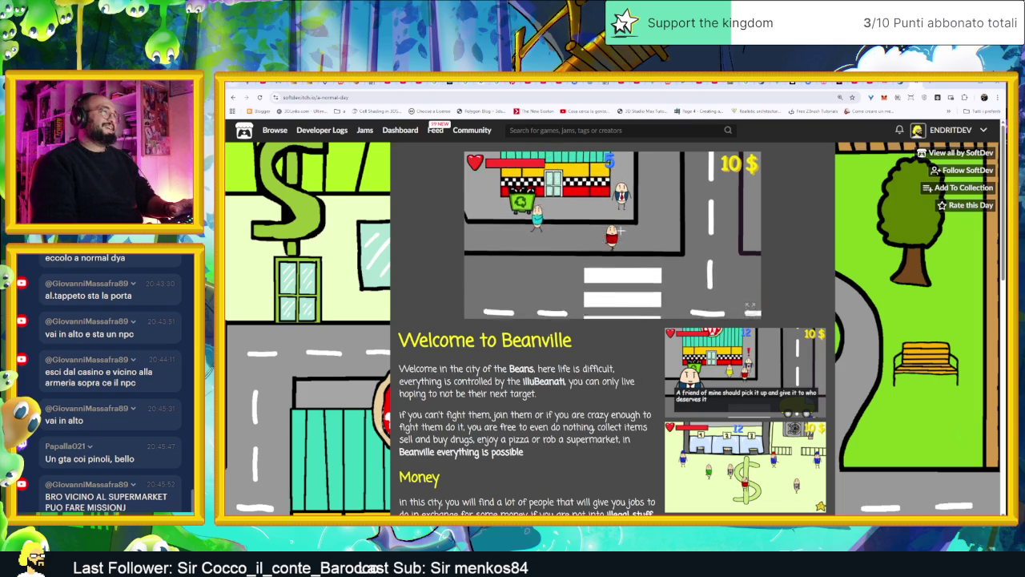
key("s")
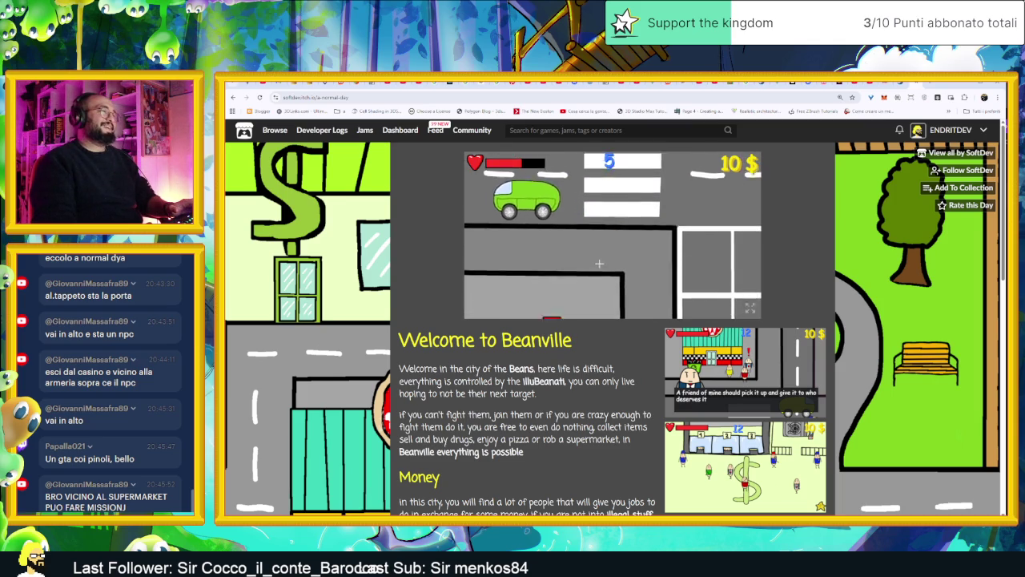
key("s")
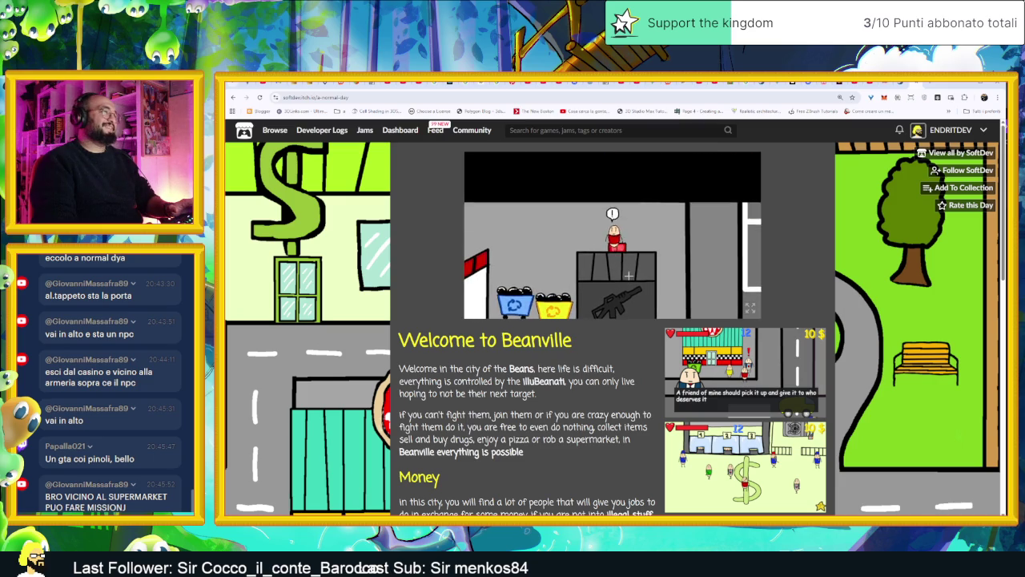
key("e")
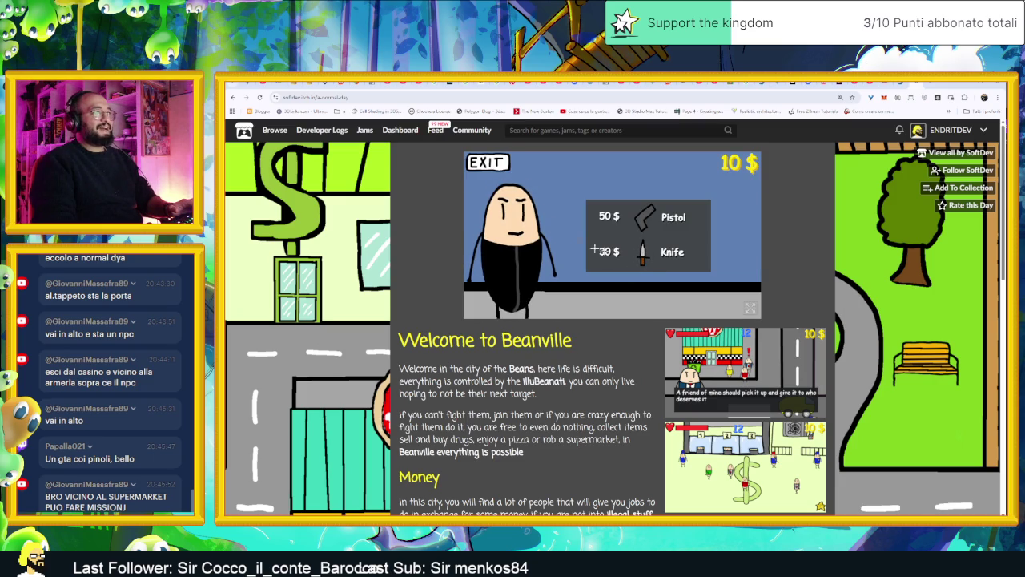
- Leave the armory, review the jobs list, and walk back up onto the street
key("Escape")
key("j")
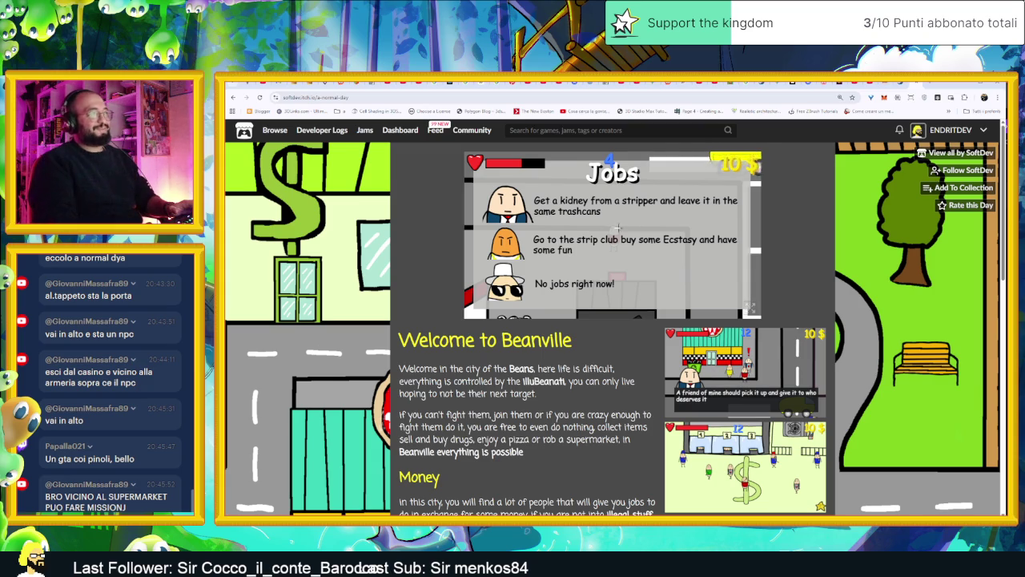
key("j")
key("w")
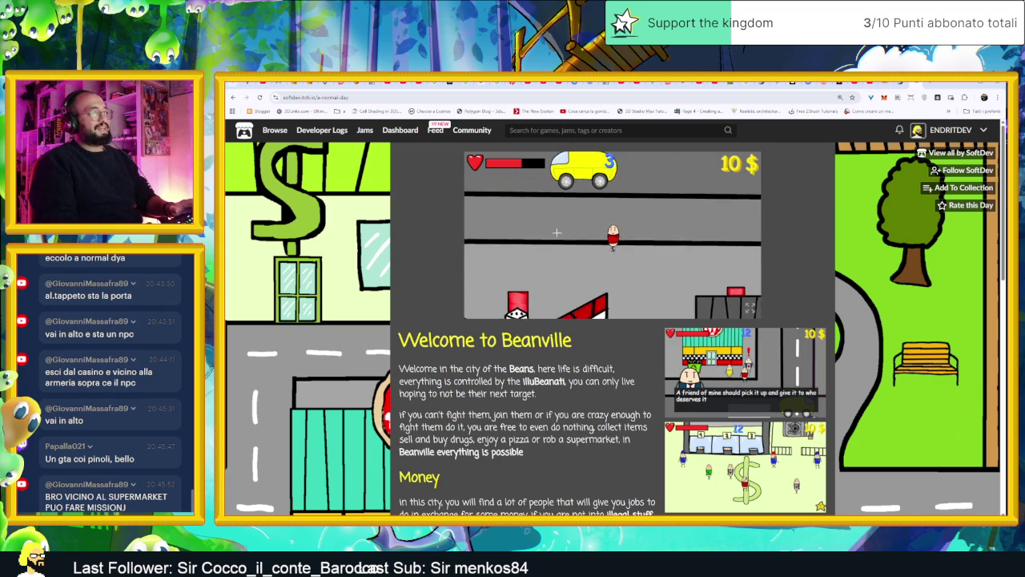
key("a")
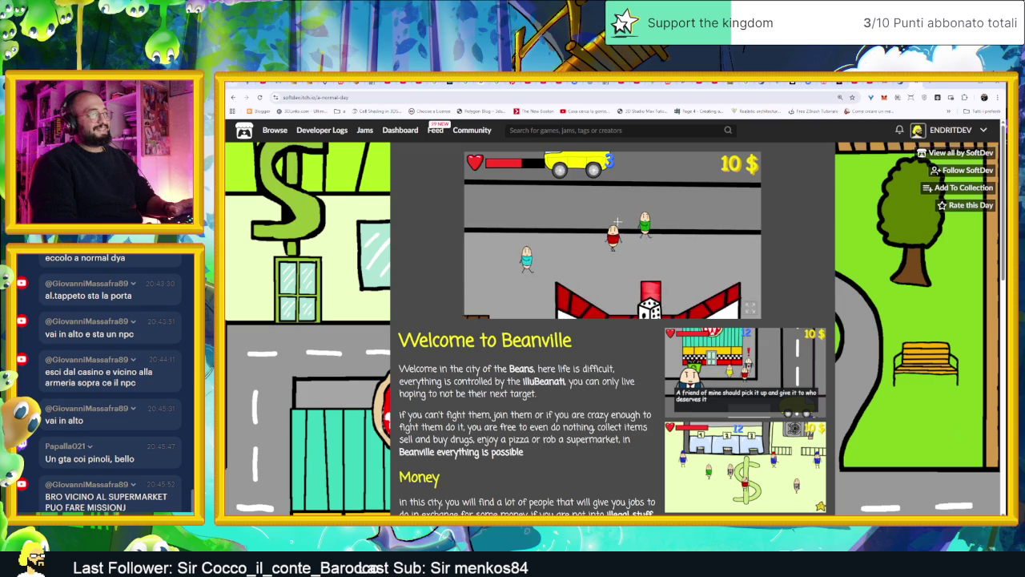
key("s")
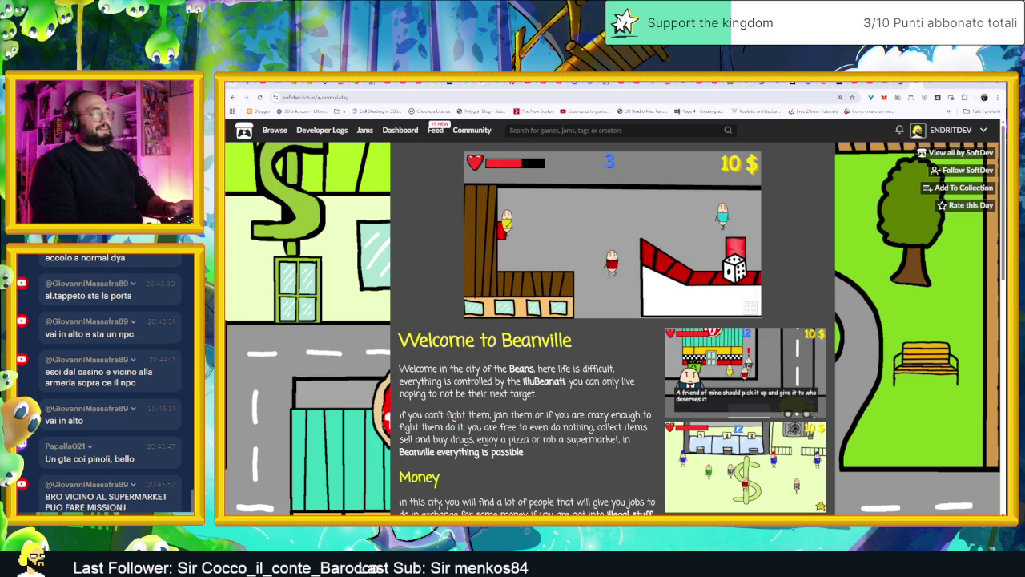
key("w")
key("w")
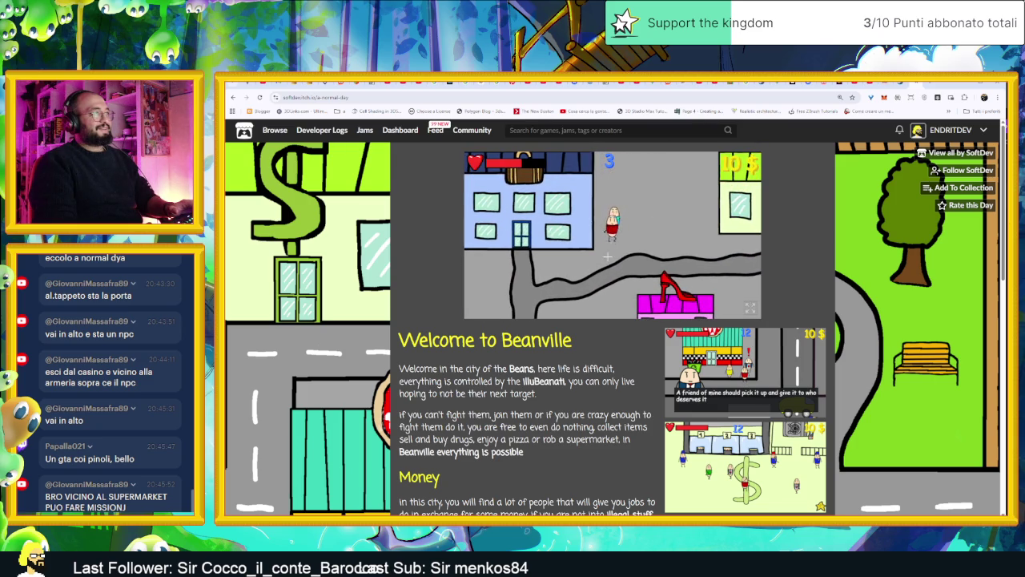
- Walk right to the W pizza restaurant, enter, and glance at its counter menu
key("d")
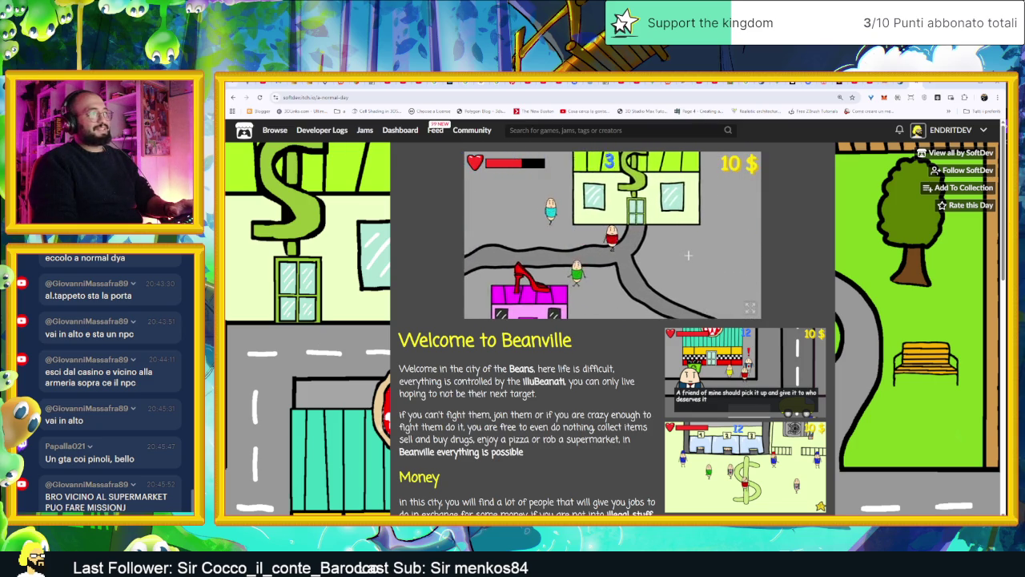
key("d")
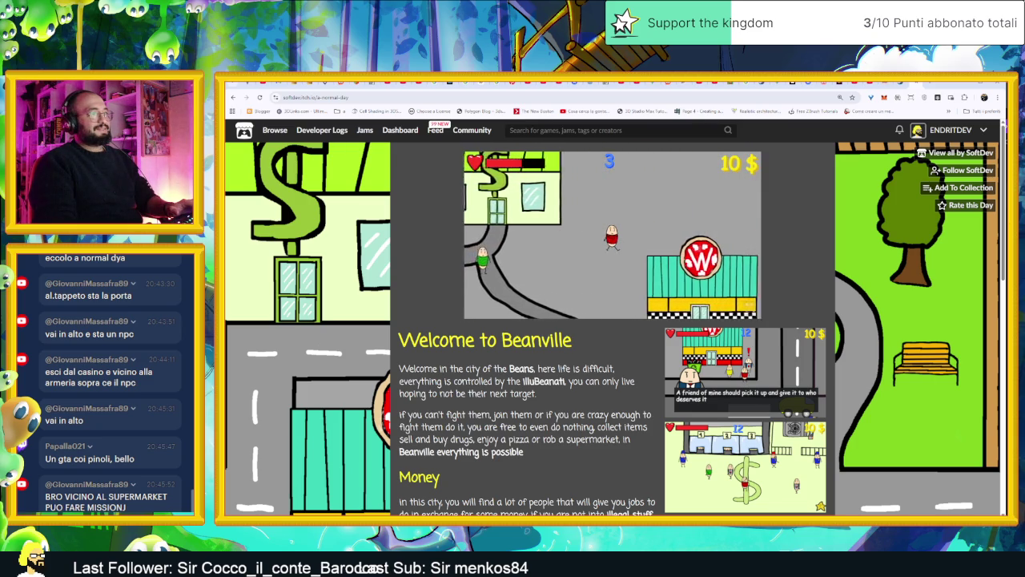
key("d")
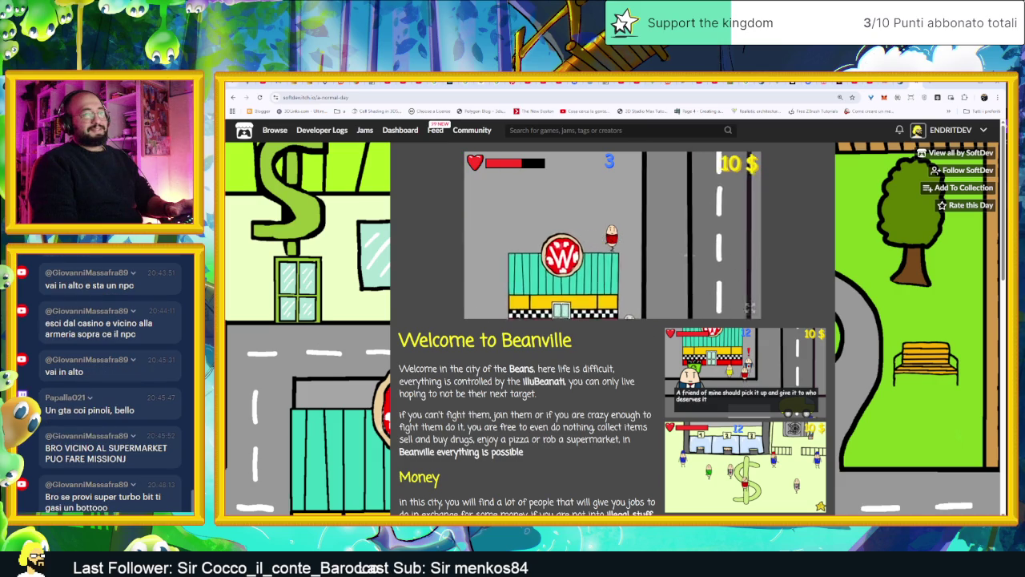
key("d")
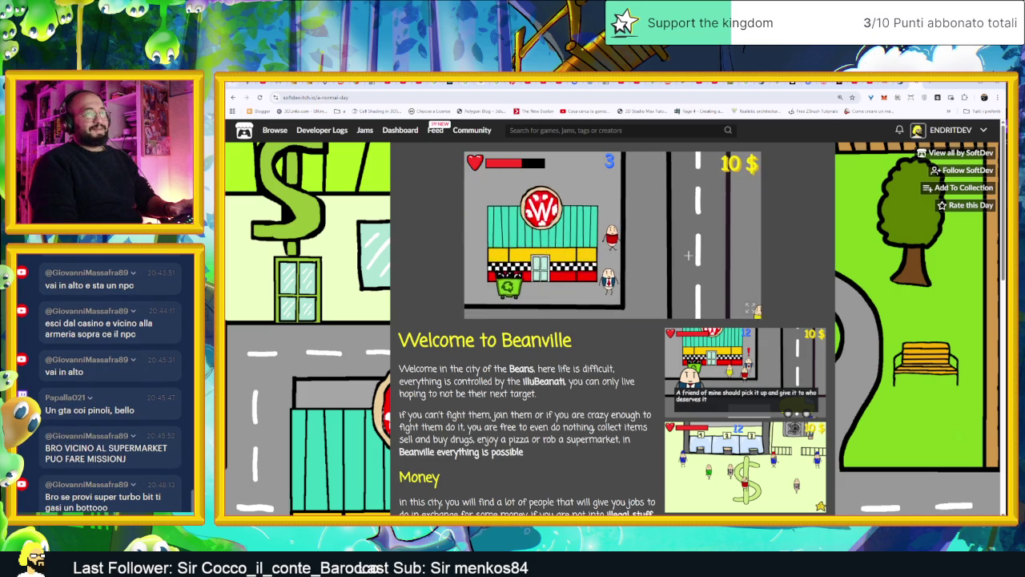
key("a")
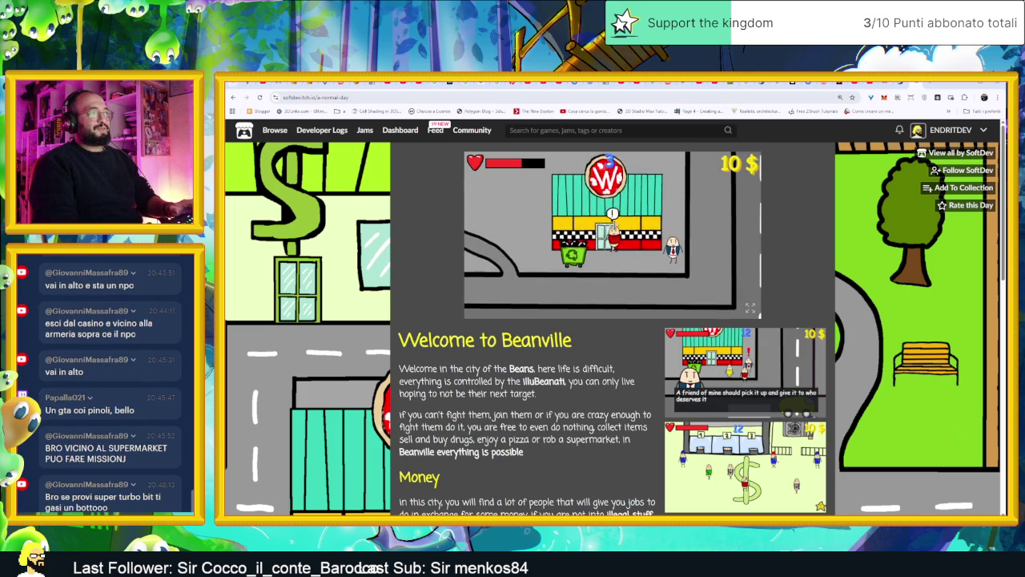
key("e")
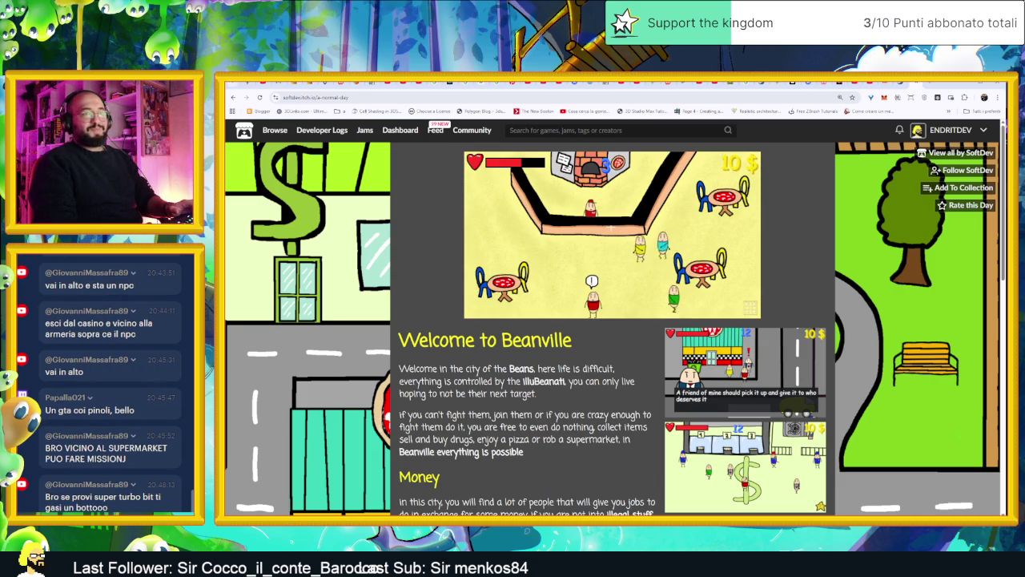
key("e")
left_click(503, 167)
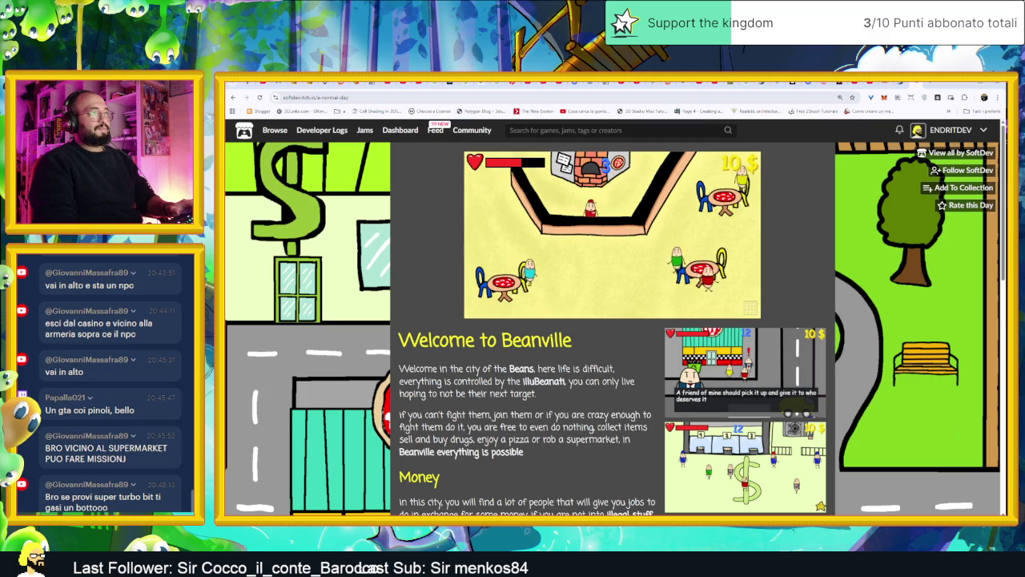
- Leave the restaurant, walk right and down into the supermarket, and glance at its shop list
key("s")
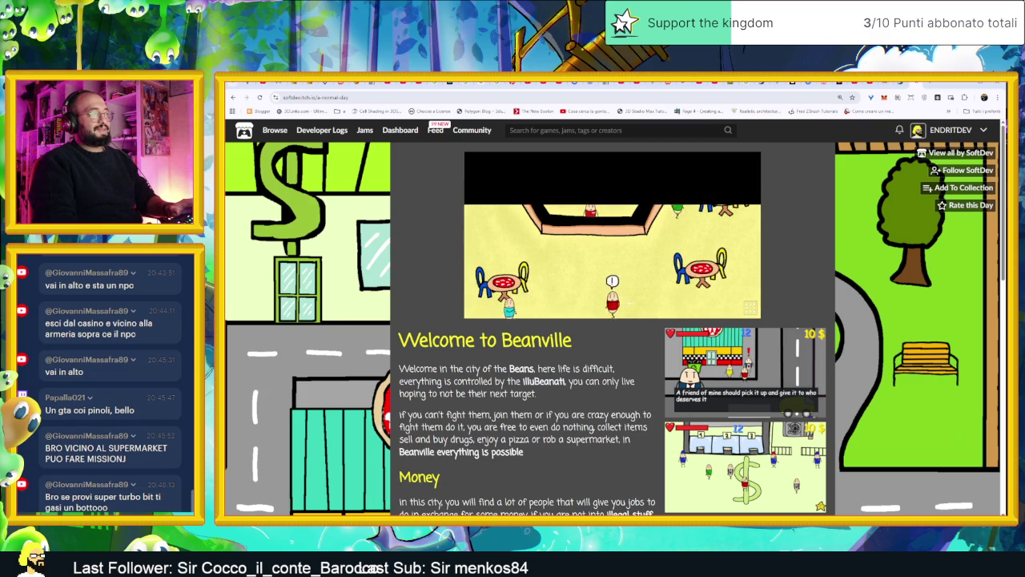
key("d")
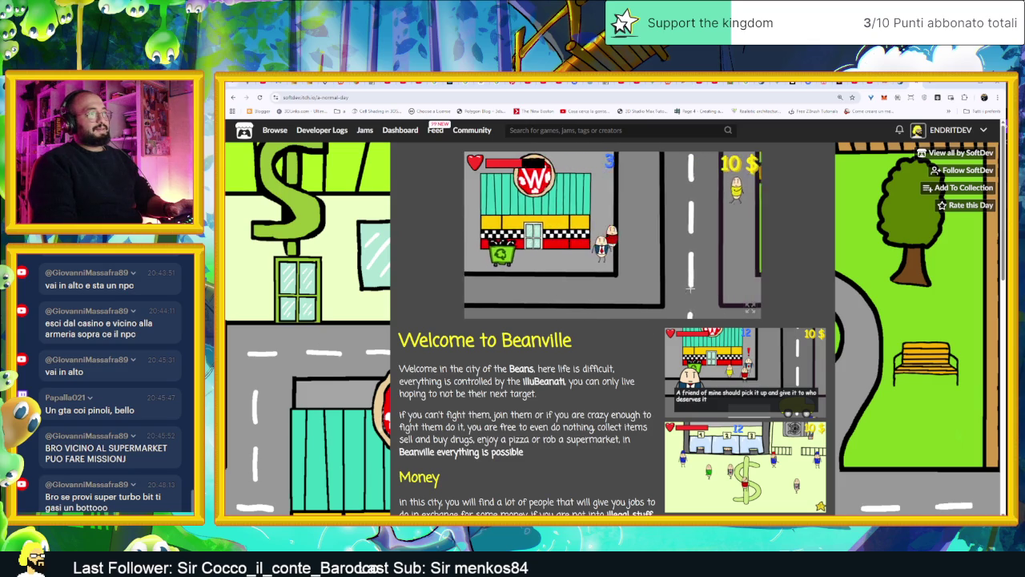
key("w")
key("w")
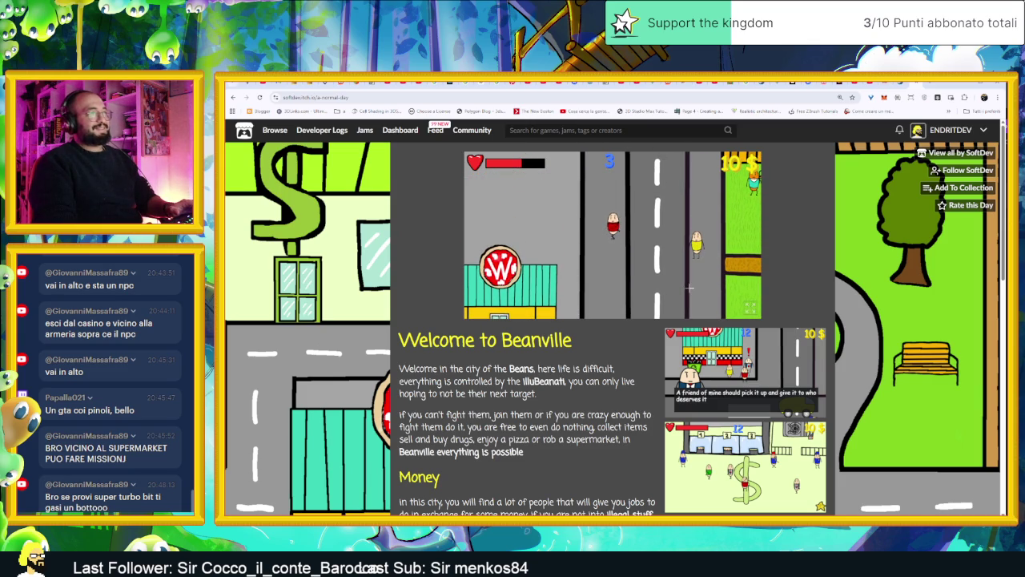
key("d")
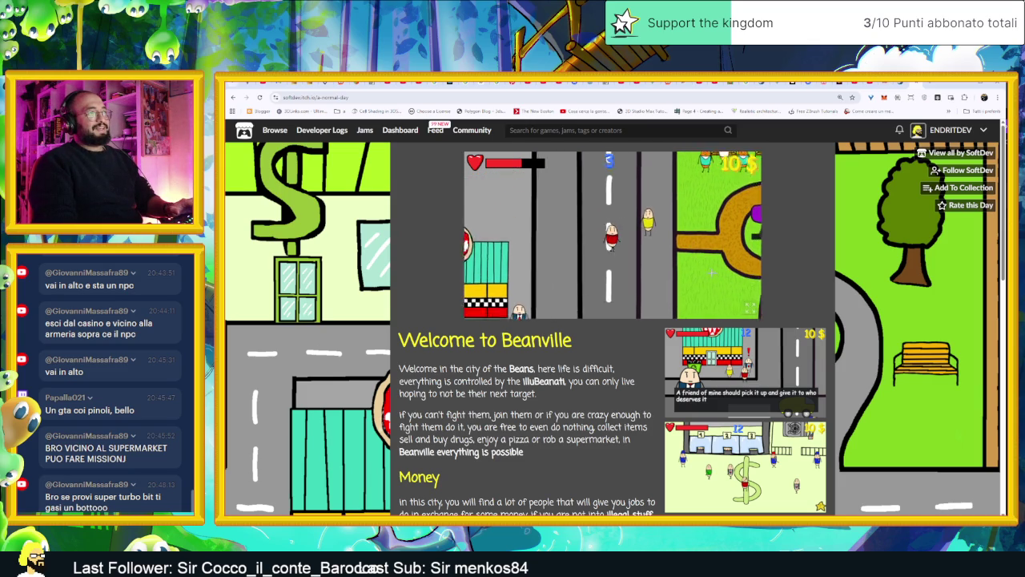
key("s")
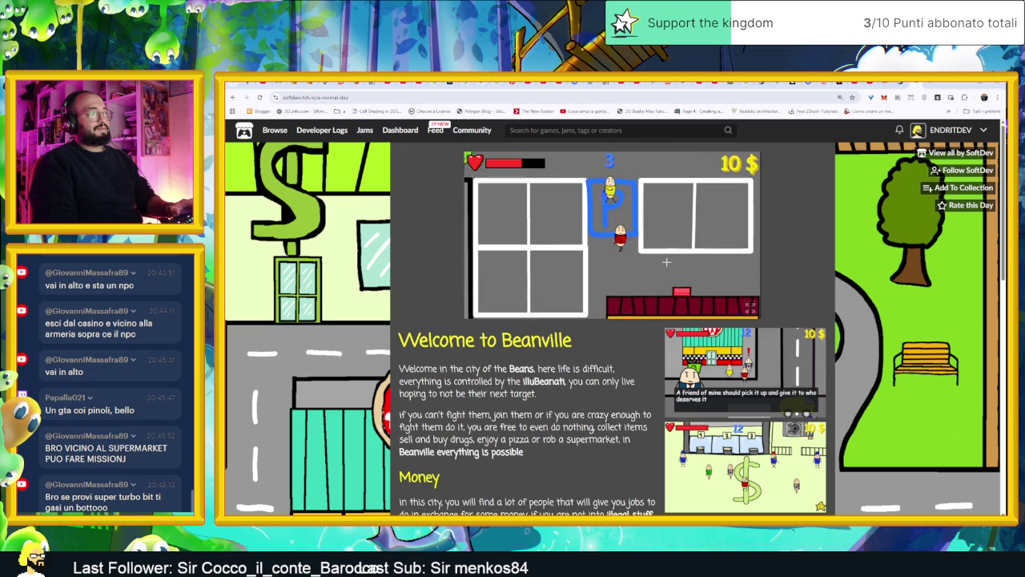
key("a")
key("s")
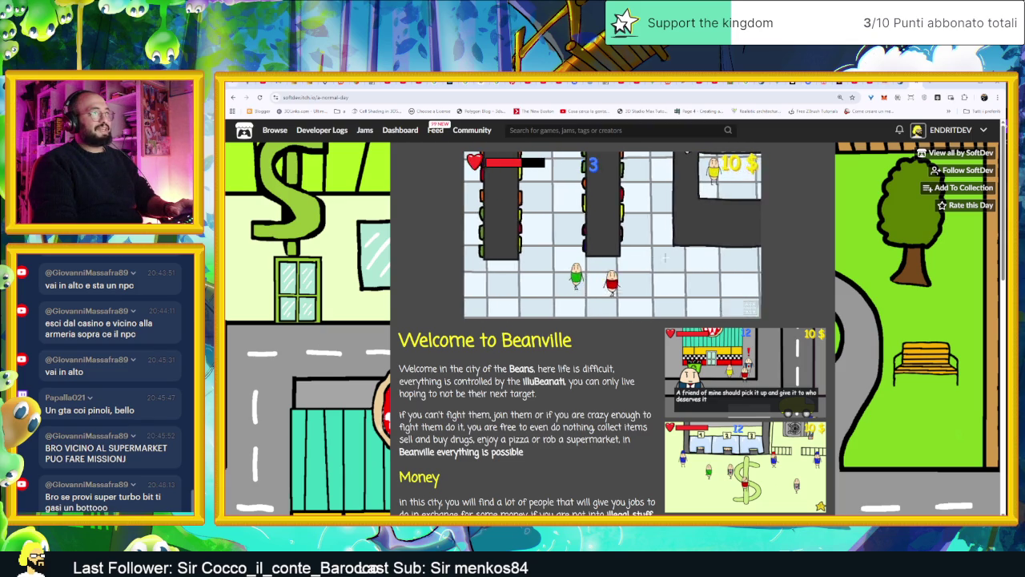
key("Up")
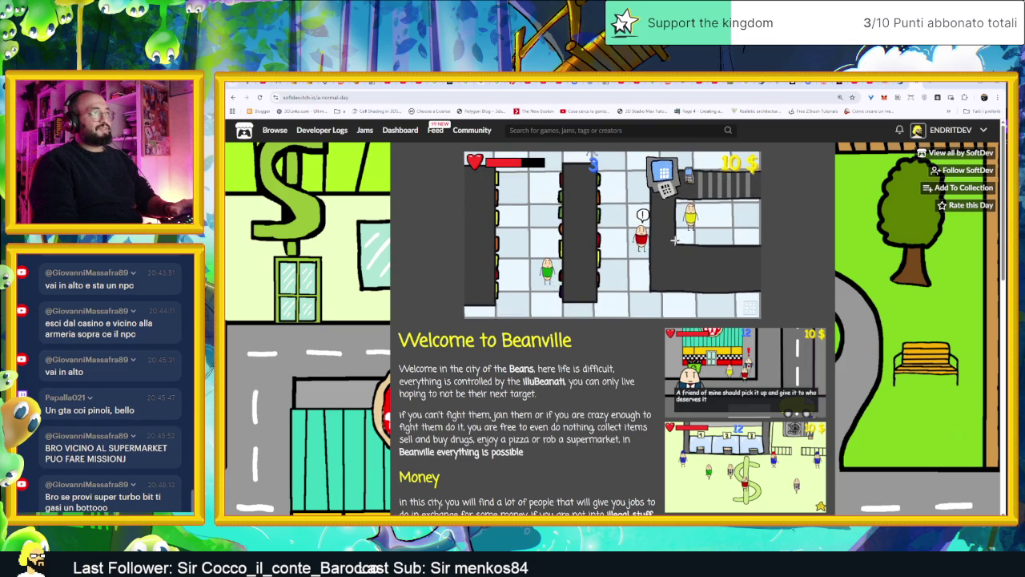
key("Escape")
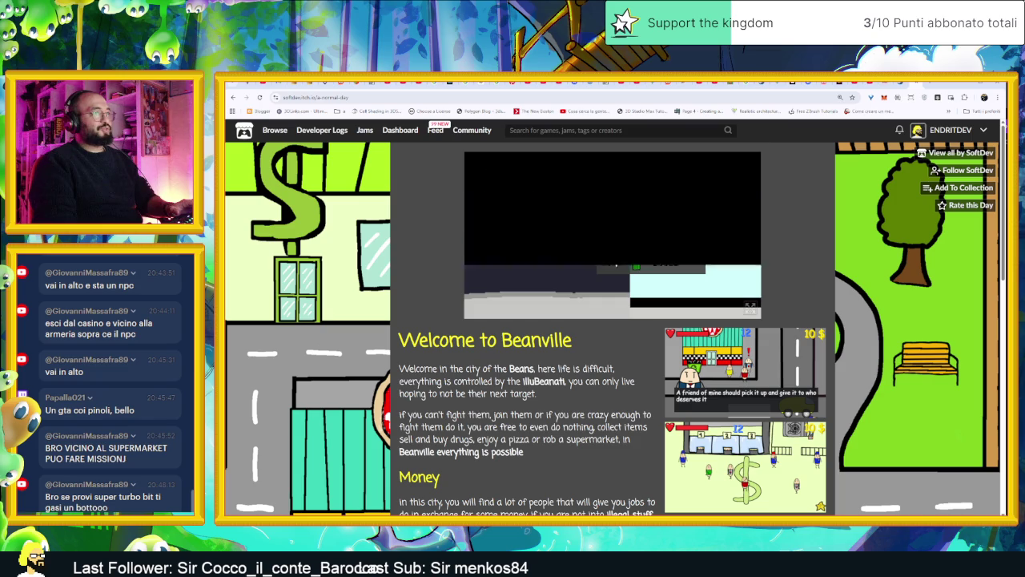
- Reopen the supermarket shop list at the counter, then walk through the aisles and out to the street
key("Up")
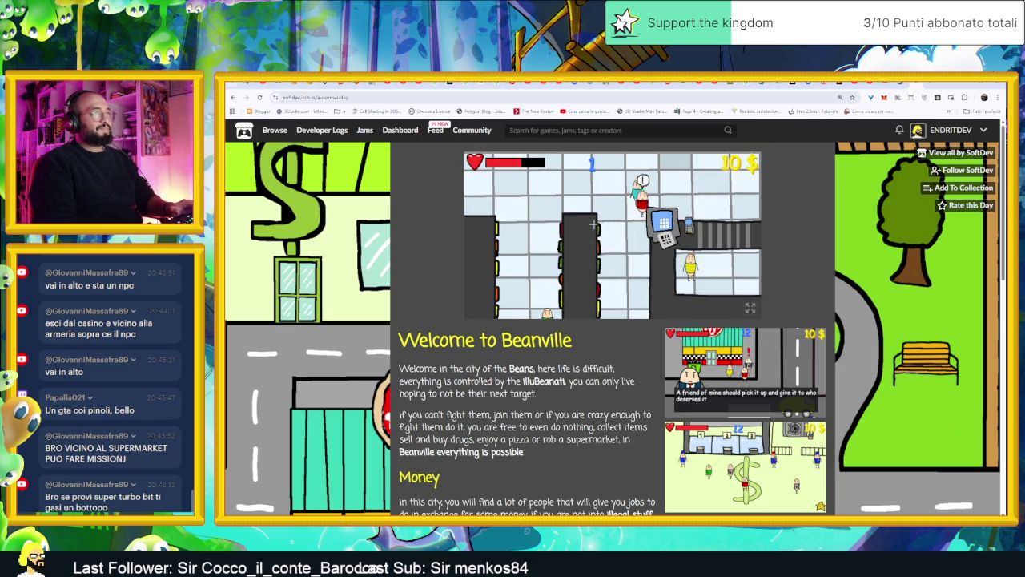
key("e")
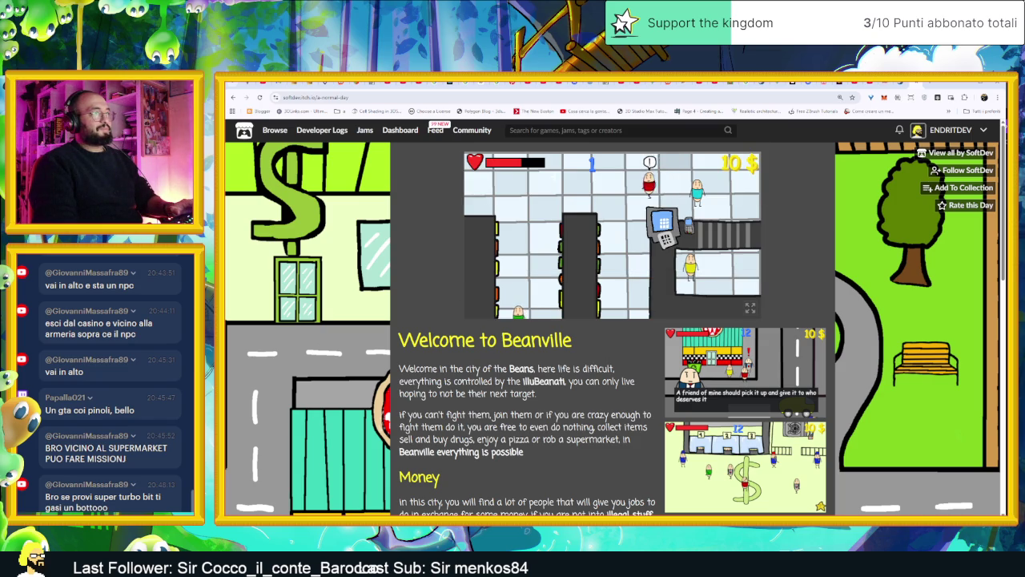
key("Left")
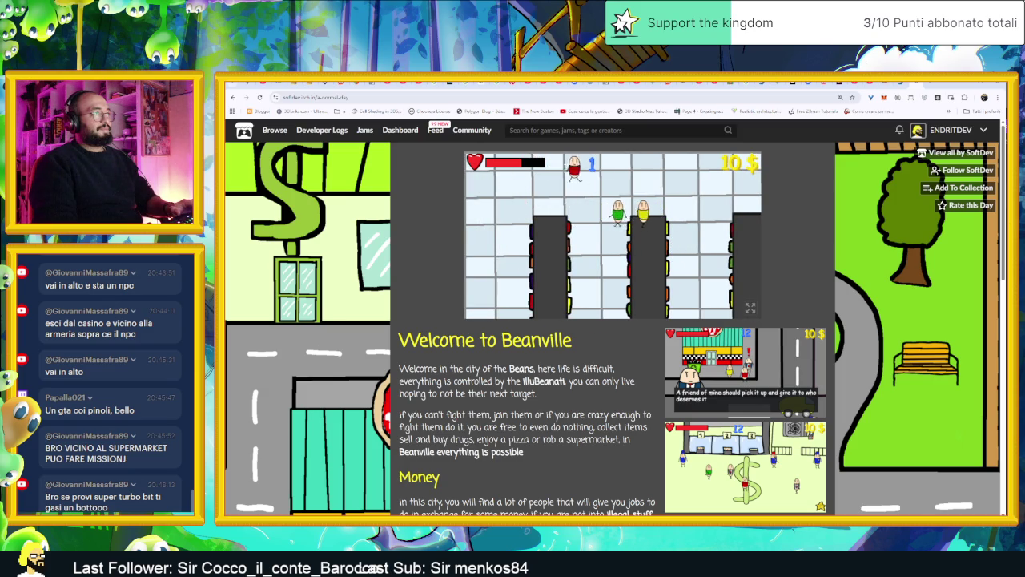
key("Right")
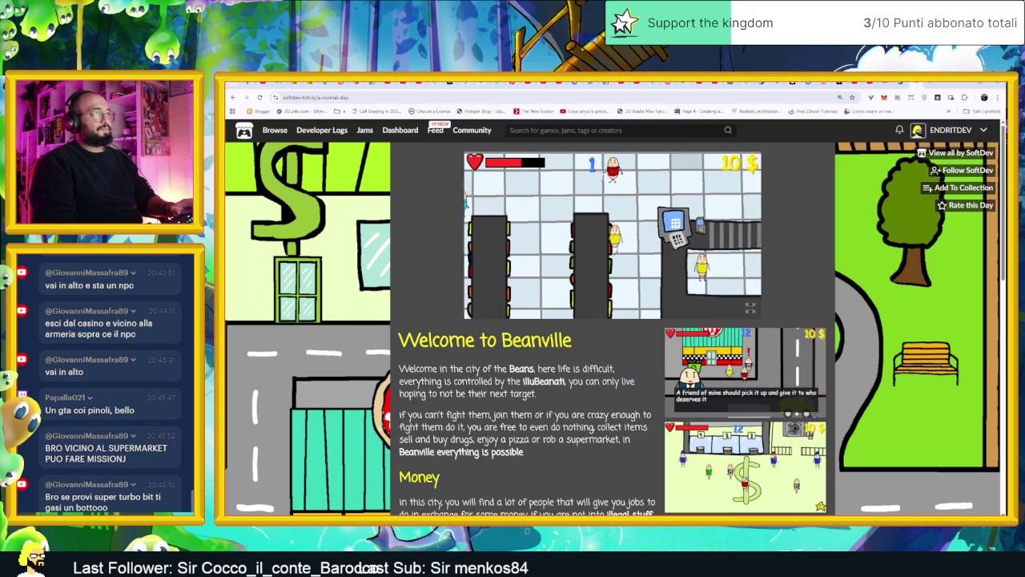
key("Up")
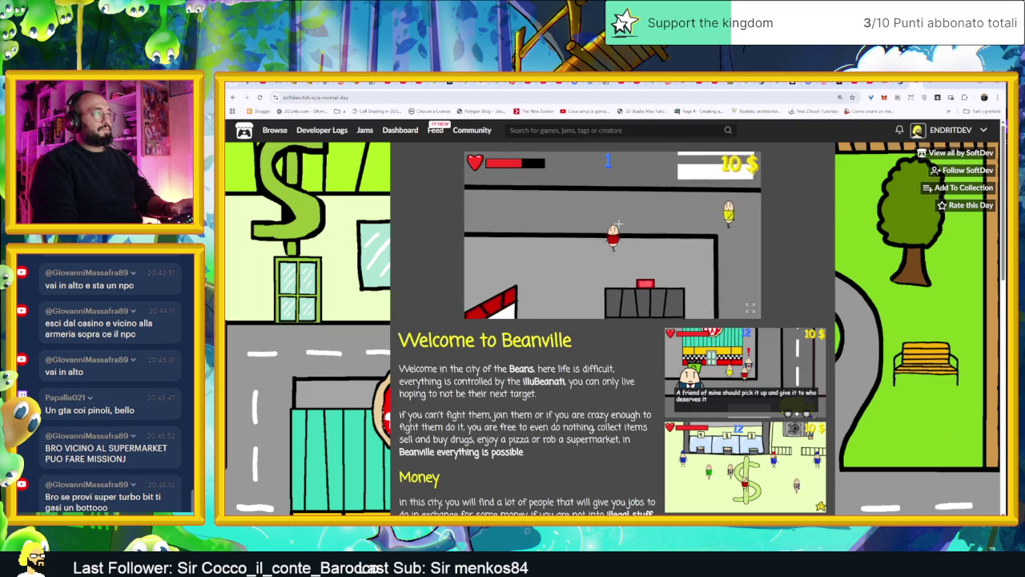
- Walk up into the pink shoe shop, dismiss the cigarettes request, and walk back down past the road
key("Left")
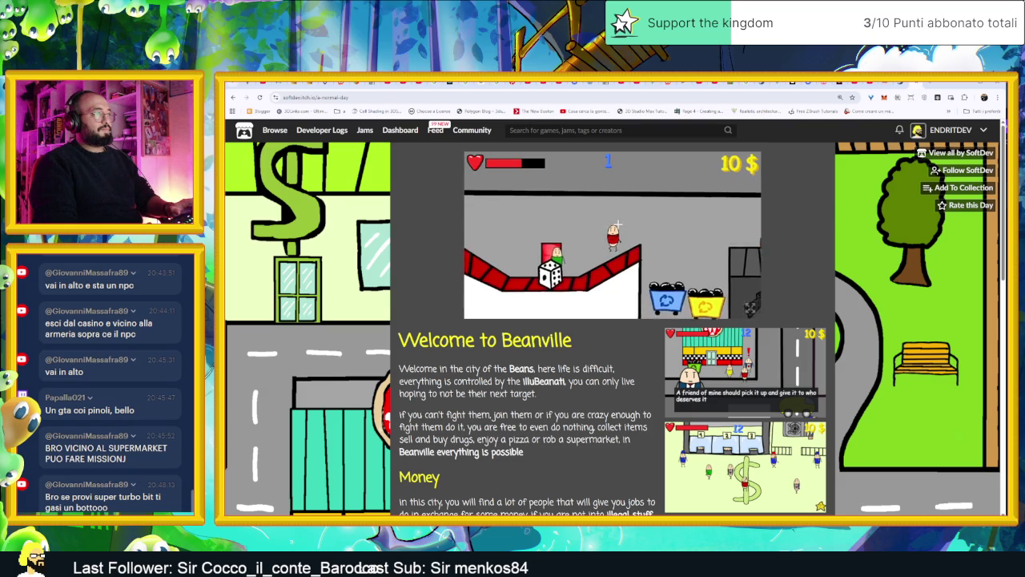
key("Up")
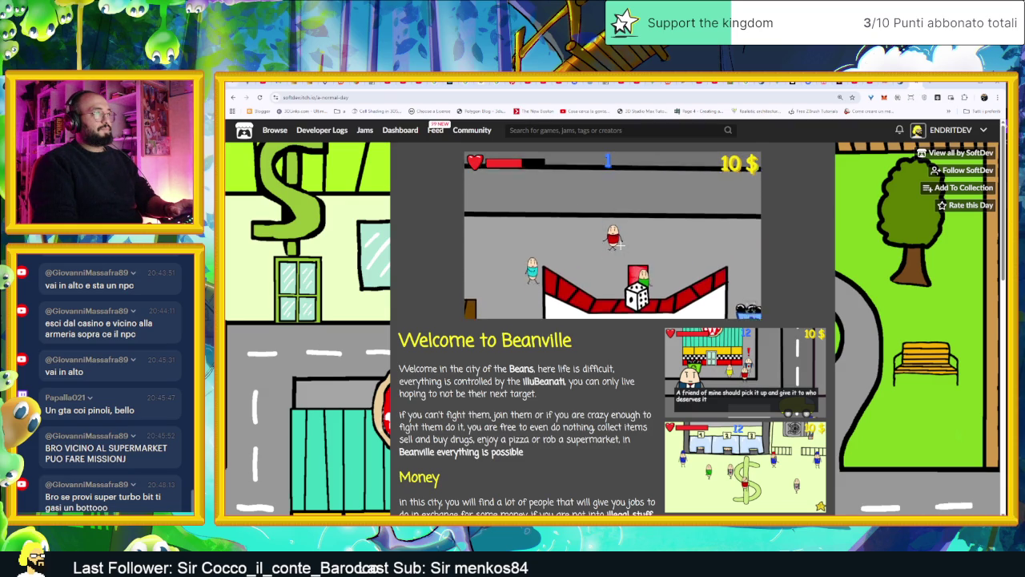
key("Up")
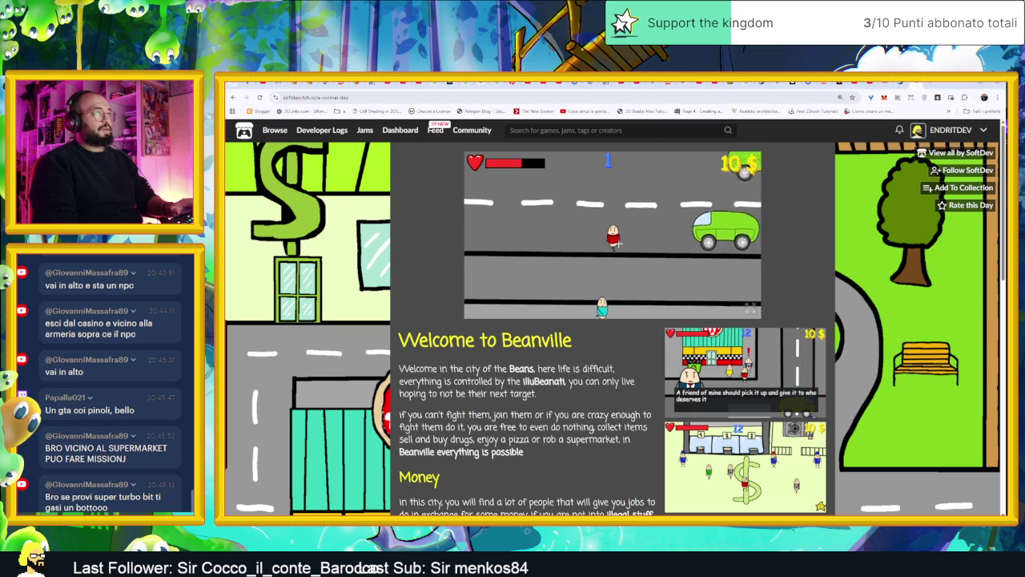
key("Up")
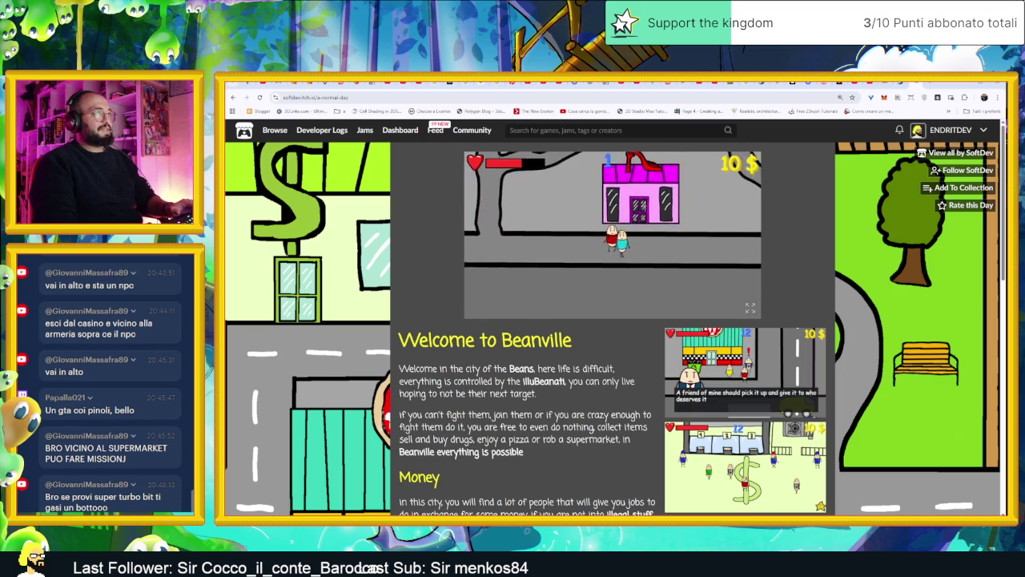
key("Up")
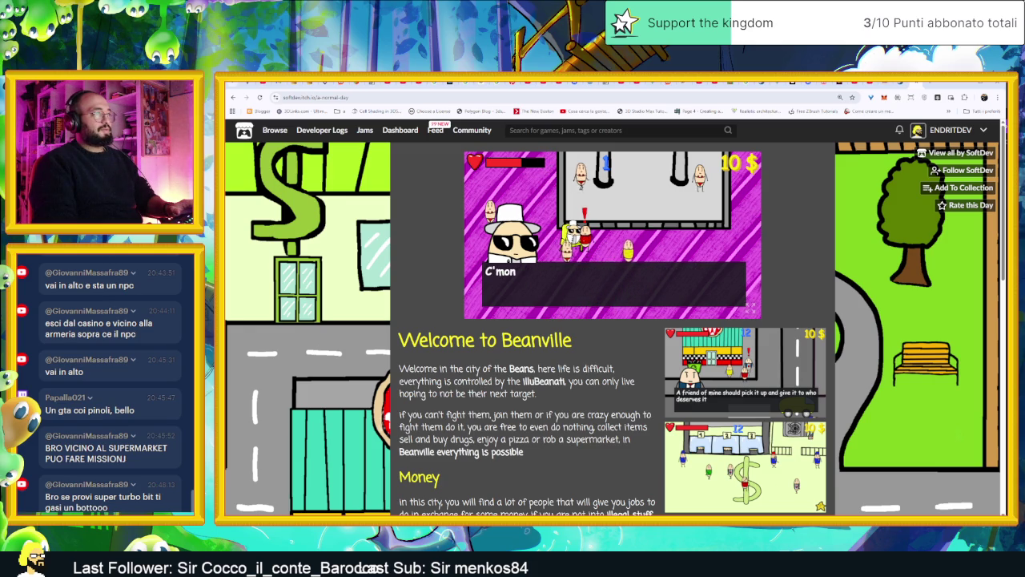
key("space")
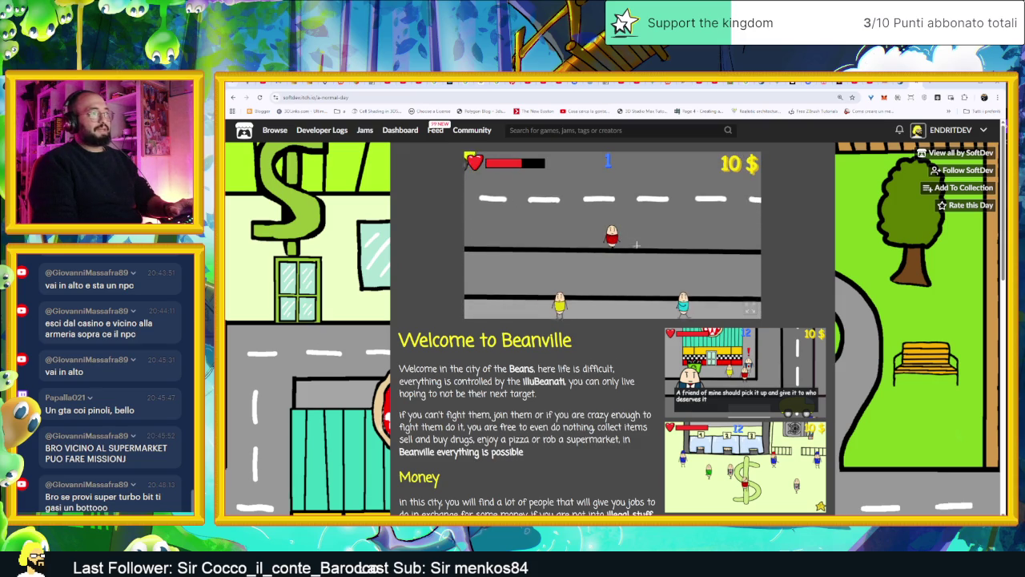
key("s")
key("s")
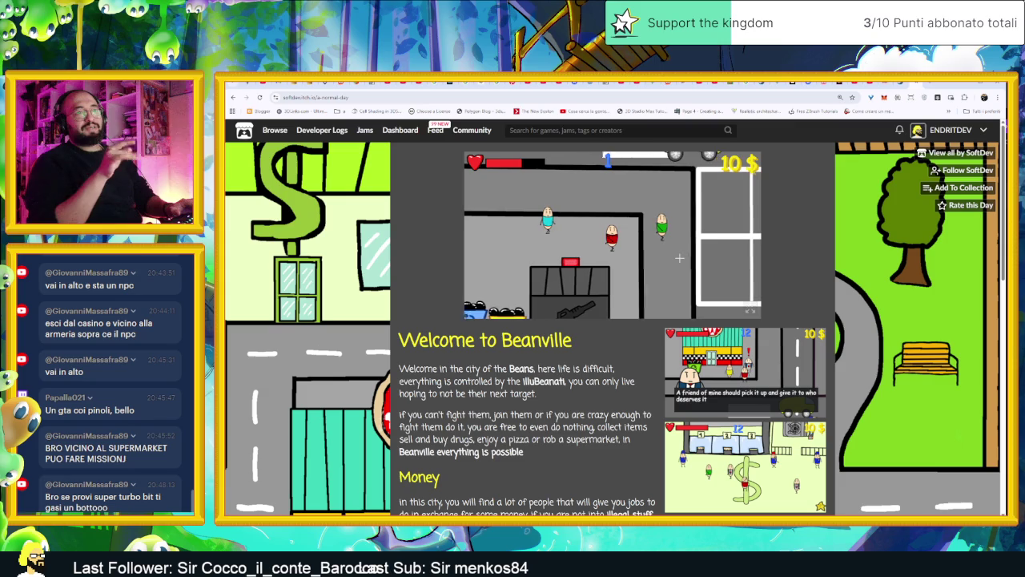
- Walk the bean right toward the supermarket
key("d")
key("d")
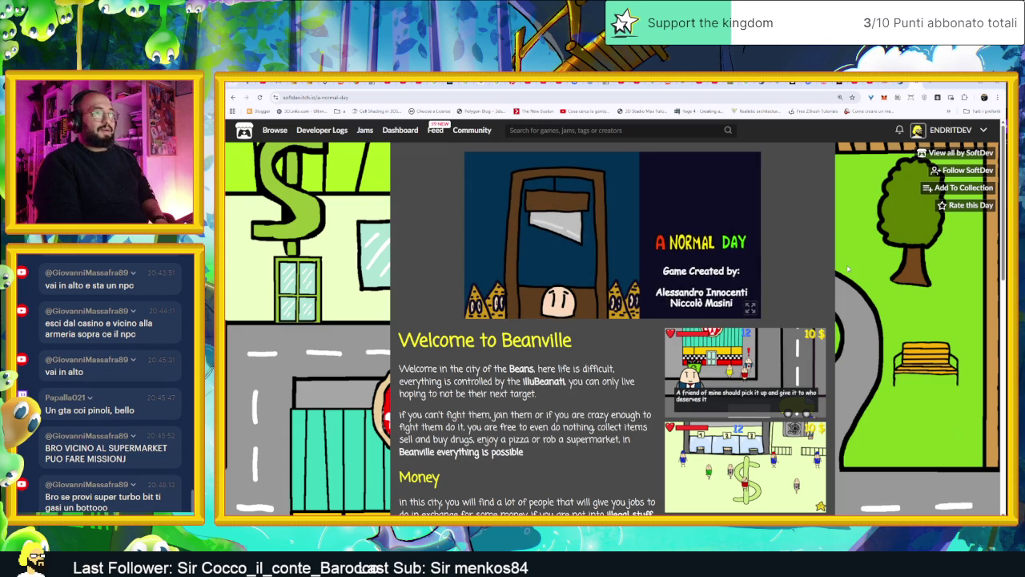
scroll(848, 269, "down", 5)
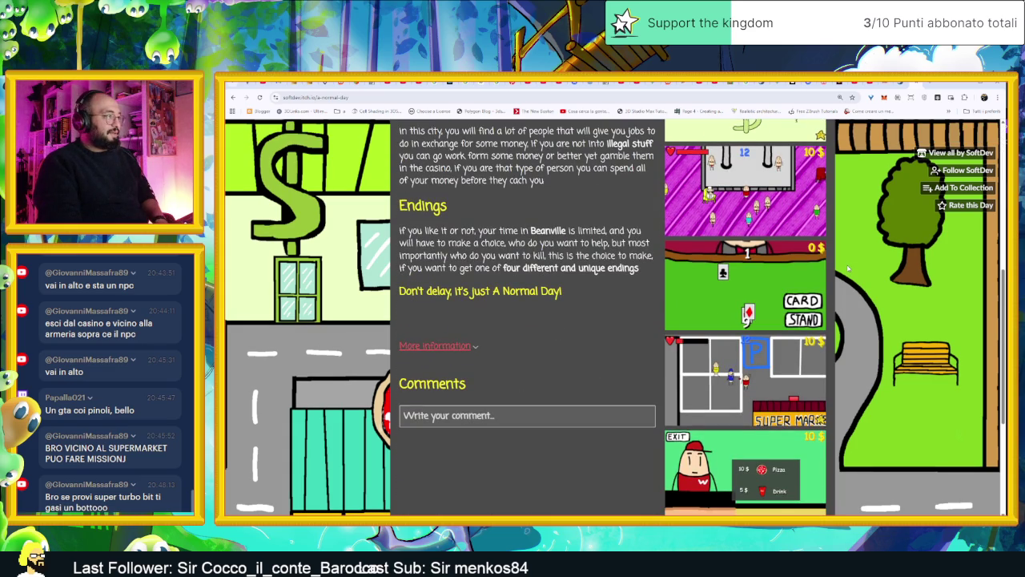
scroll(848, 269, "down", 3)
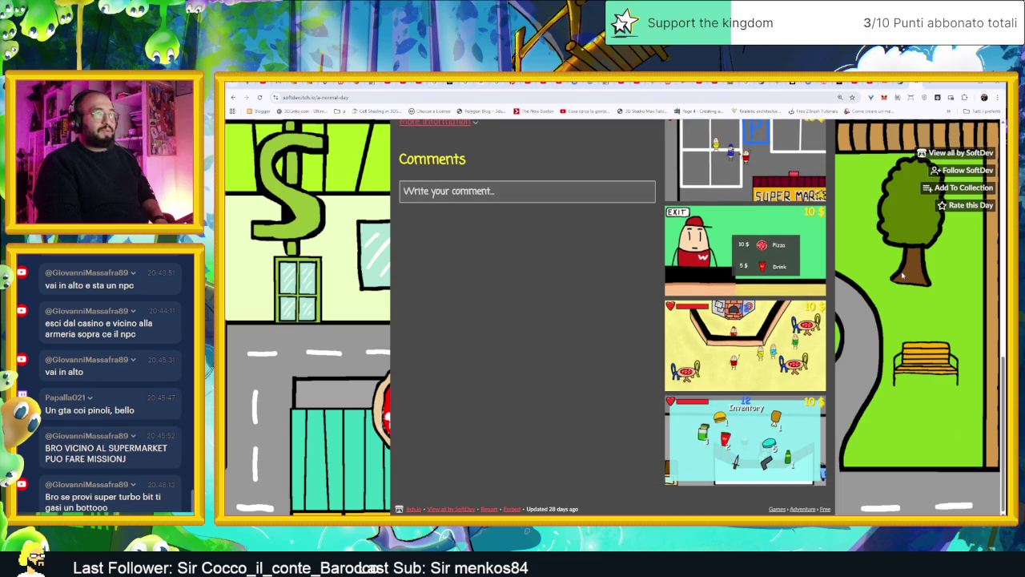
scroll(902, 274, "up", 10)
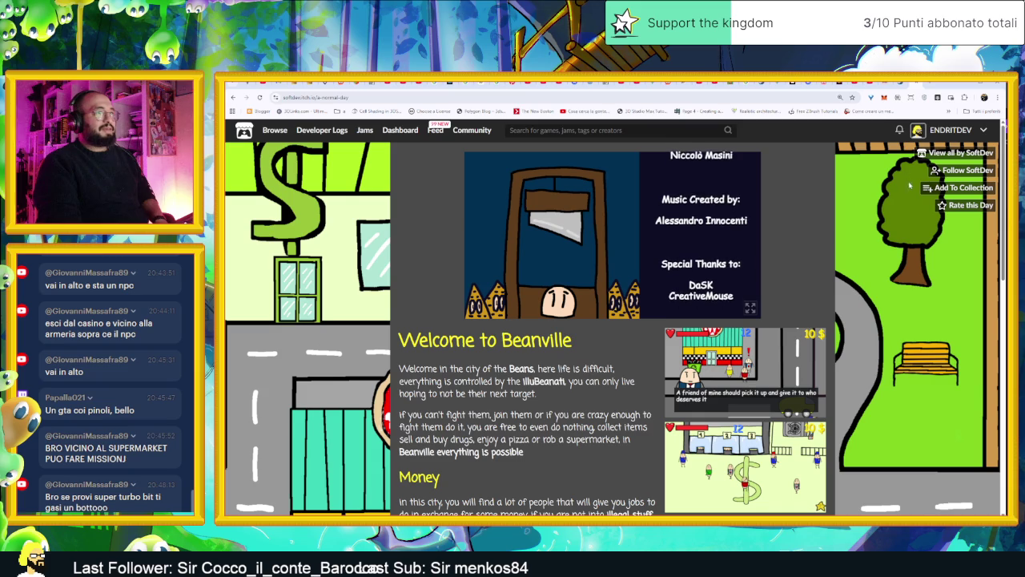
left_click(951, 189)
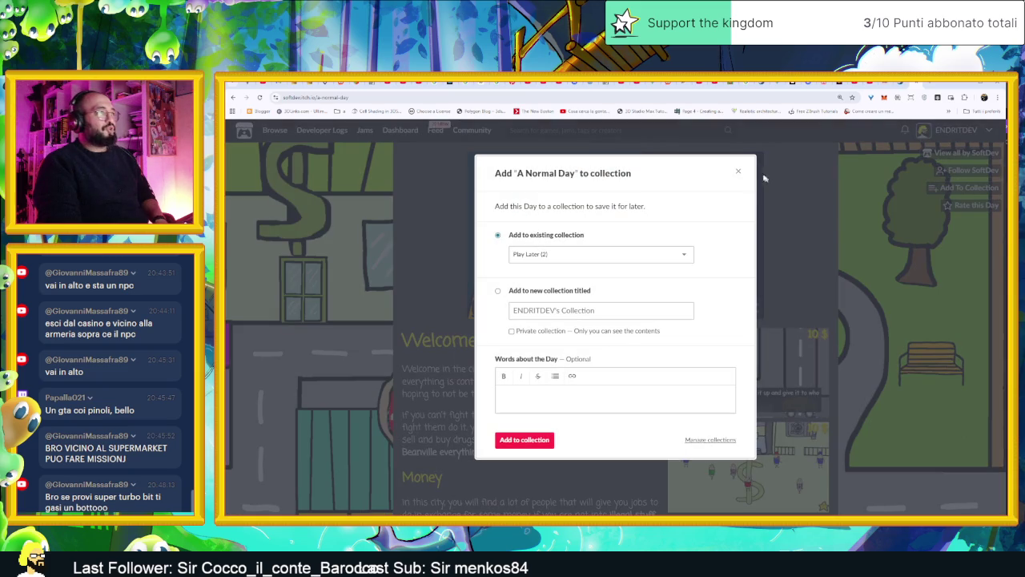
- Add A Normal Day to the itch.io Play Later collection, then switch to the ToWhere? Steam tab
left_click(527, 446)
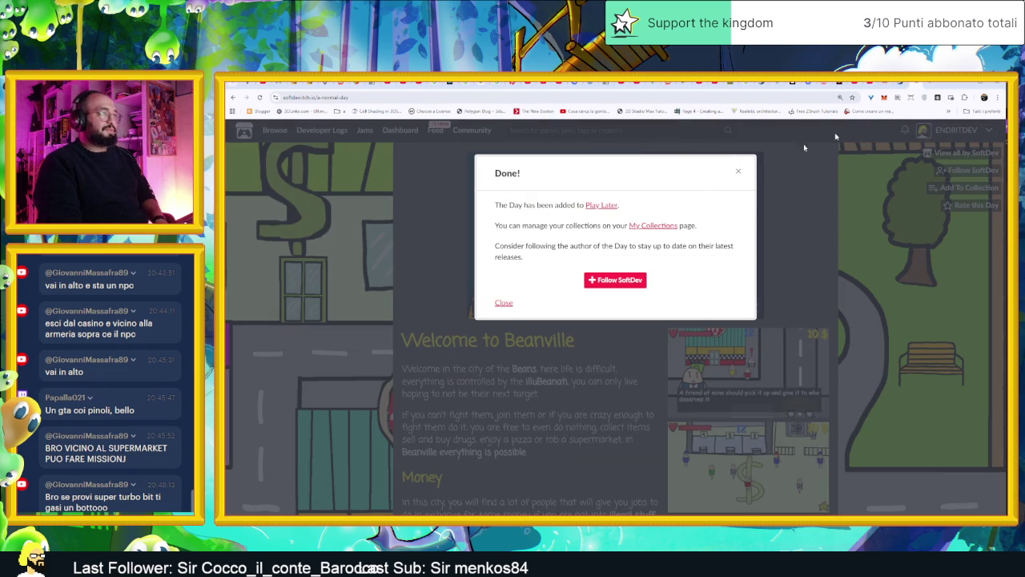
left_click(738, 173)
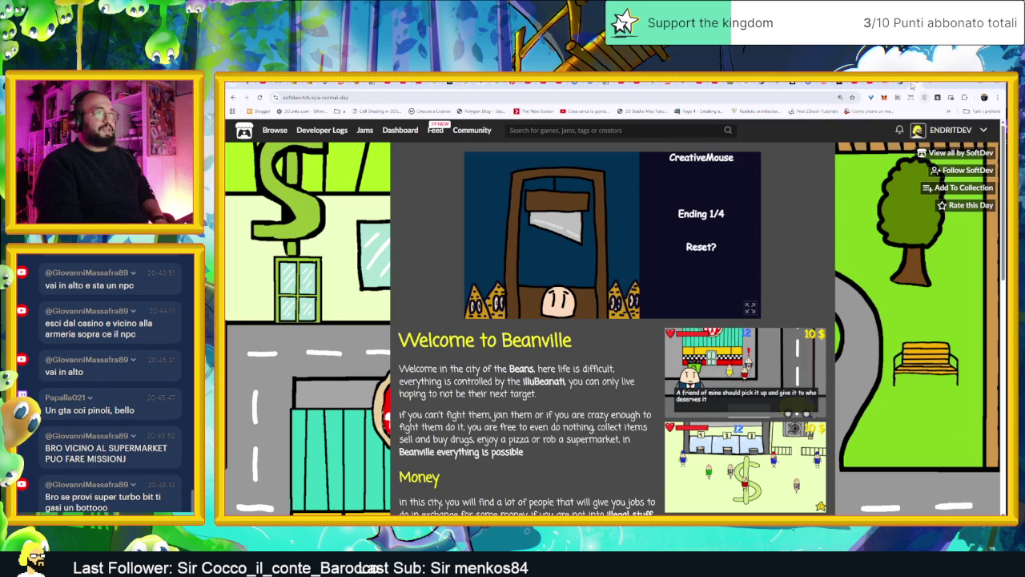
left_click(965, 84)
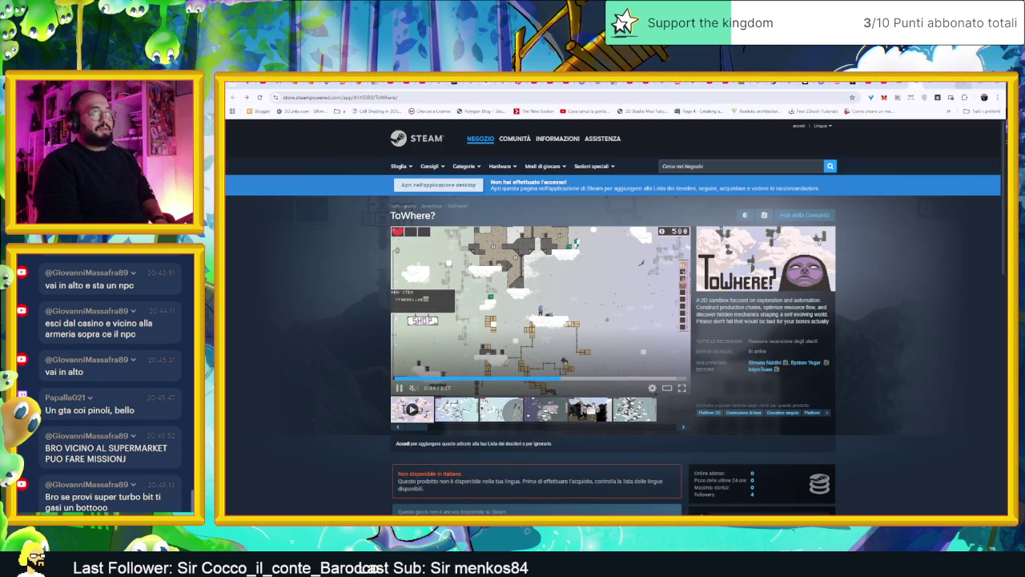
- Minimise the browser, scroll through the Discord trailer post, then minimise Discord to reveal Godot
left_click(964, 85)
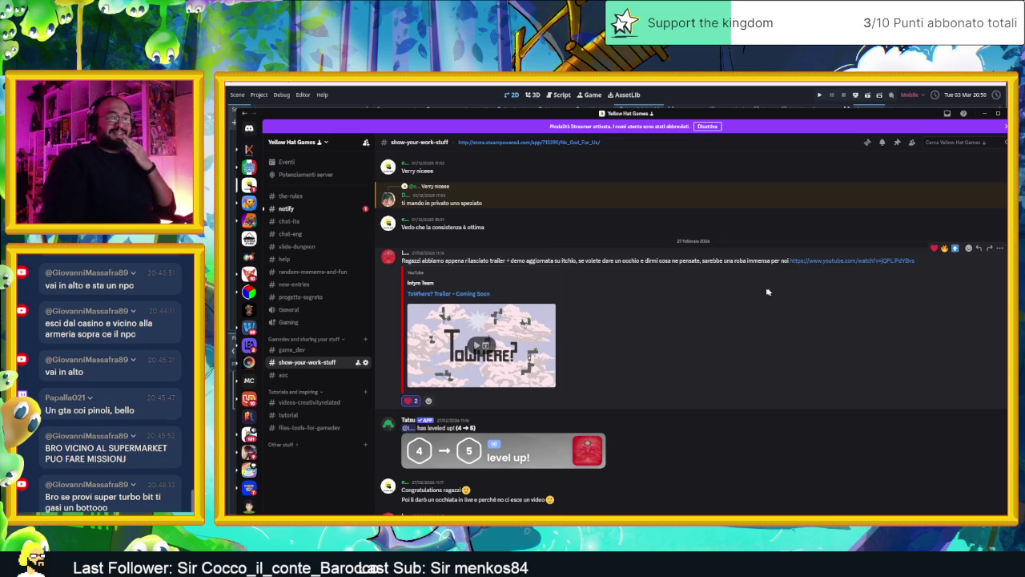
scroll(800, 285, "down", 3)
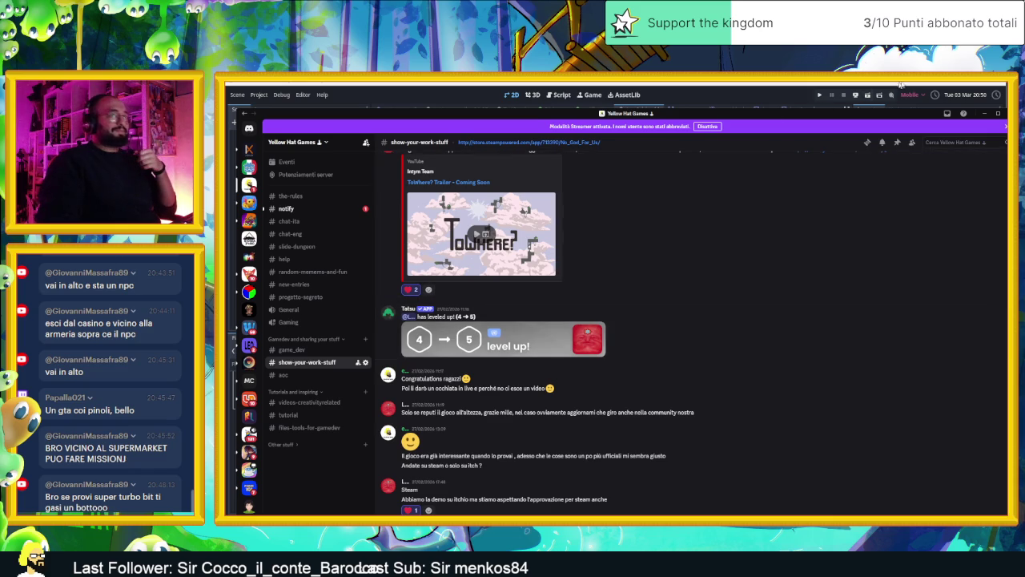
left_click(987, 114)
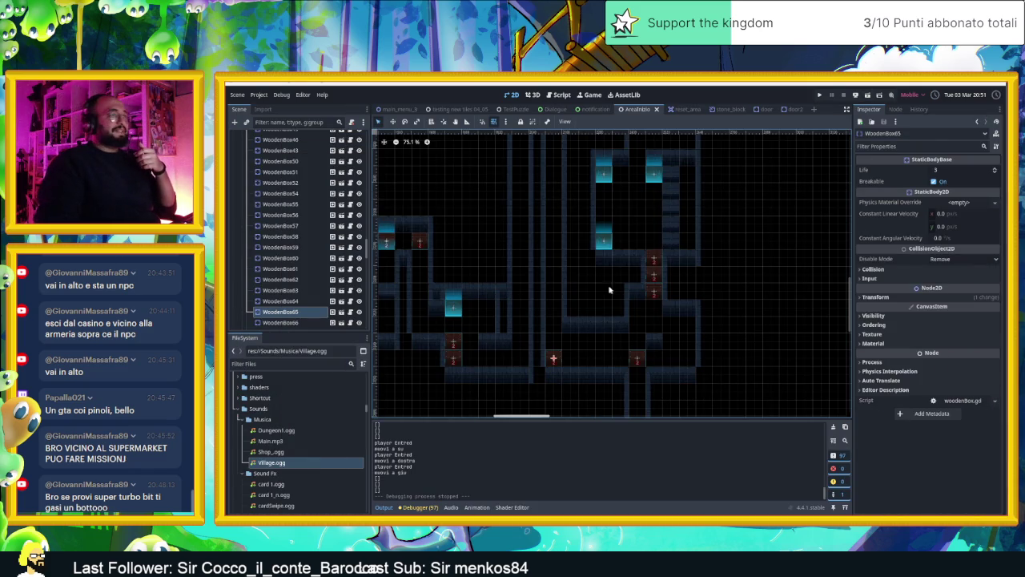
- Pan the dungeon map slightly right, then bring the browser with the ToWhere? Steam page forward
left_click_drag(642, 307, 685, 309)
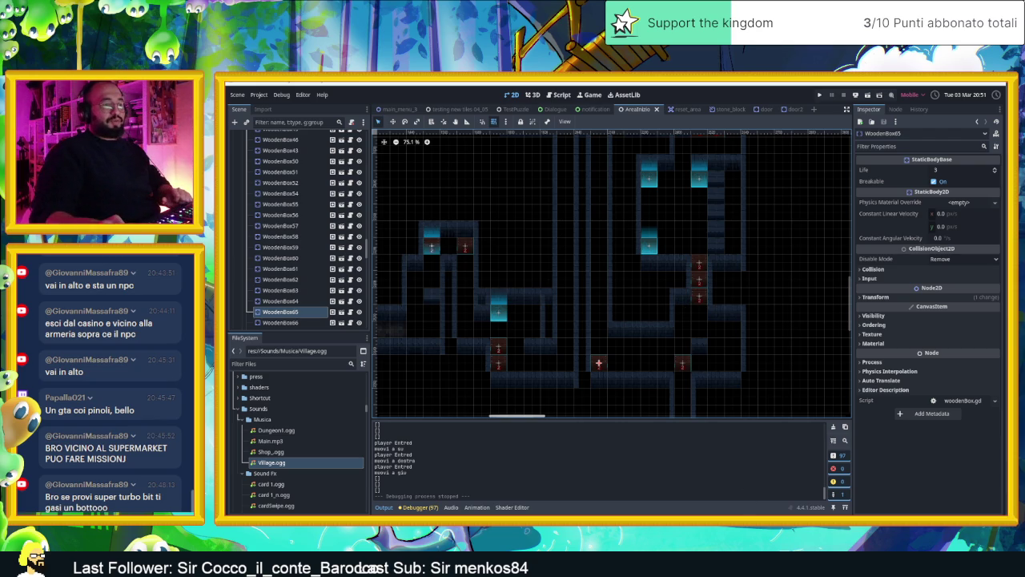
key("alt+Tab")
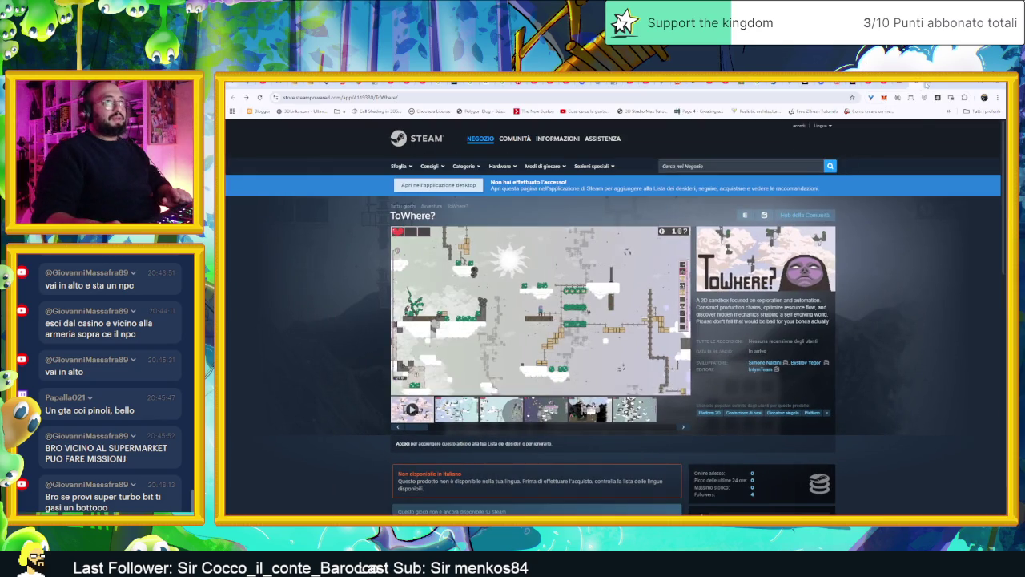
- Search 'aMAZON LUNA' in a new tab and open the Amazon Luna: Gaming Service result
key("ctrl+t")
type("a")
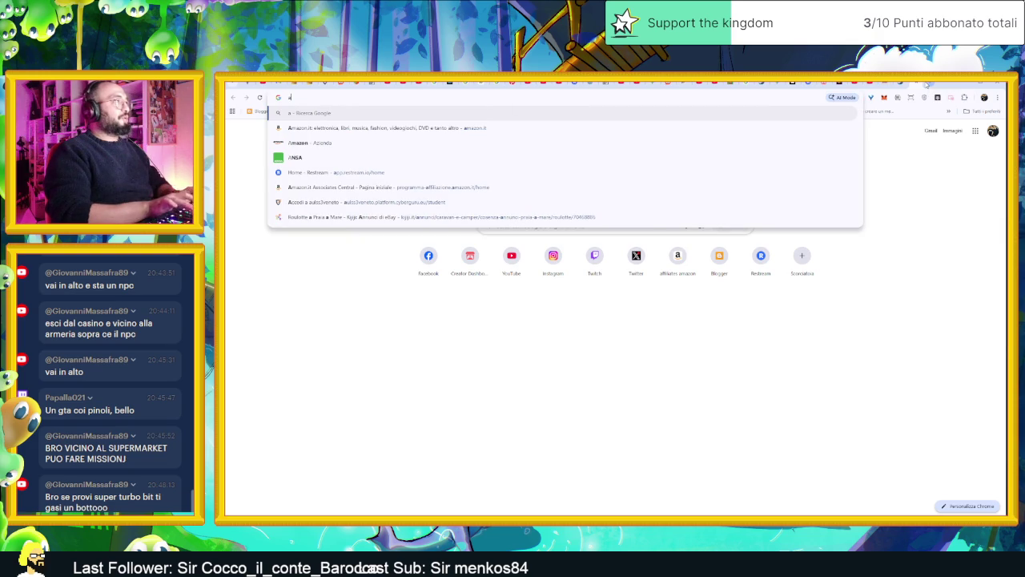
type("MAZON LUNA")
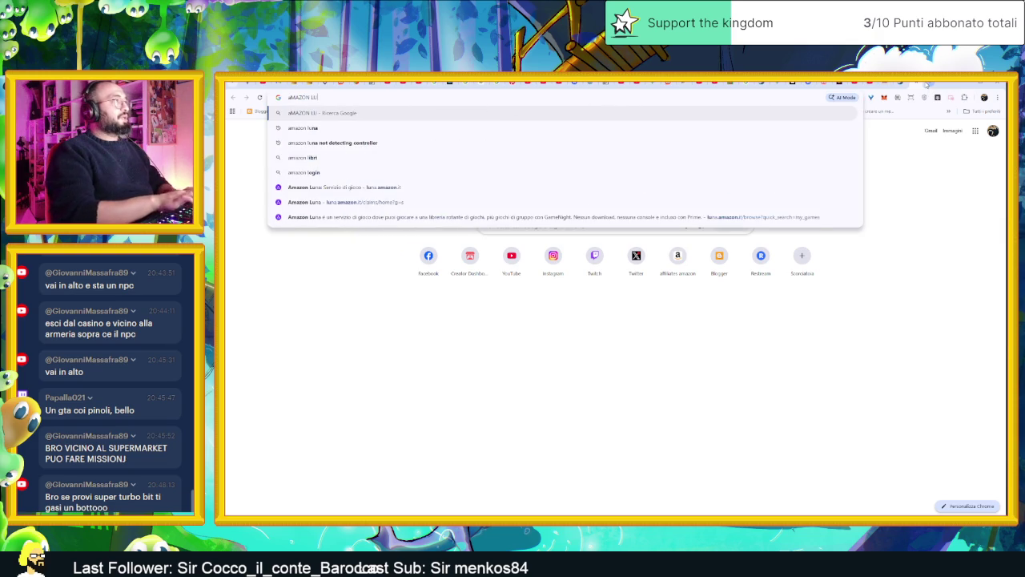
key("Return")
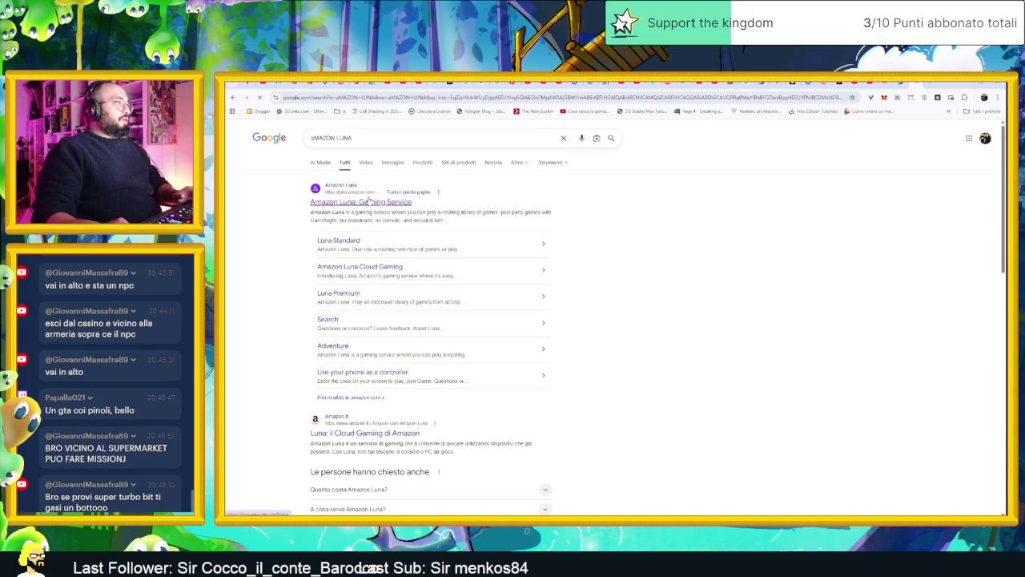
left_click(368, 201)
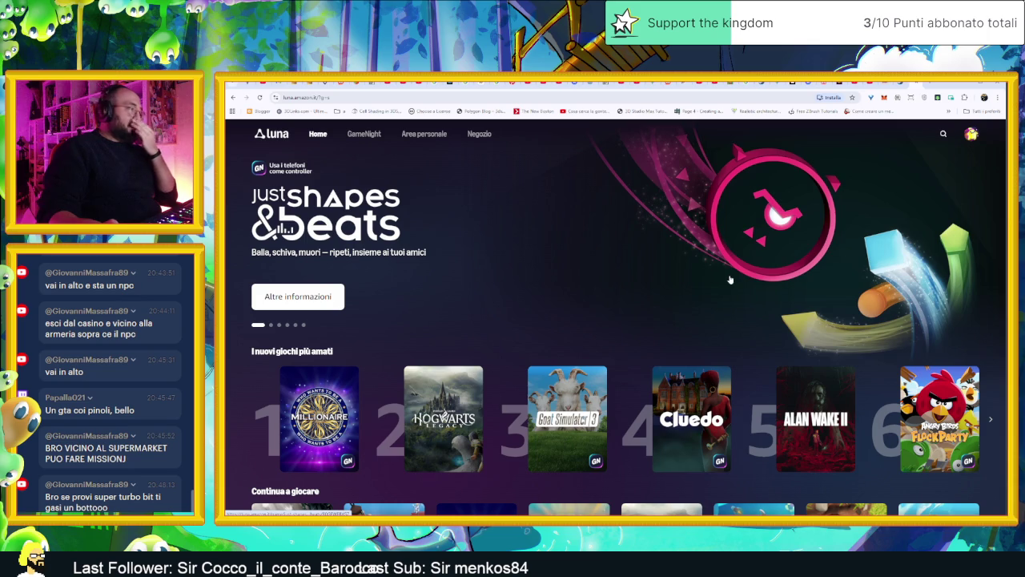
- Browse Luna's GameNight and Area personale sections
scroll(730, 280, "down", 1)
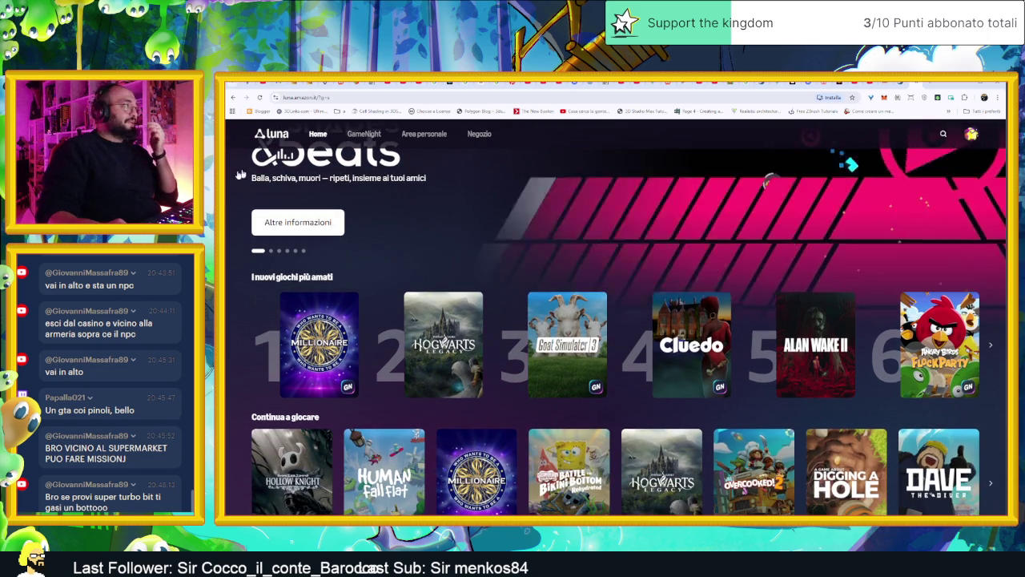
scroll(249, 172, "up", 1)
left_click(365, 134)
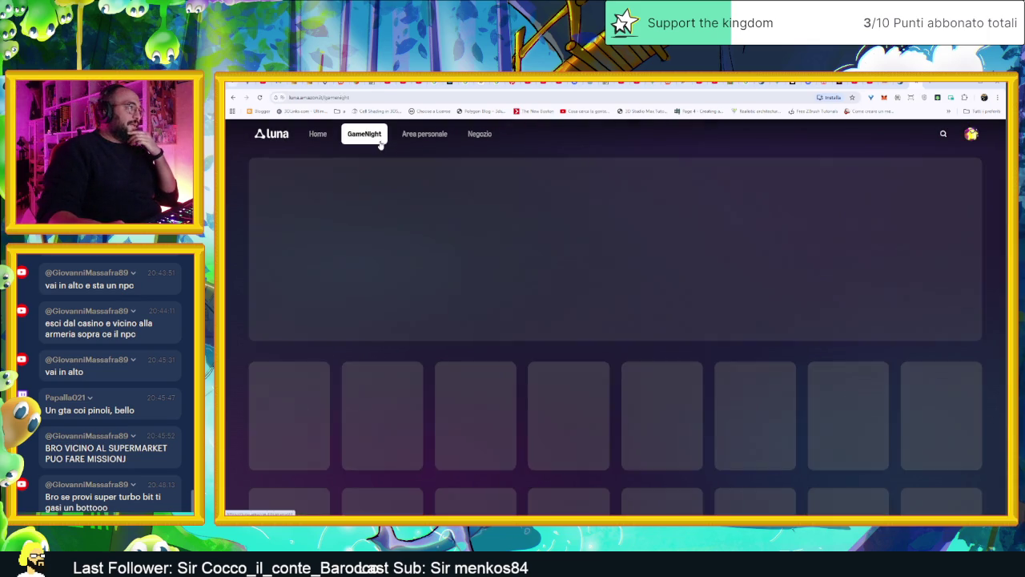
left_click(424, 135)
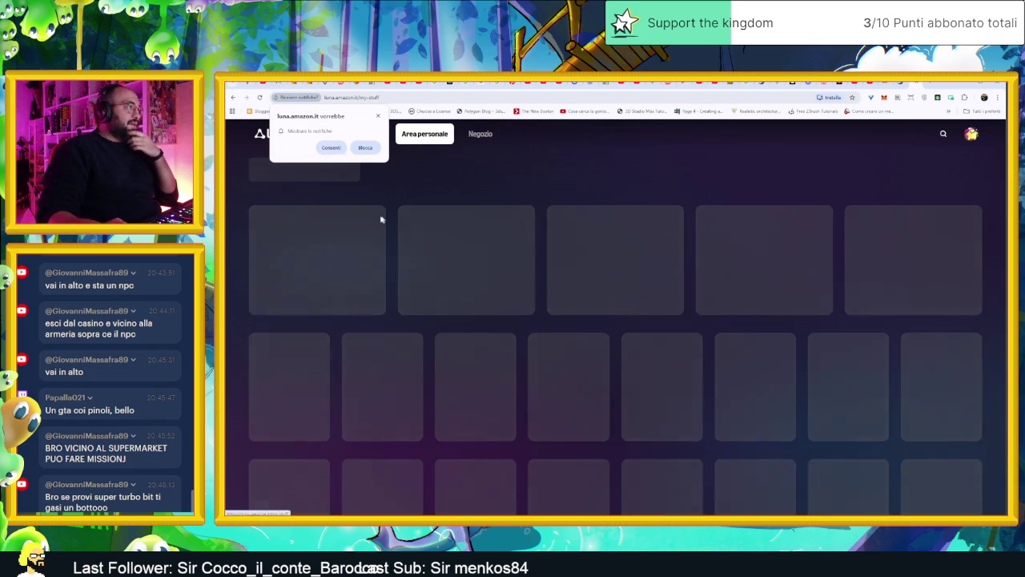
- Open the full game list, filter it to Luna Standard, and dismiss the notification prompt
scroll(360, 200, "down", 2)
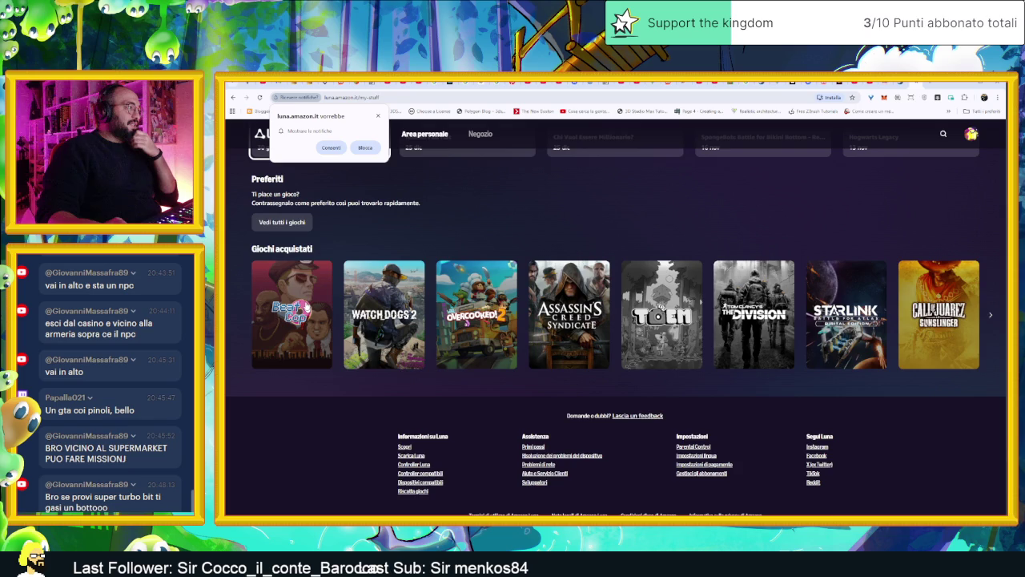
scroll(316, 237, "up", 1)
left_click(296, 297)
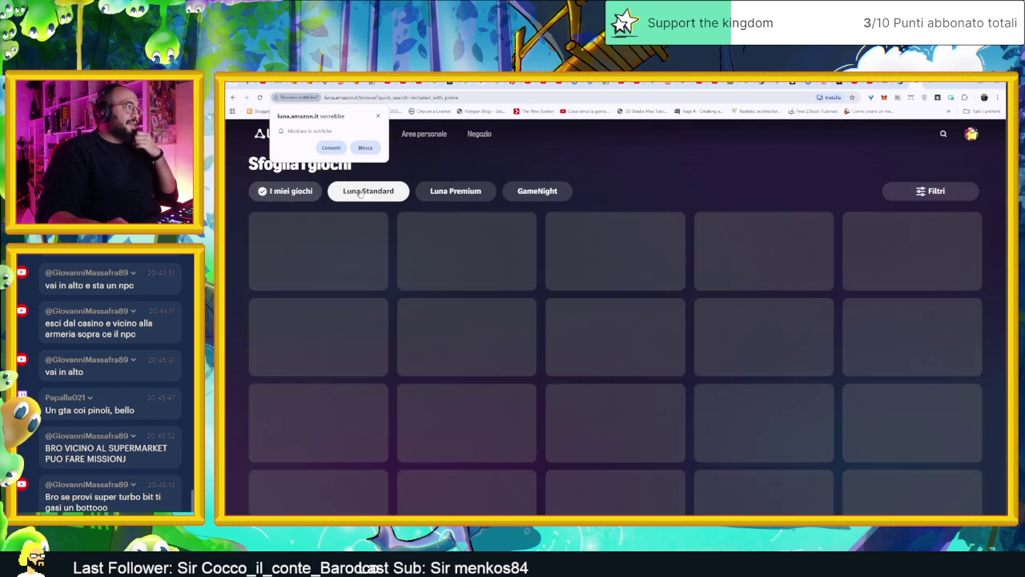
left_click(359, 193)
left_click(376, 116)
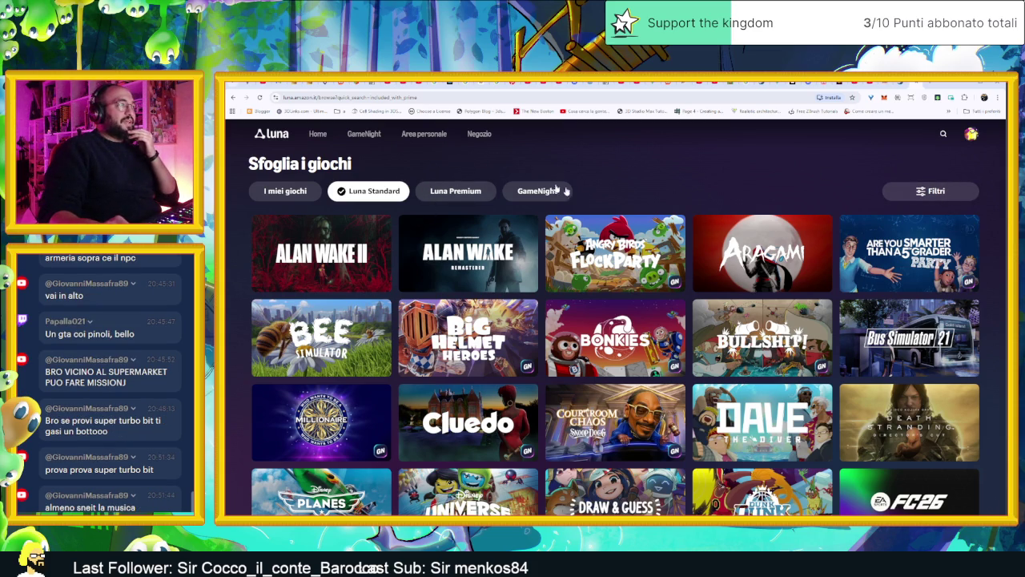
- Scroll down through the Luna Standard catalogue to its last games and the footer
scroll(1000, 201, "down", 1)
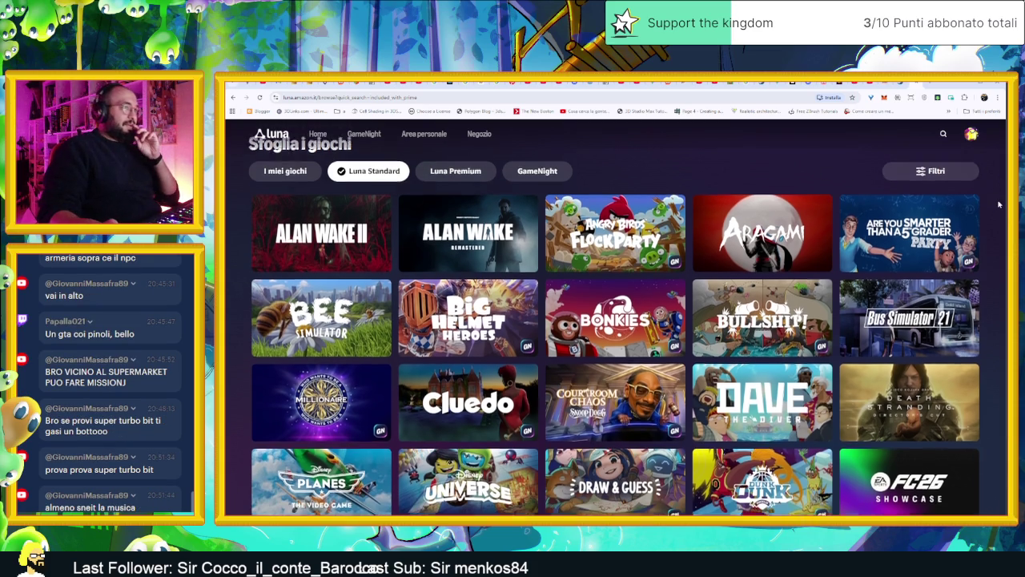
scroll(1003, 196, "down", 3)
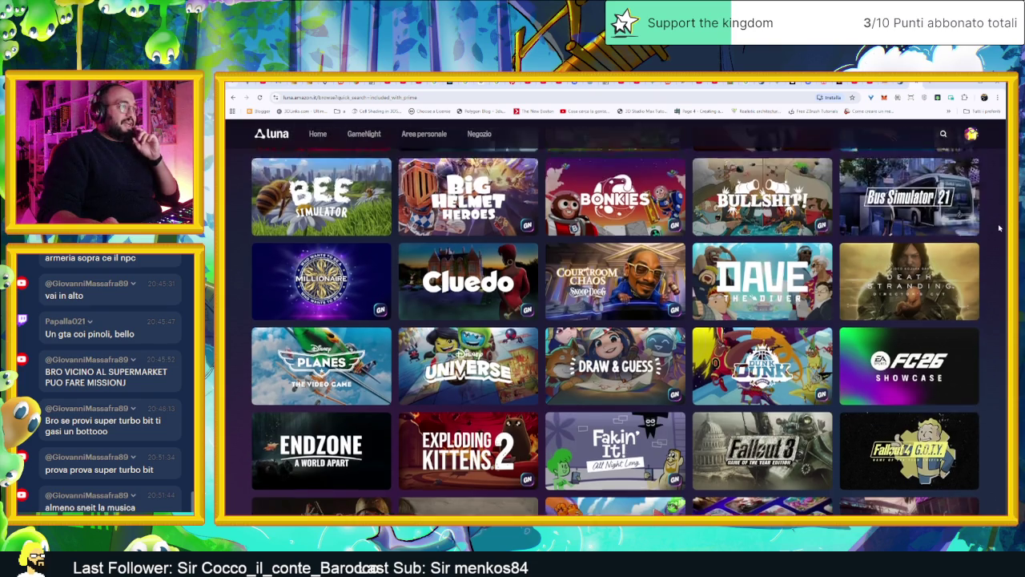
scroll(1001, 221, "down", 3)
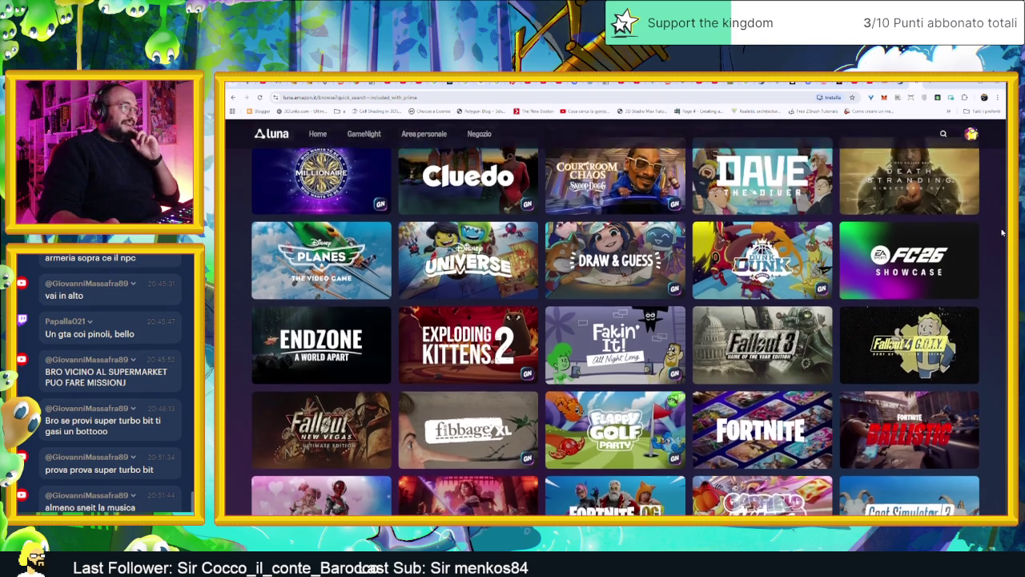
scroll(1002, 233, "down", 3)
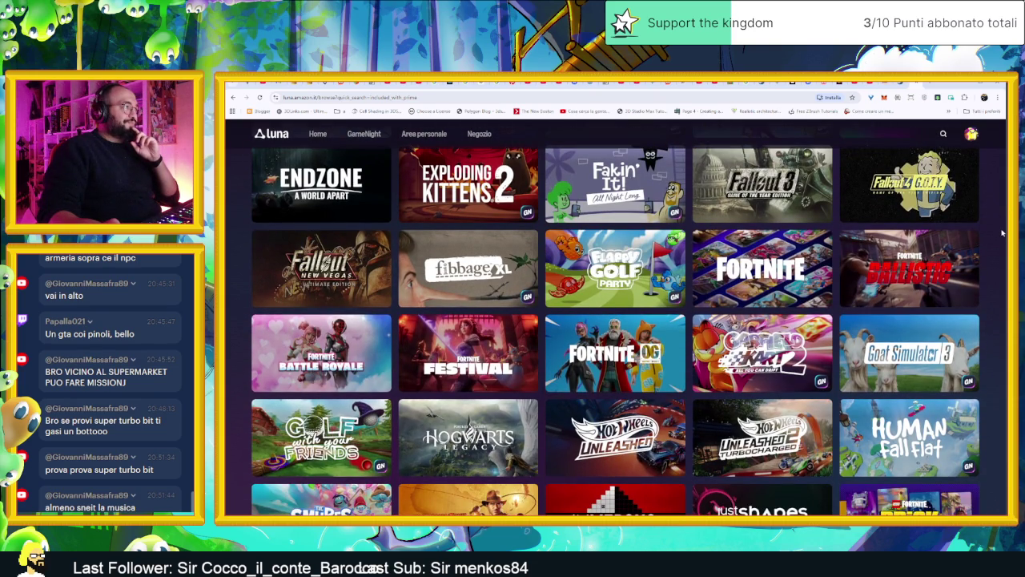
scroll(1002, 233, "down", 1)
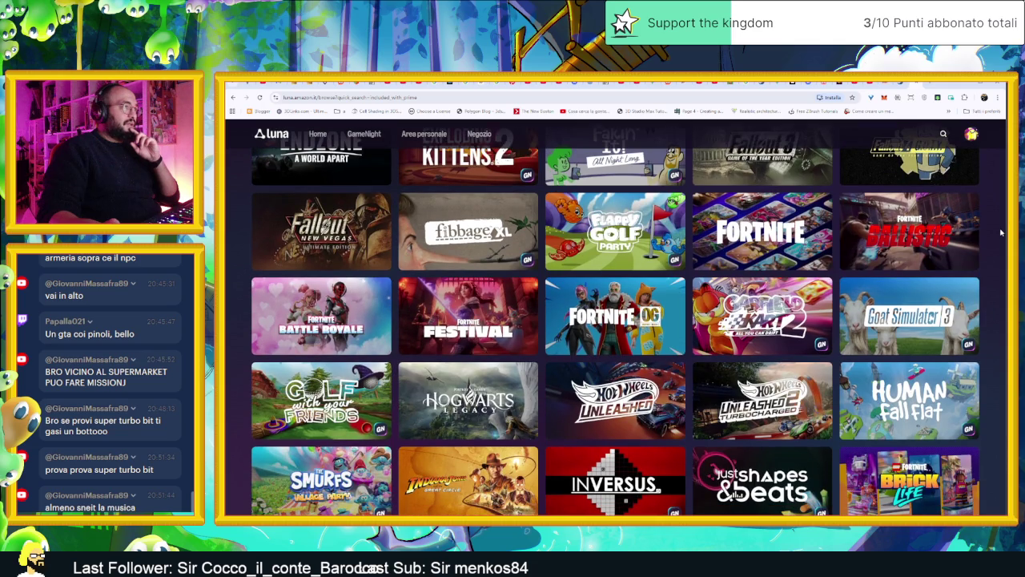
scroll(1001, 233, "down", 3)
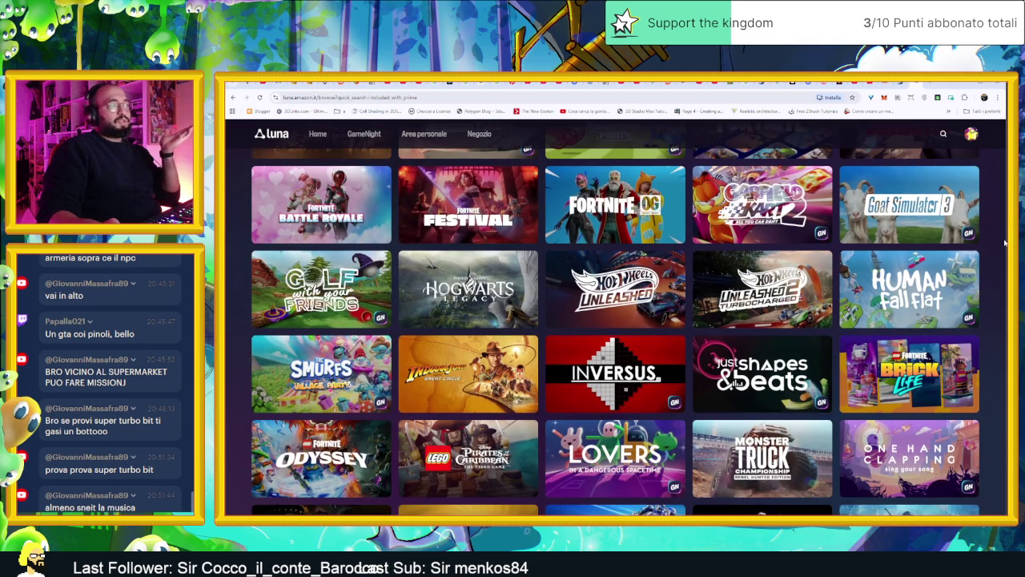
scroll(1005, 242, "down", 2)
mouse_move(435, 319)
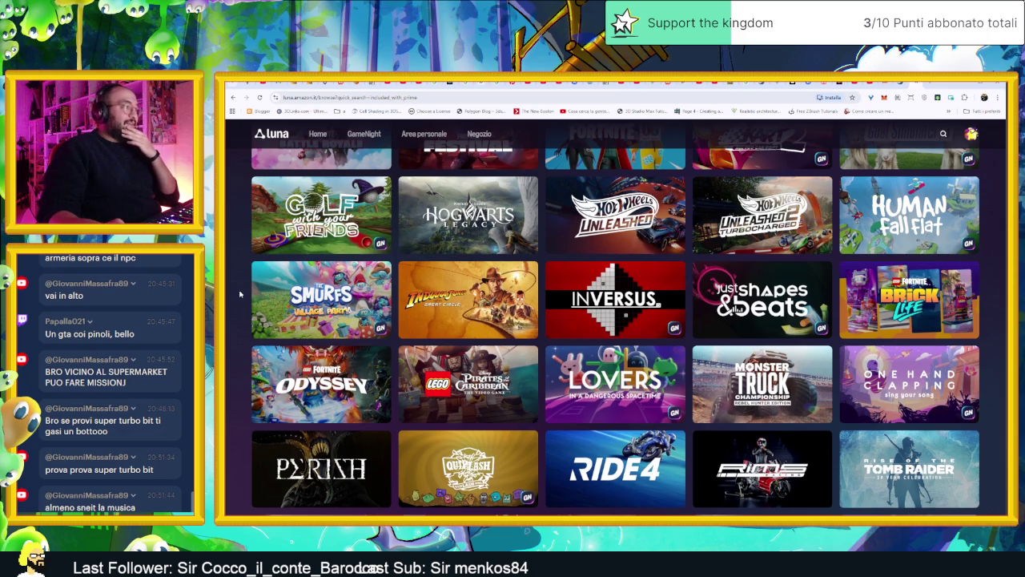
scroll(239, 293, "down", 2)
scroll(239, 294, "down", 2)
scroll(240, 294, "down", 1)
scroll(240, 292, "down", 2)
scroll(241, 293, "down", 2)
scroll(240, 290, "down", 1)
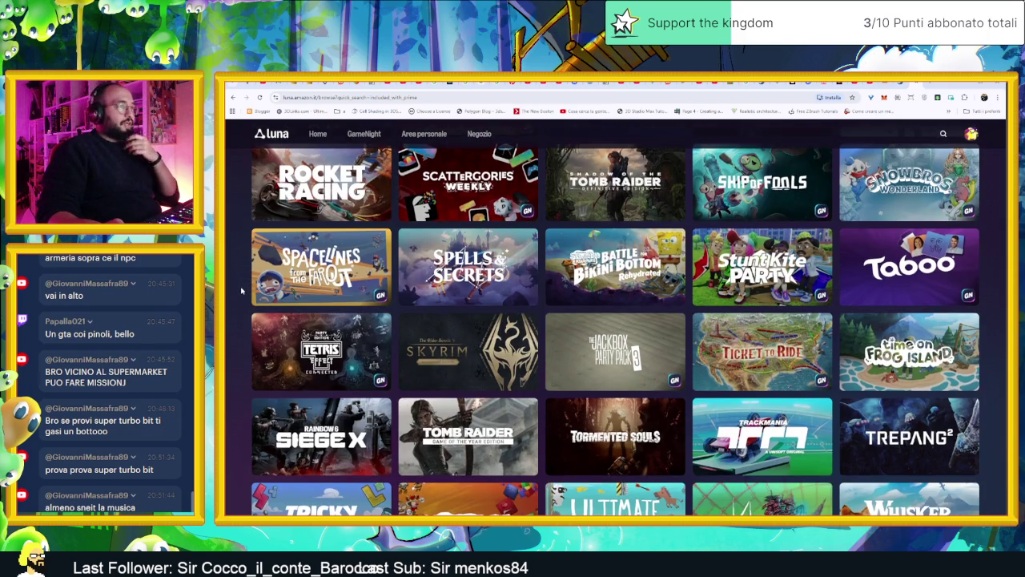
scroll(240, 291, "down", 2)
scroll(241, 291, "down", 2)
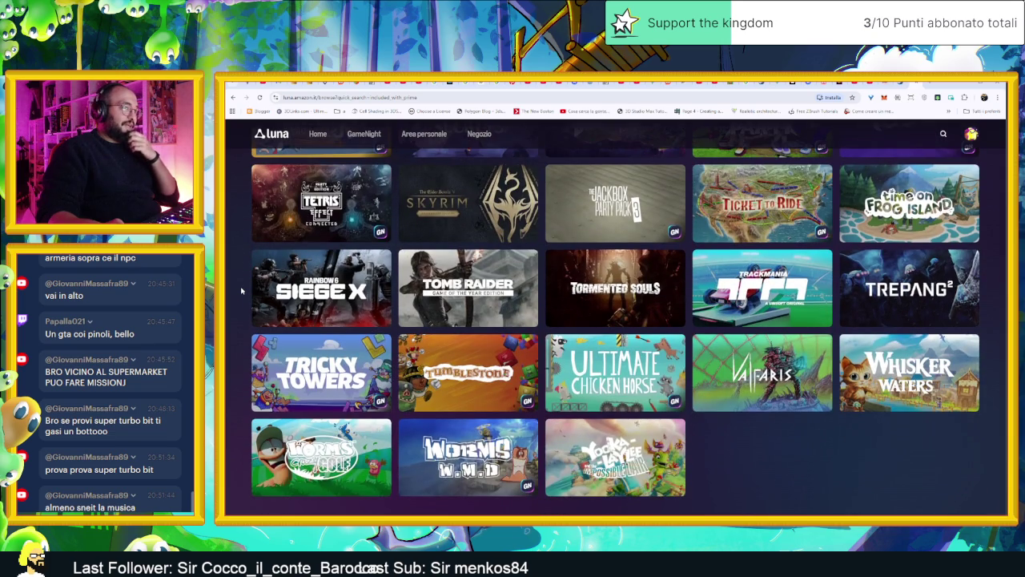
scroll(241, 291, "down", 2)
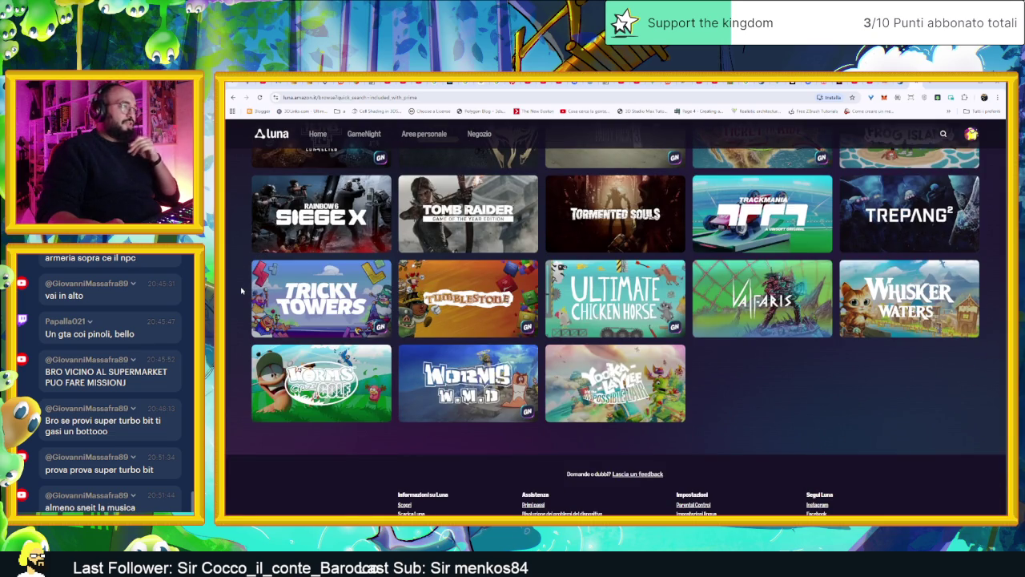
- Scroll back up and switch the catalogue filter to I miei giochi
scroll(242, 290, "up", 20)
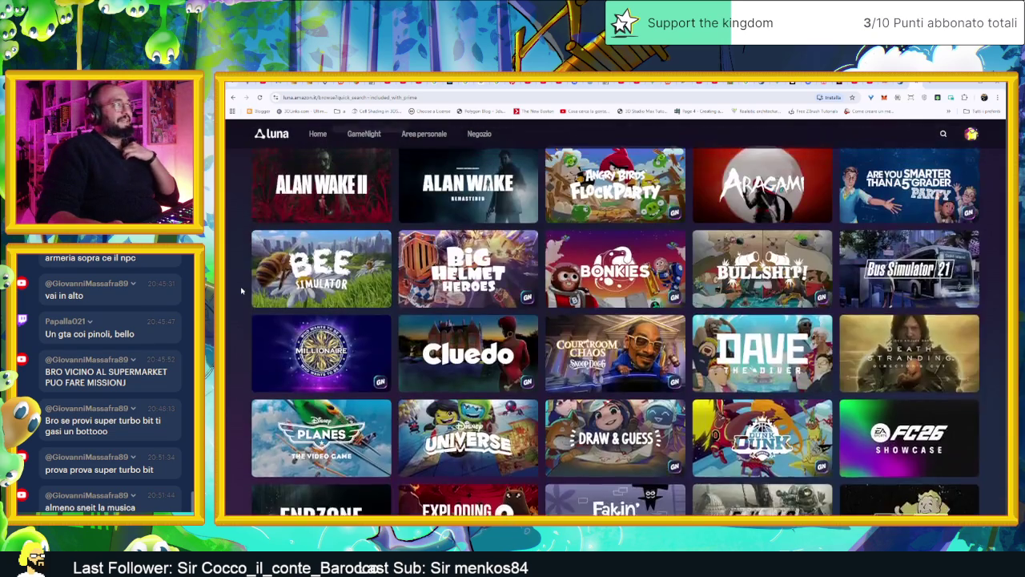
scroll(241, 291, "up", 2)
left_click(309, 195)
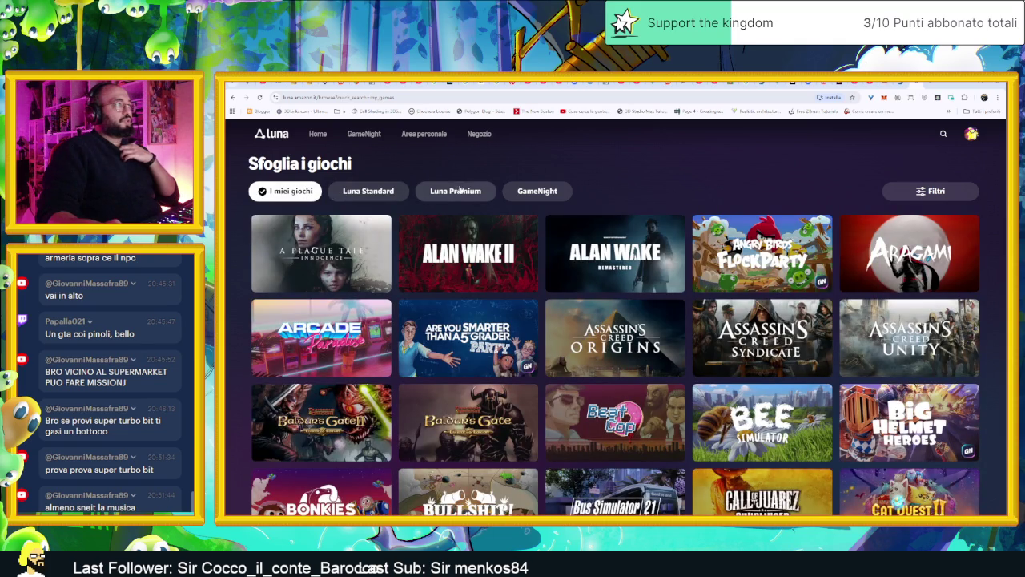
- Return to the Luna home page, scroll its rows, then minimise the browser to show Godot
left_click(315, 134)
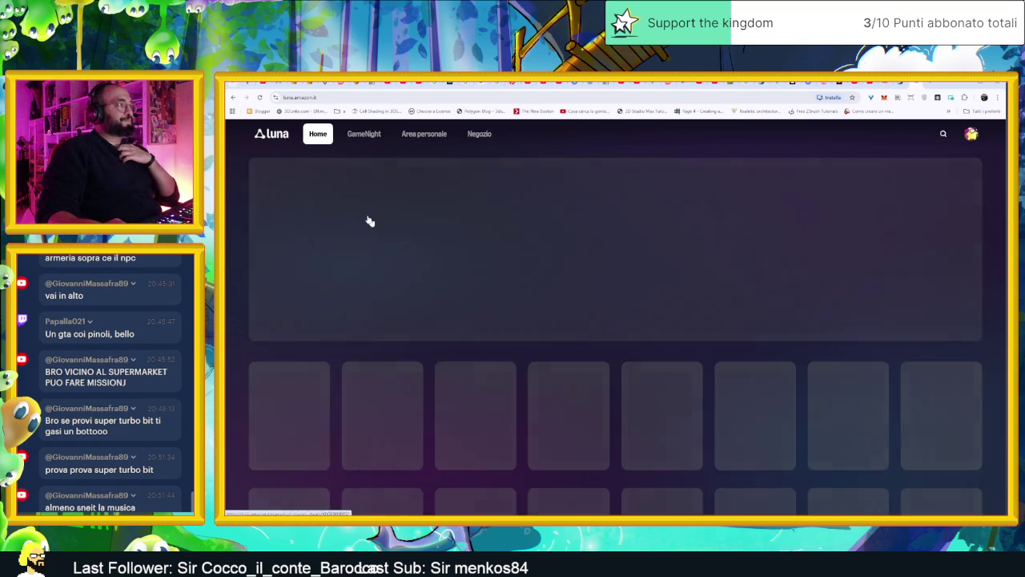
scroll(267, 316, "down", 1)
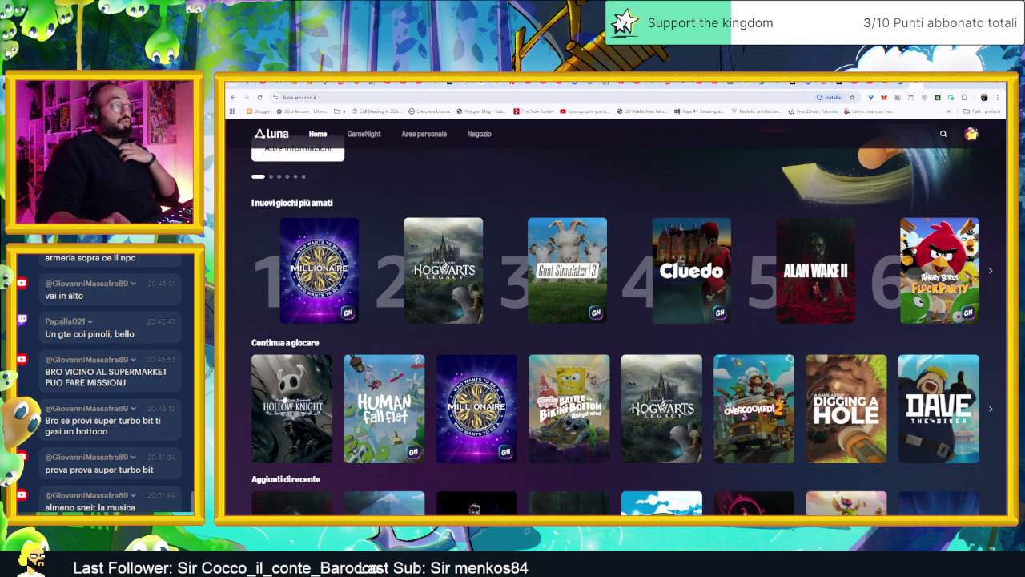
scroll(585, 407, "down", 1)
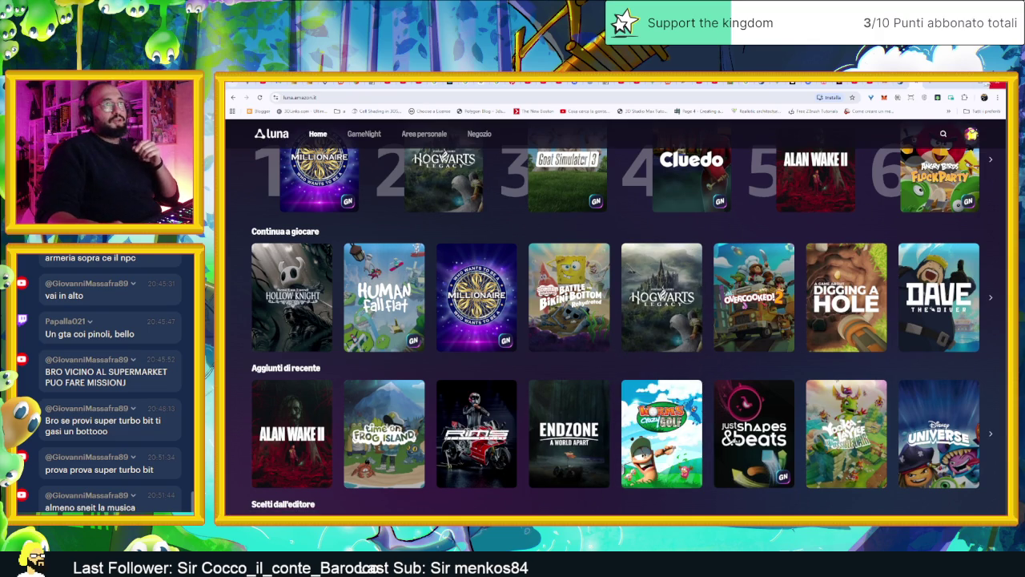
left_click(971, 83)
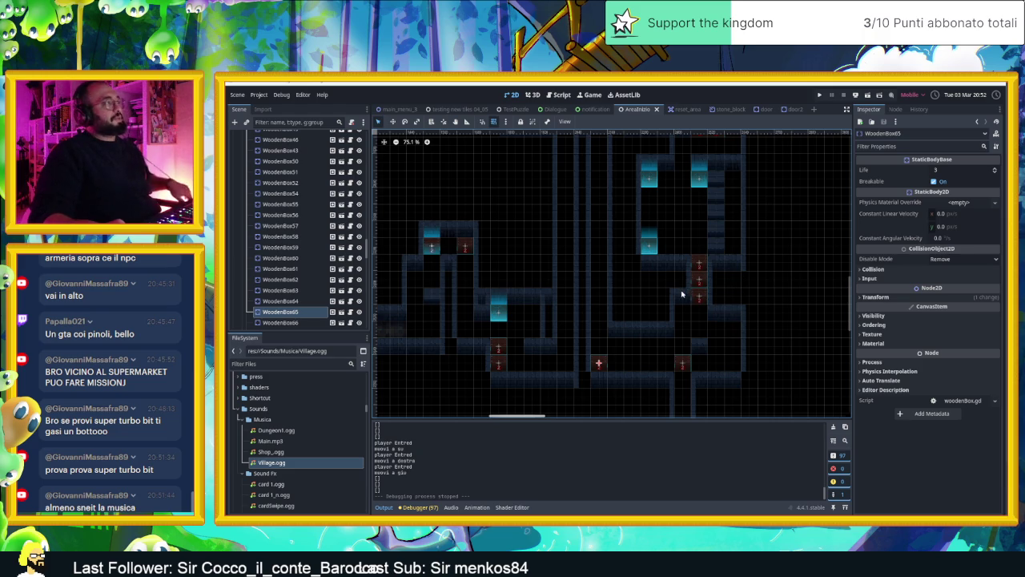
- Survey the dungeon tilemap, then select the Muri TileMapLayer to open its Muro blue.tres palette
scroll(681, 294, "down", 5)
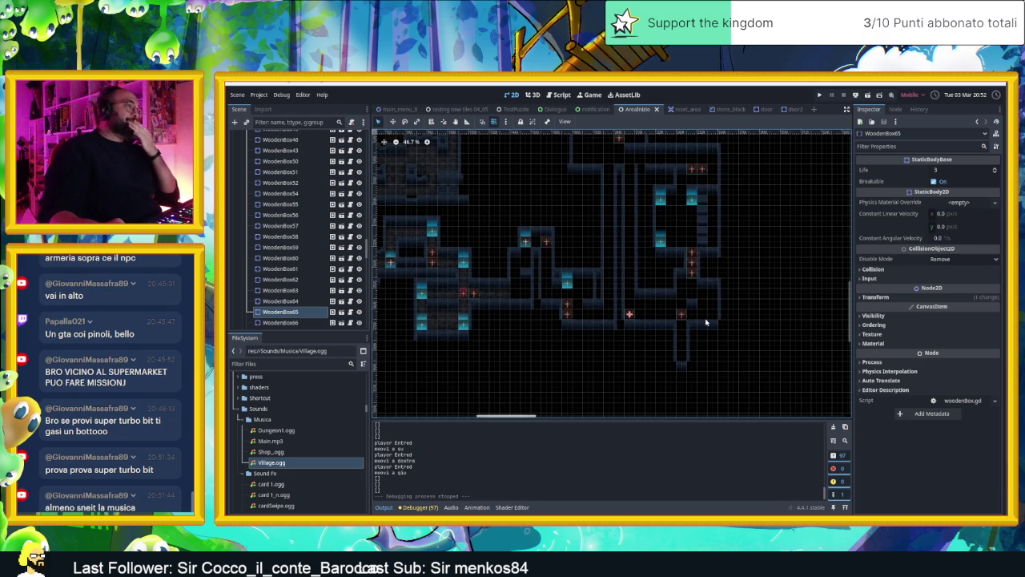
scroll(706, 322, "up", 1)
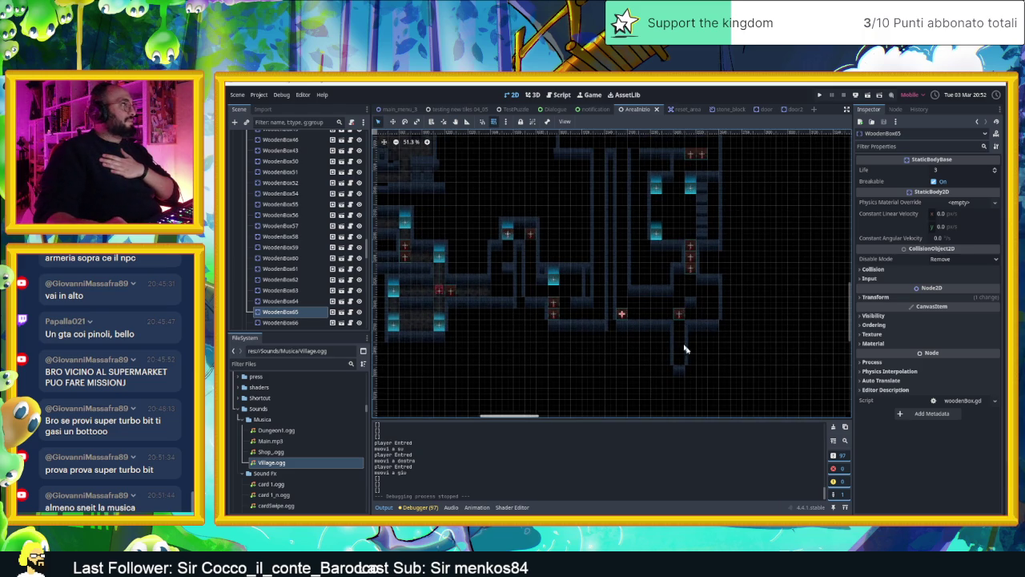
scroll(315, 182, "up", 4)
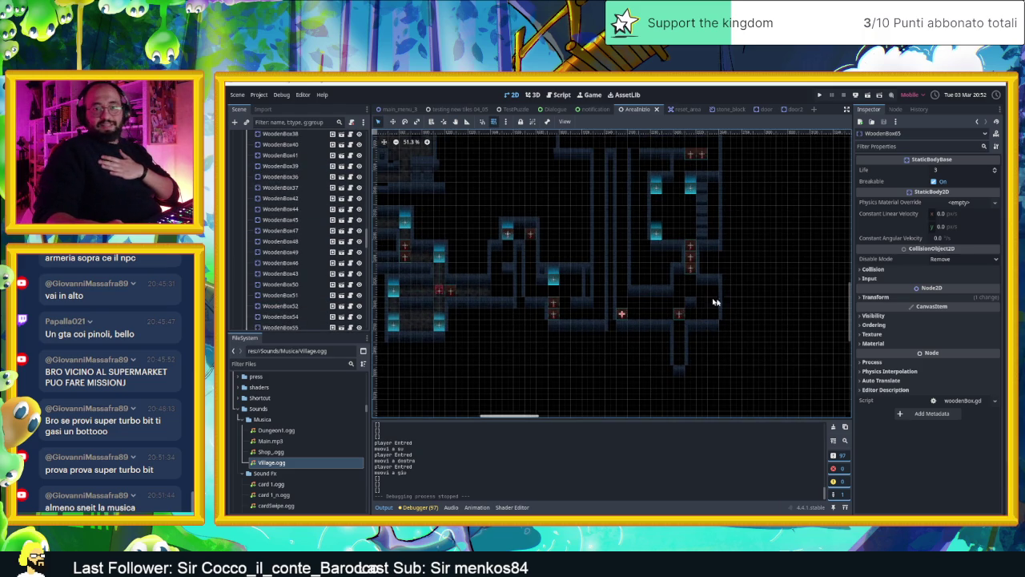
scroll(666, 200, "up", 2)
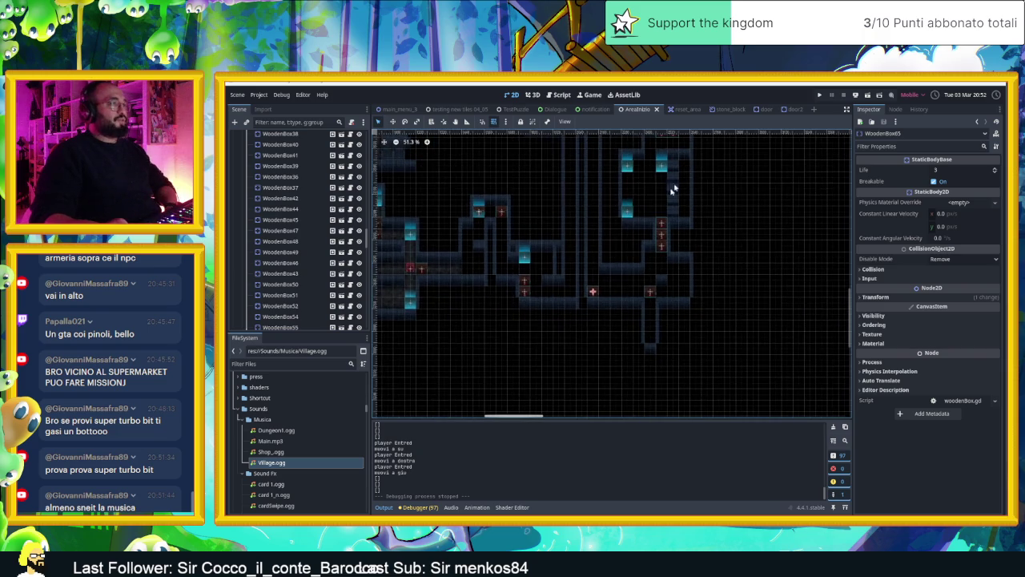
left_click_drag(691, 195, 697, 289)
scroll(697, 289, "down", 7)
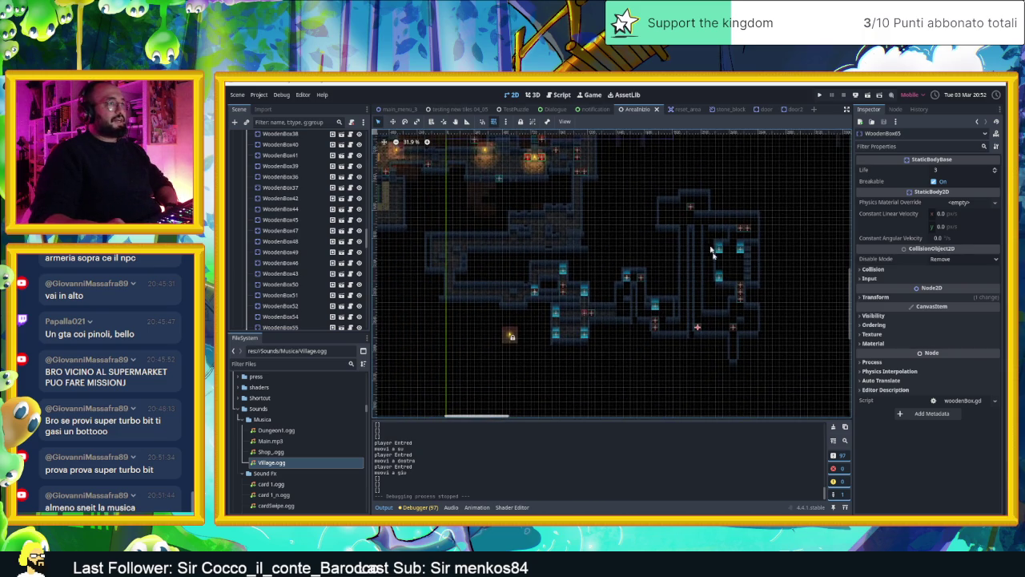
scroll(716, 265, "up", 10)
scroll(290, 182, "down", 5)
scroll(290, 182, "up", 5)
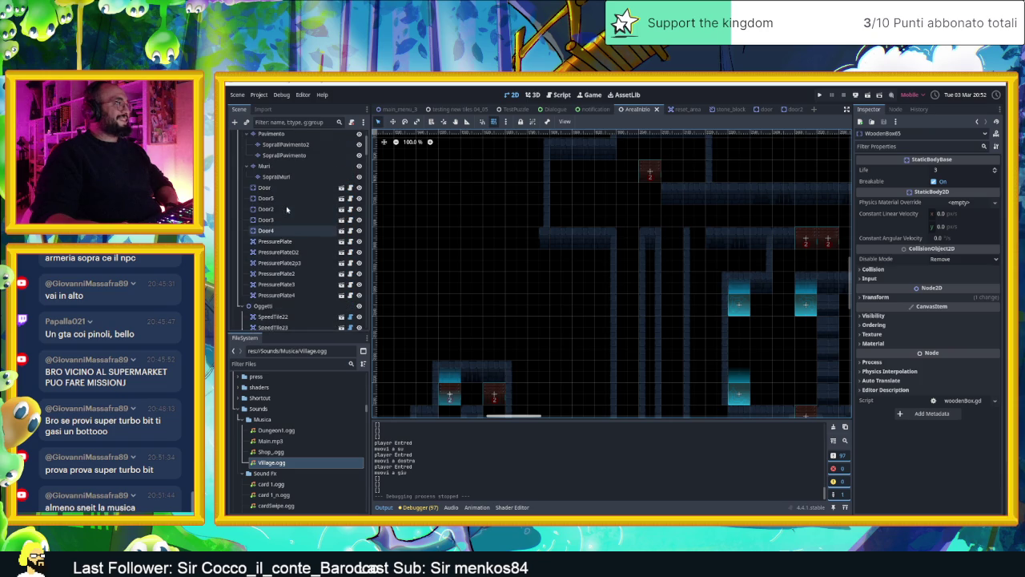
scroll(282, 183, "up", 2)
left_click(265, 190)
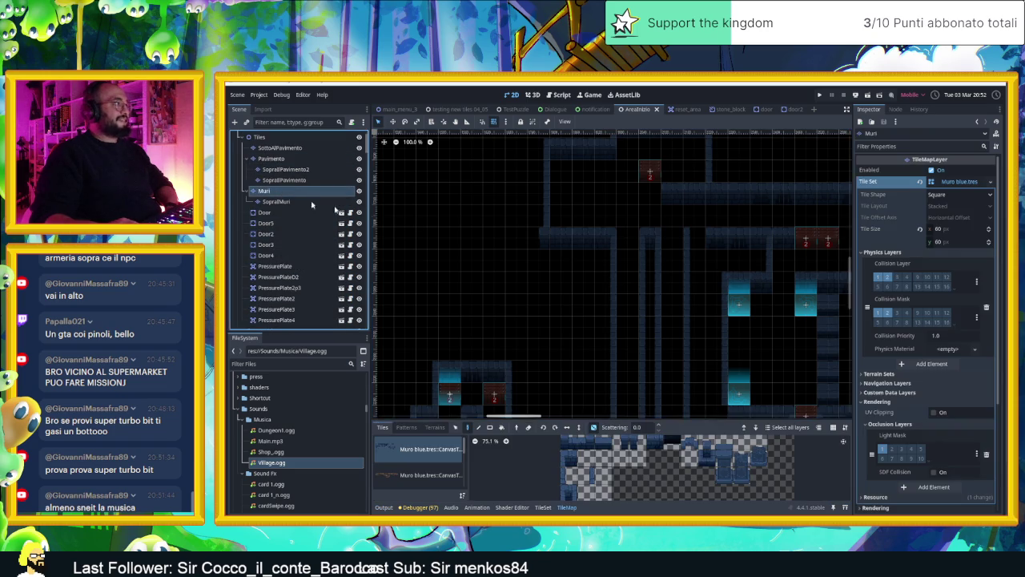
- Pick a wall tile from the Muri palette and paint it below the corridor
left_click(574, 457)
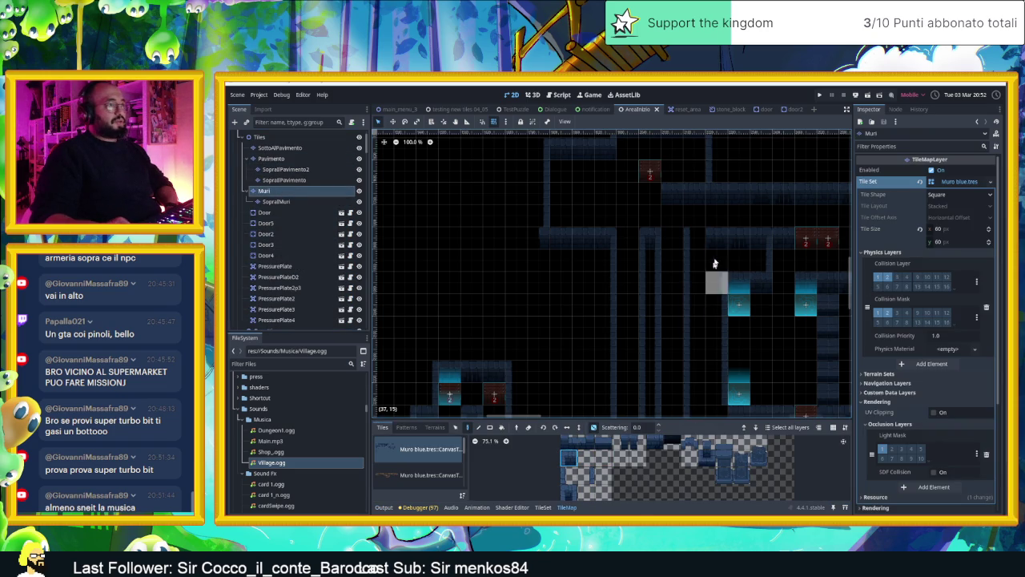
left_click(716, 261)
scroll(752, 348, "down", 2)
scroll(751, 347, "down", 1)
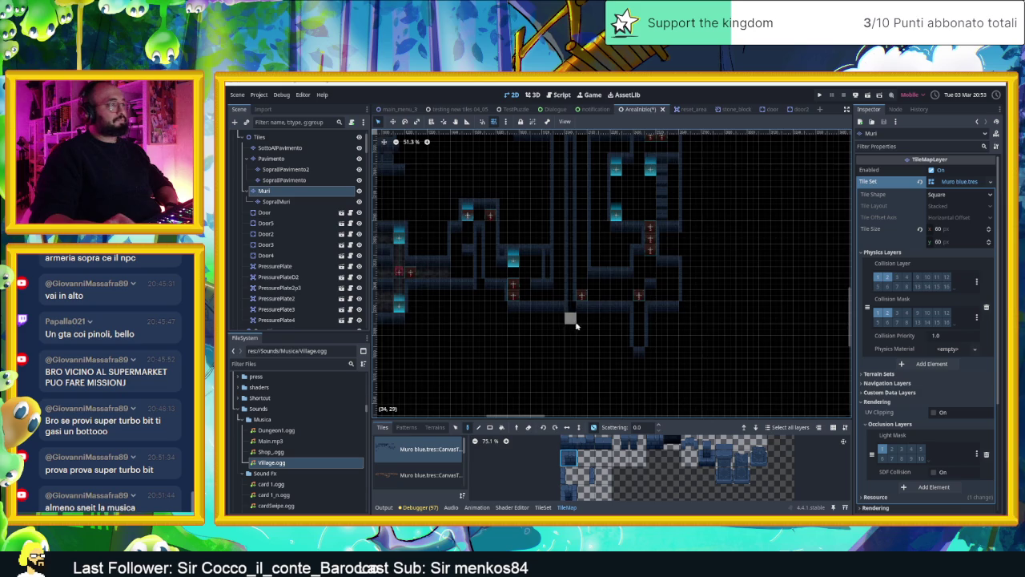
scroll(575, 325, "up", 3)
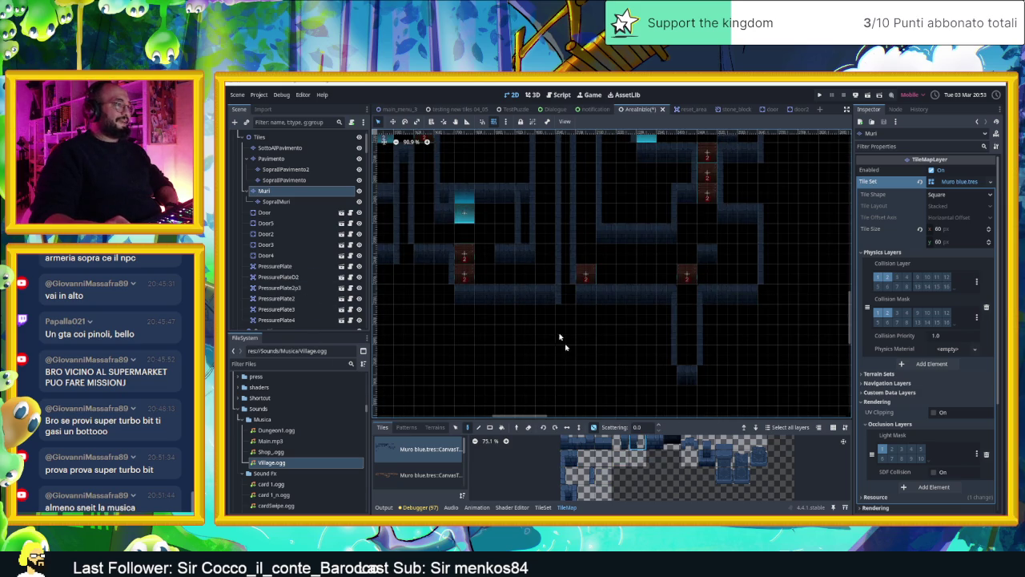
- Make SopraiMuri the TileMapLayer being edited
left_click(292, 201)
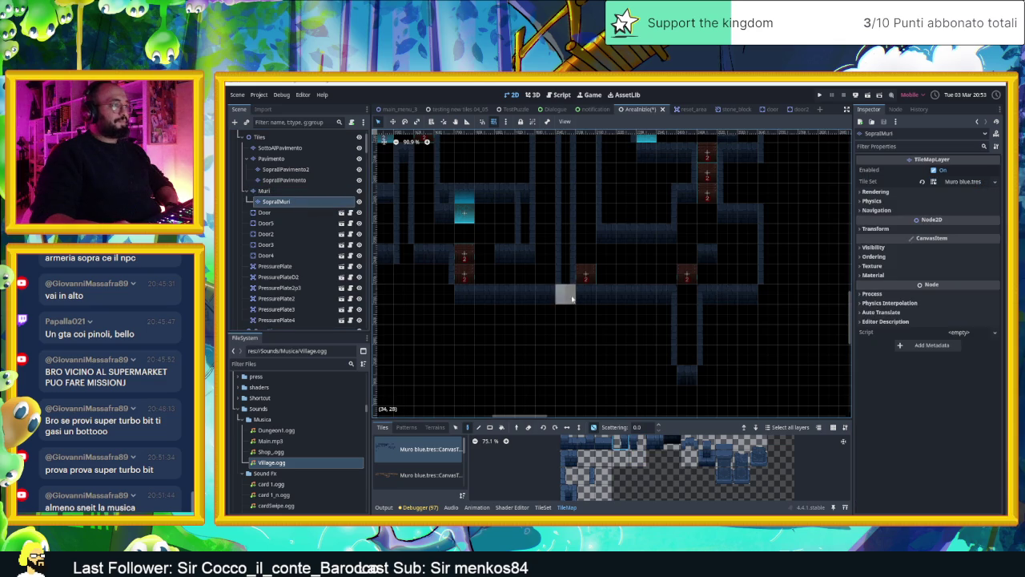
scroll(645, 376, "down", 4)
scroll(649, 347, "up", 9)
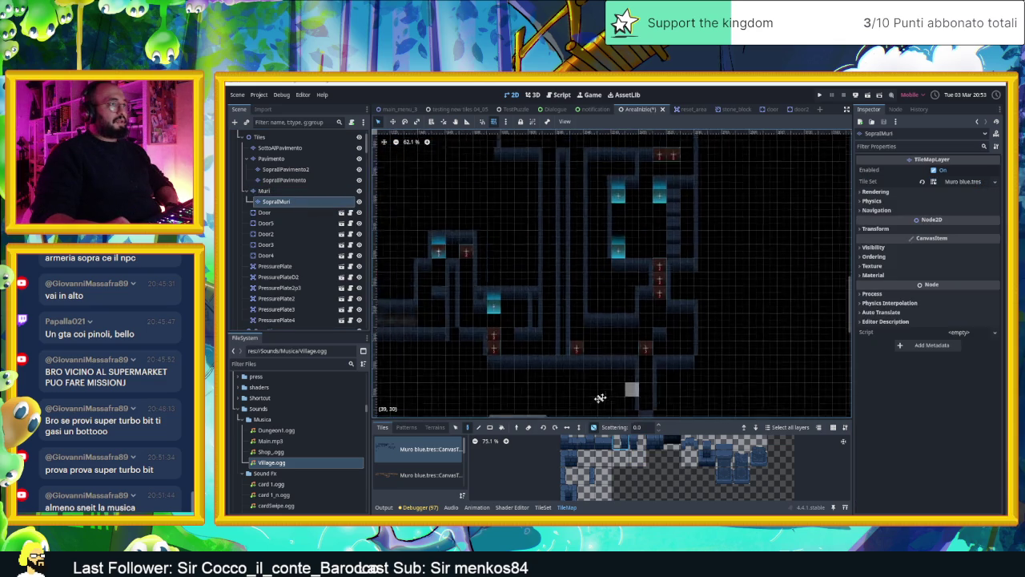
- Select the SottoAlPavimento layer, after checking Pavimento's tileset, and choose its wall tile source
left_click(279, 147)
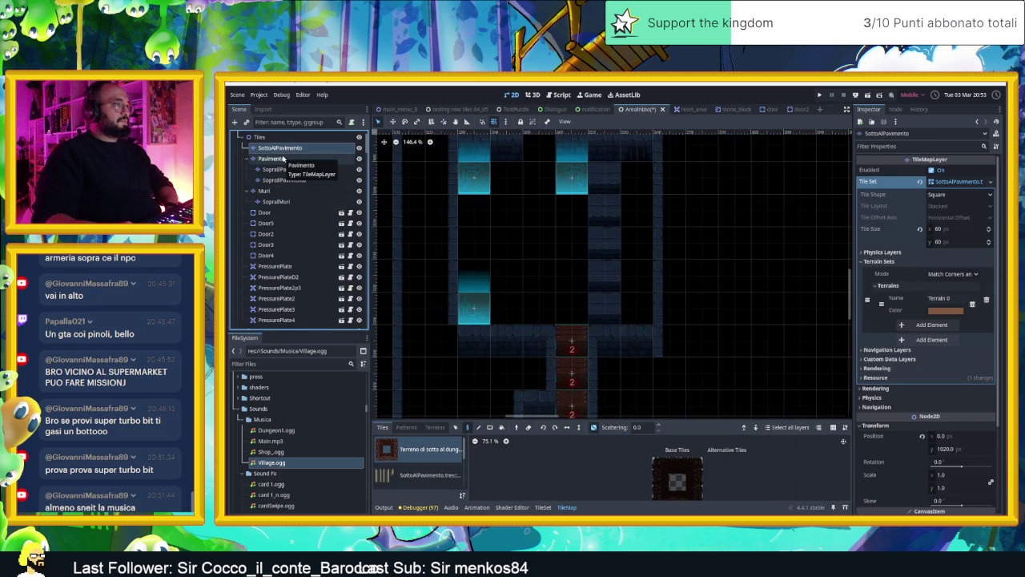
left_click(284, 159)
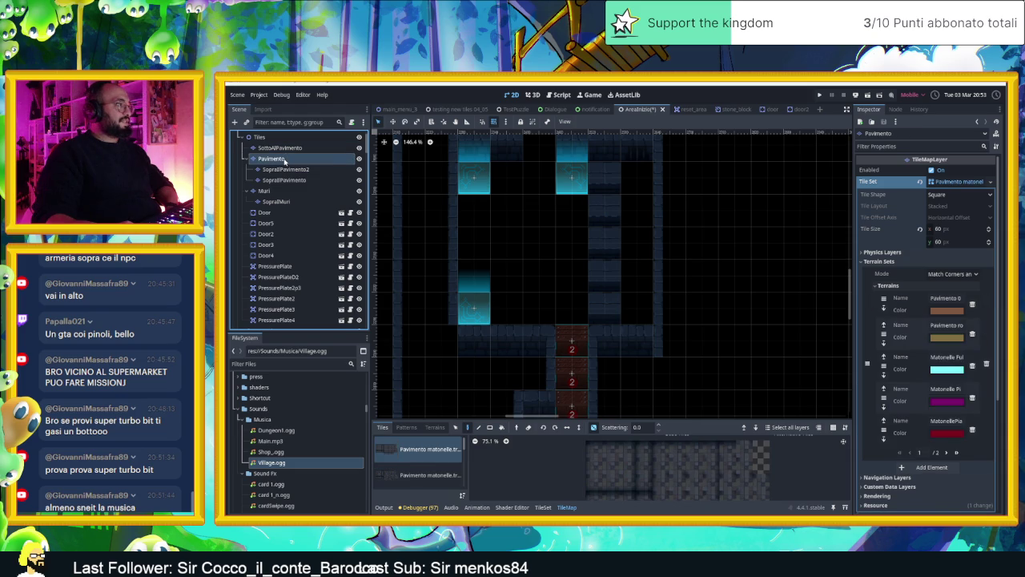
left_click(284, 148)
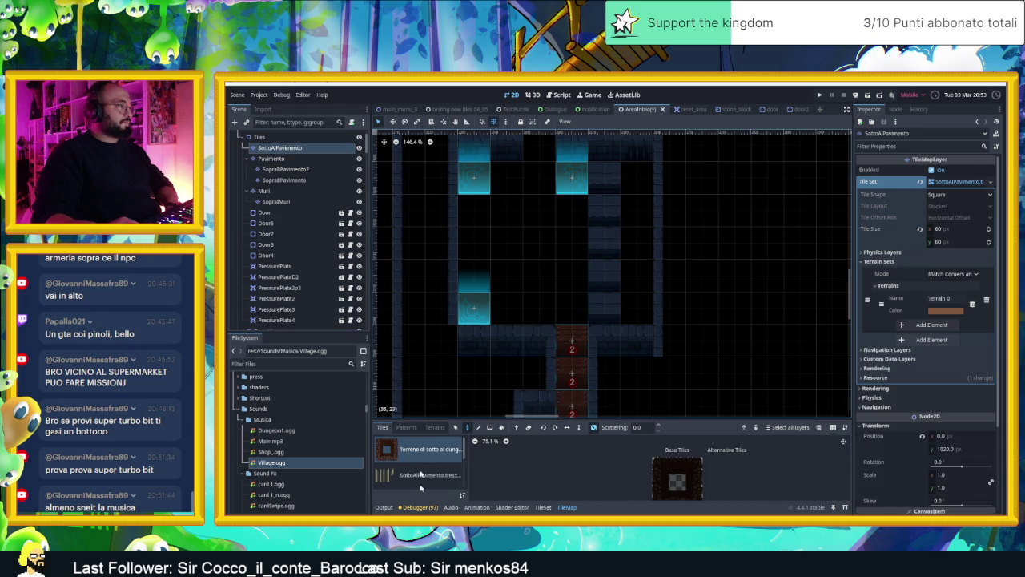
left_click(430, 474)
- Paint rocciav_1 rock wall tiles down the empty column right of the vertical corridor
left_click(661, 464)
left_click(635, 173)
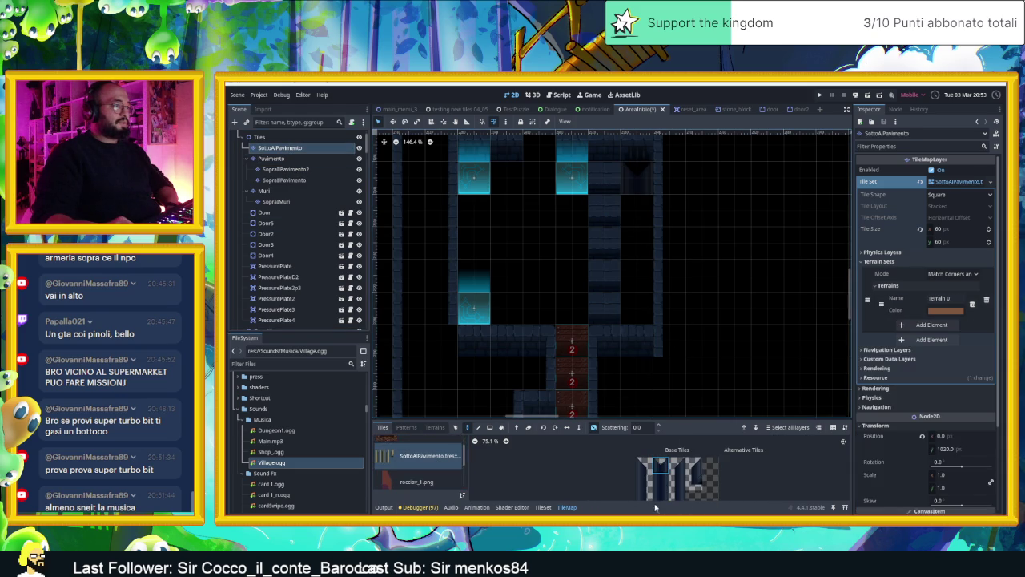
left_click(661, 481)
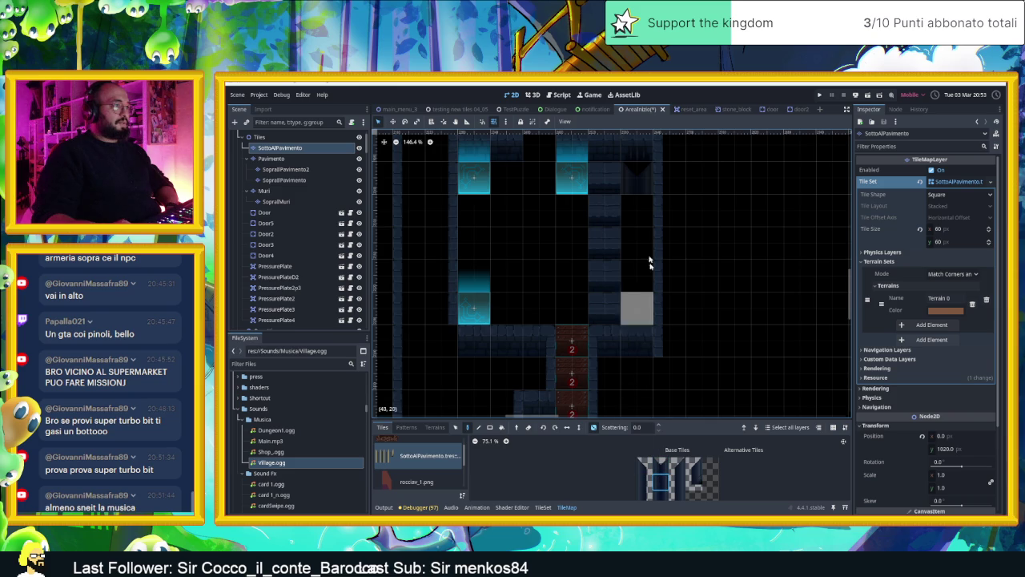
left_click_drag(643, 210, 646, 313)
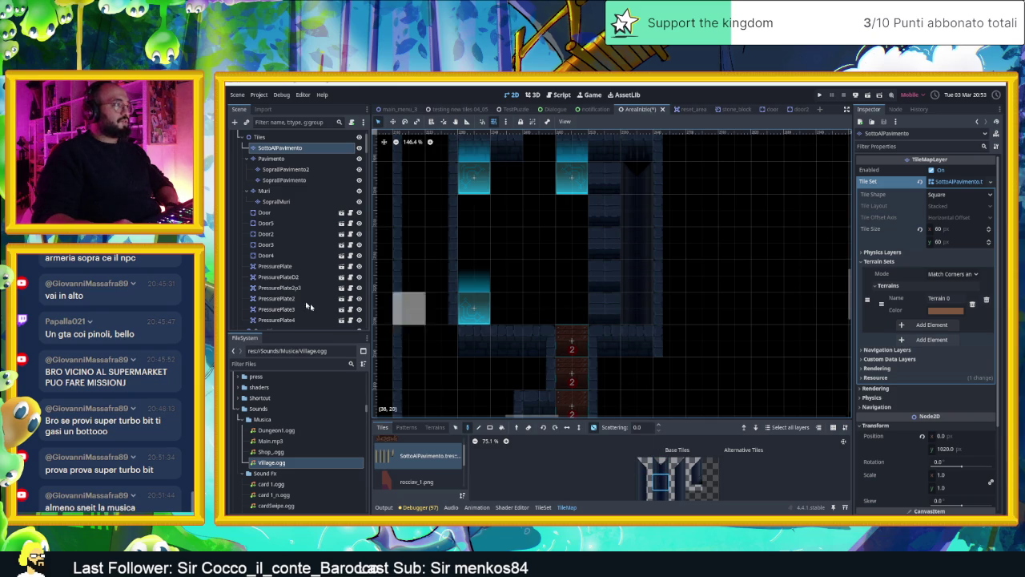
- On the Pavimento layer, paint green canal water tiles in a tall strip down the column
left_click(272, 159)
scroll(400, 468, "down", 3)
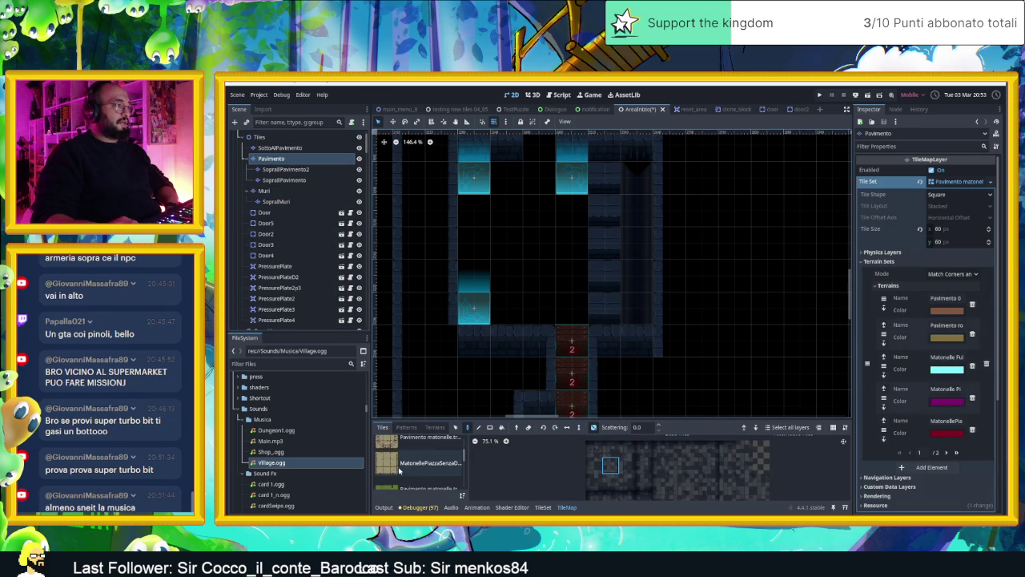
scroll(416, 472, "down", 2)
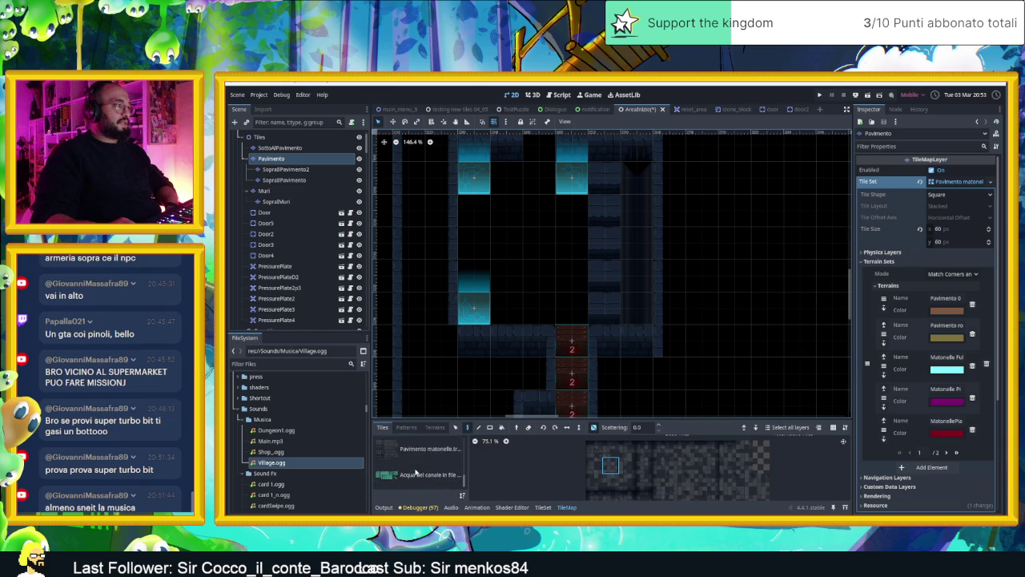
left_click(415, 474)
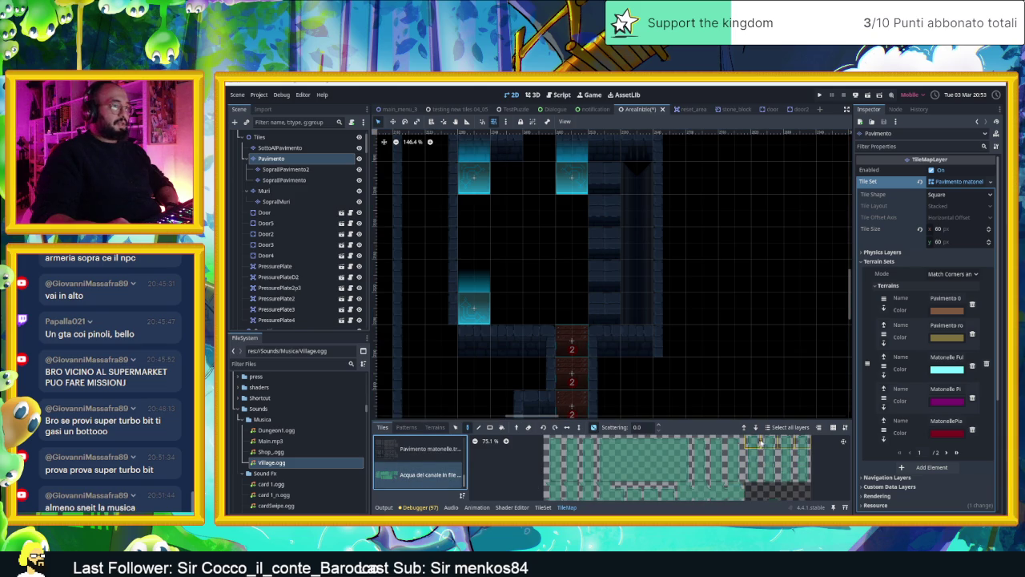
left_click(636, 178)
left_click(752, 455)
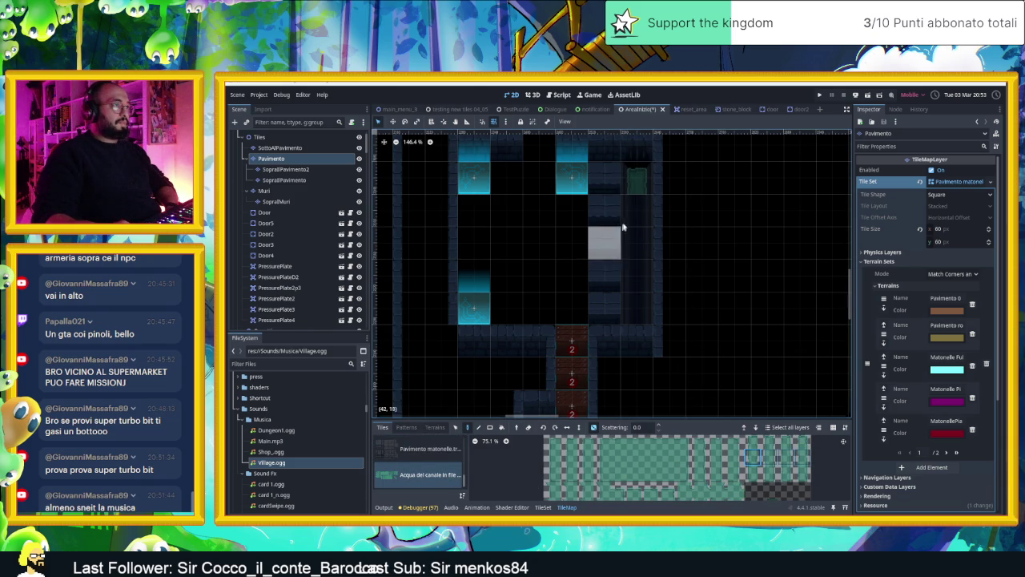
left_click_drag(631, 236, 632, 293)
left_click(752, 473)
left_click(632, 306)
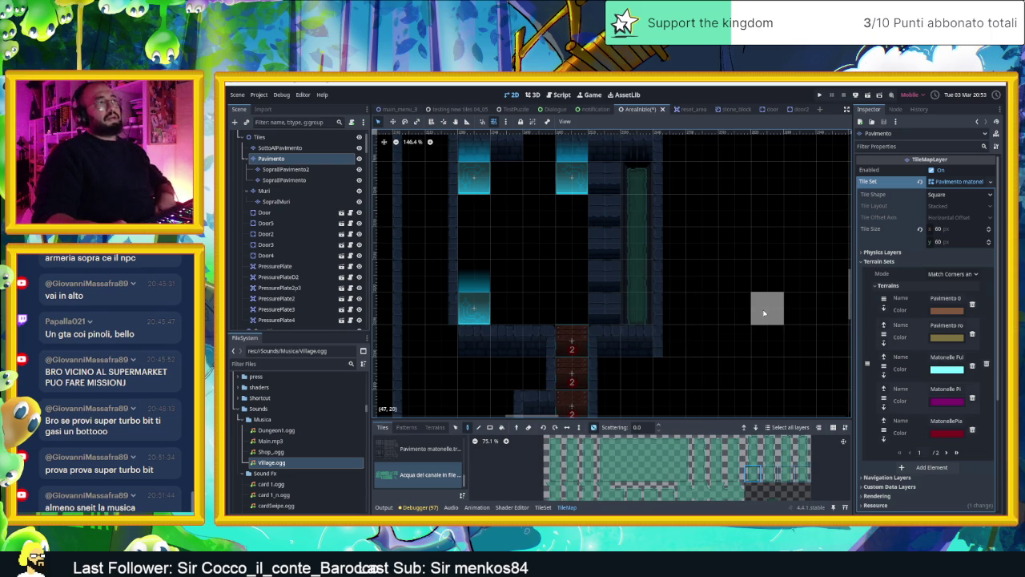
- On the SopraiMuri layer, paint two stacked wall tiles atop the water strip
scroll(763, 313, "down", 1)
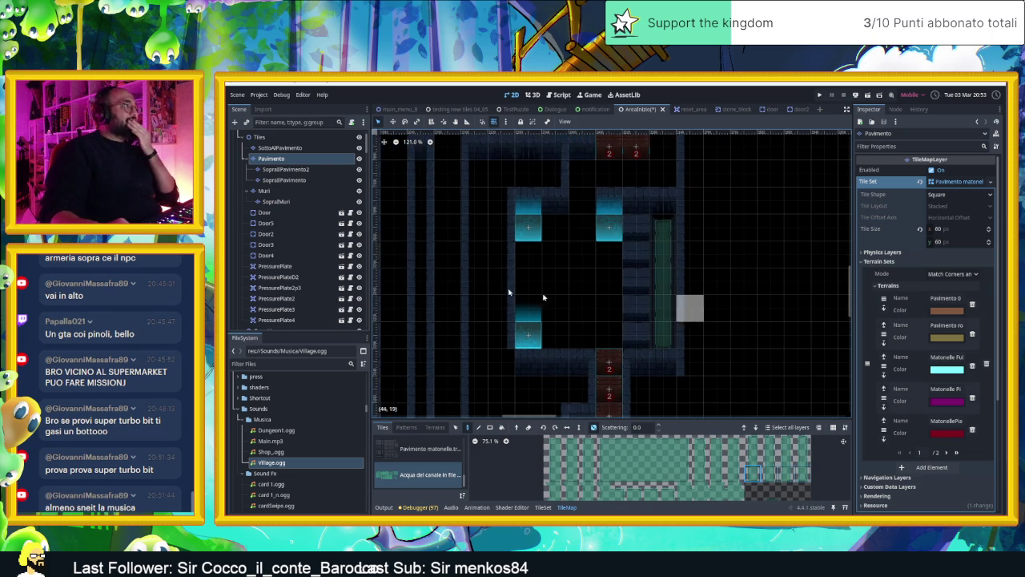
left_click(293, 201)
left_click_drag(724, 456, 724, 474)
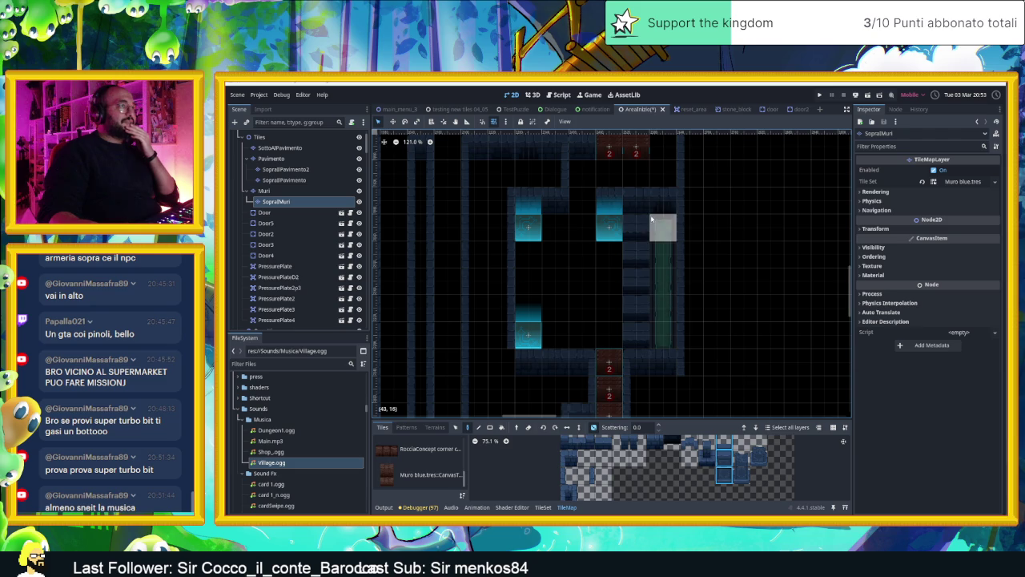
left_click(639, 203)
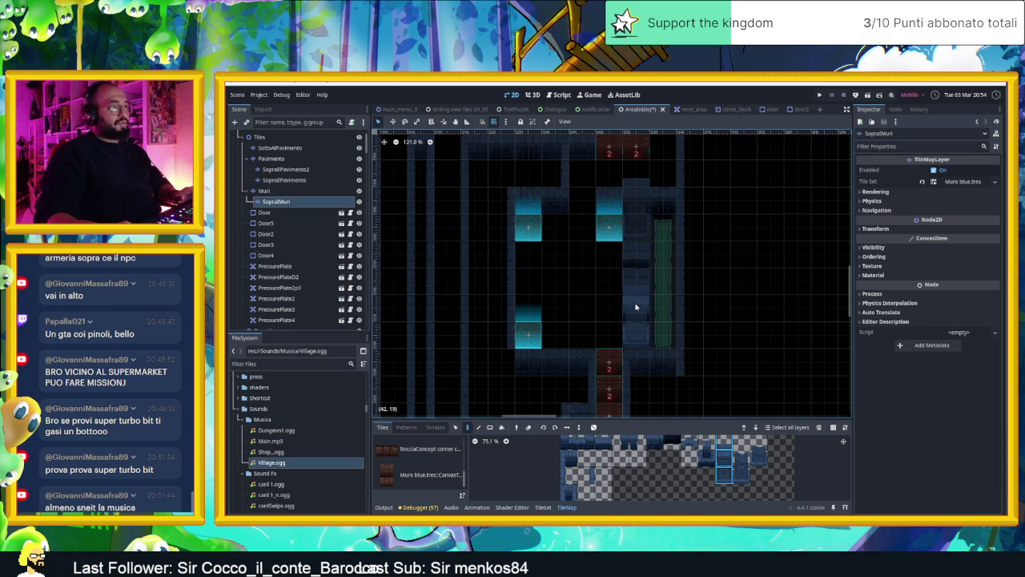
- Zoom and pan the map to inspect the new wall tiles above the water strip
scroll(762, 334, "up", 3)
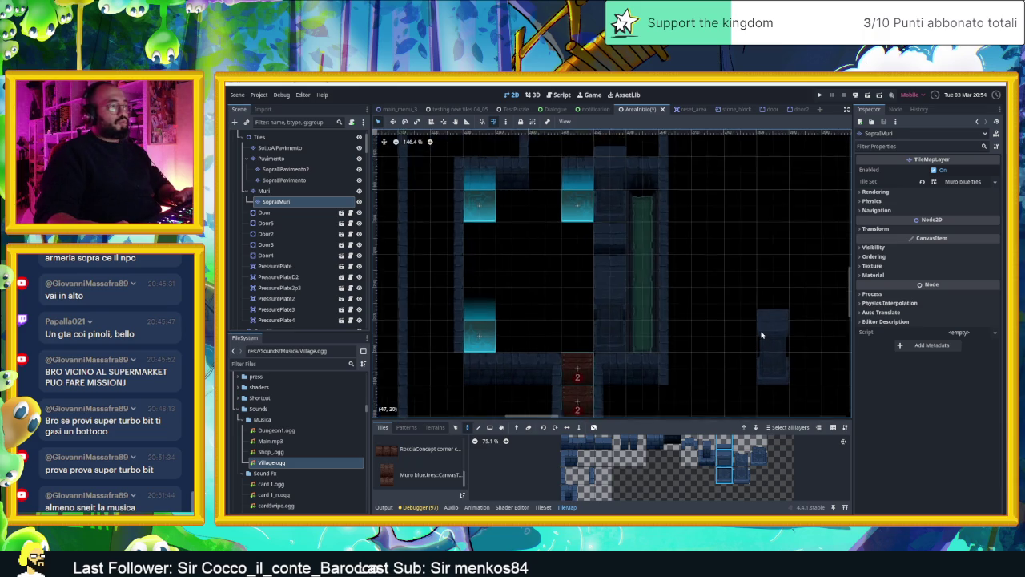
scroll(762, 334, "up", 1)
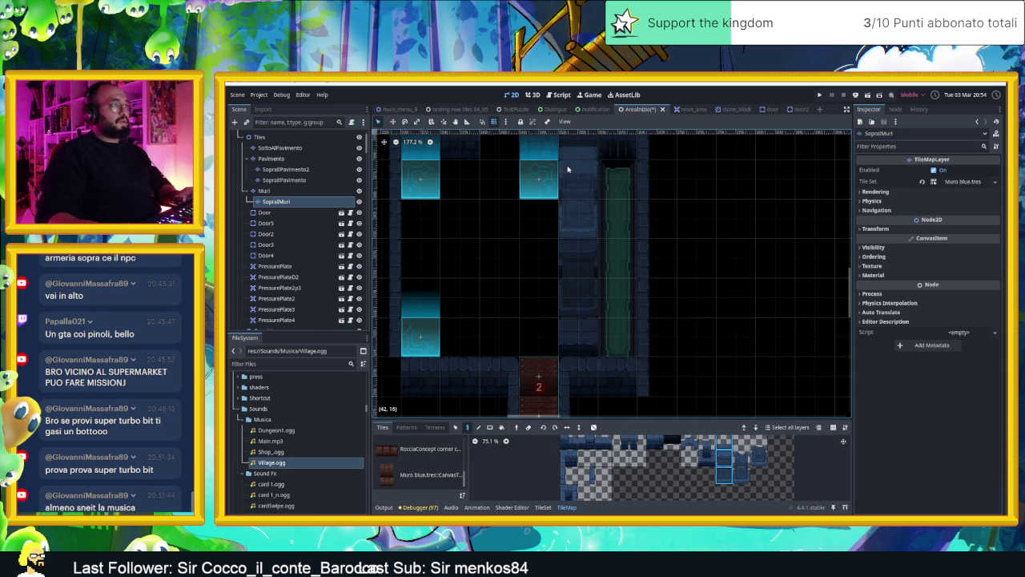
left_click_drag(567, 168, 584, 221)
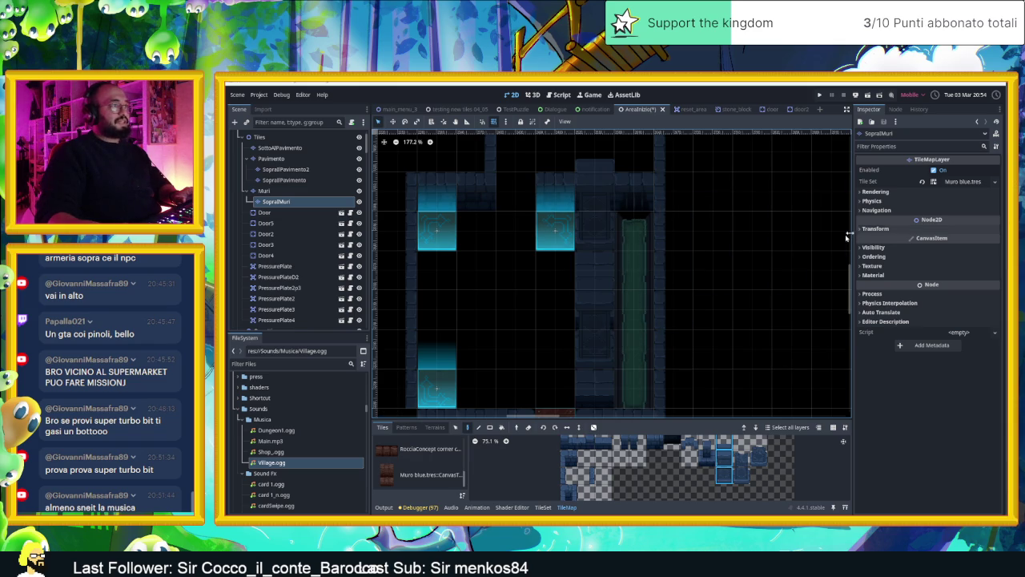
scroll(696, 296, "down", 3)
scroll(720, 320, "down", 2)
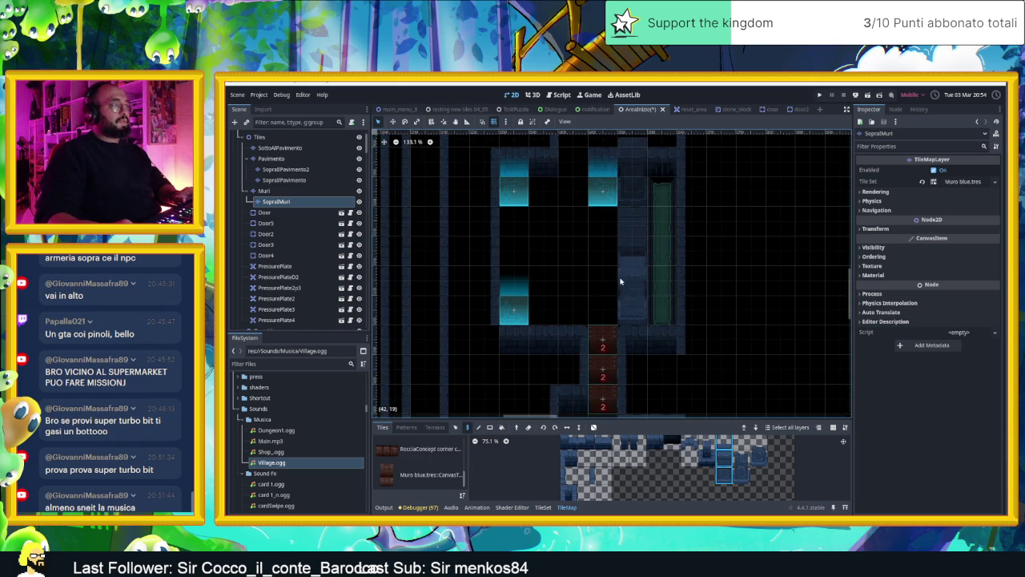
scroll(630, 280, "left", 3)
scroll(630, 279, "up", 2)
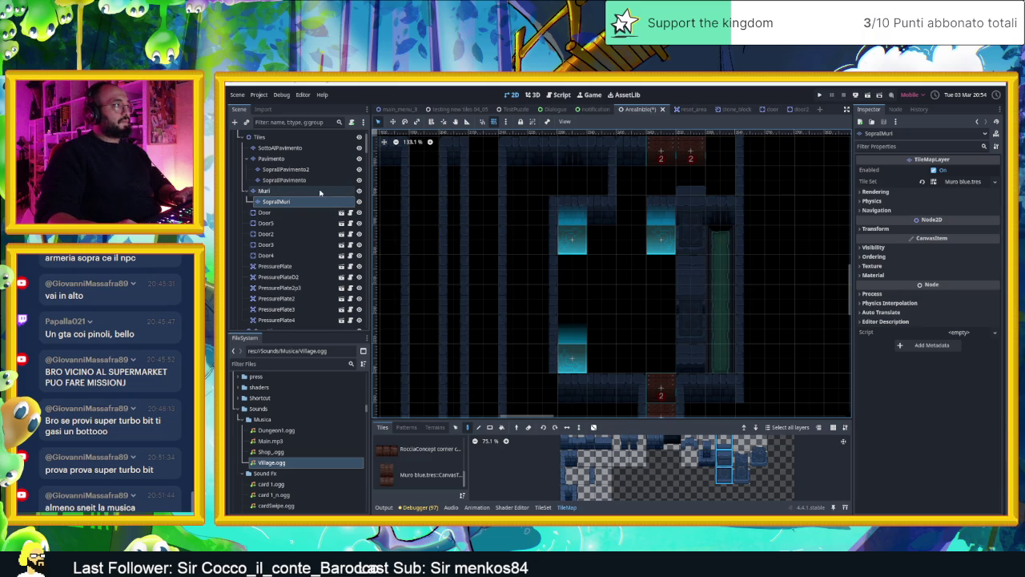
- Pick two adjacent Muri wall tiles, then make Pavimento the layer being edited
left_click(320, 192)
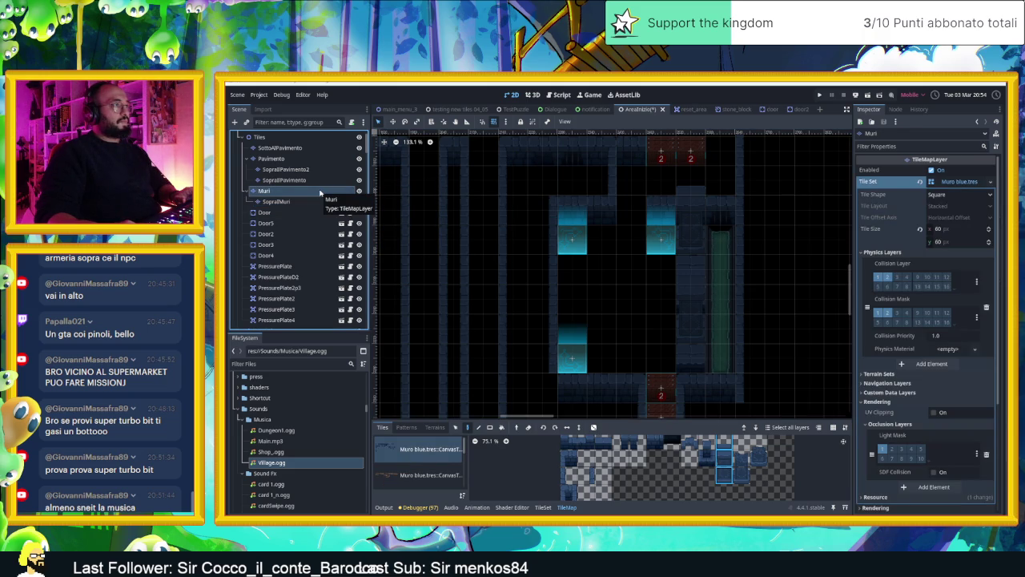
left_click(333, 202)
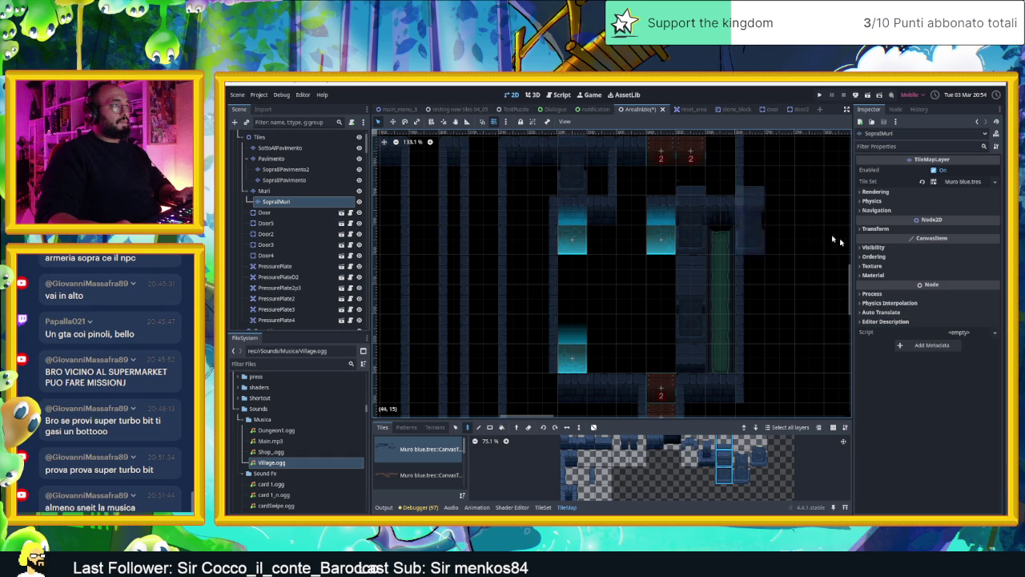
scroll(774, 345, "up", 3)
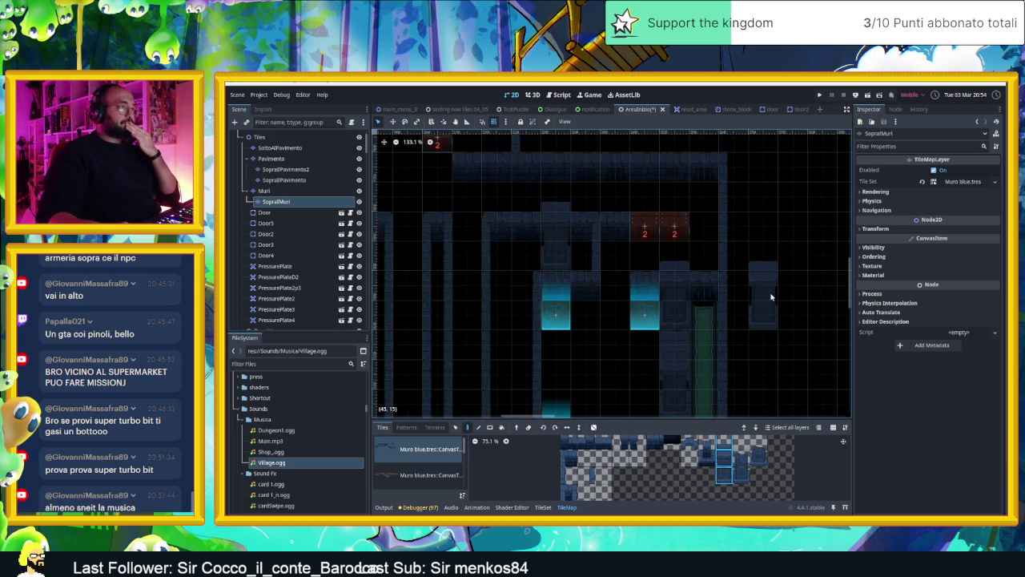
scroll(765, 320, "down", 4)
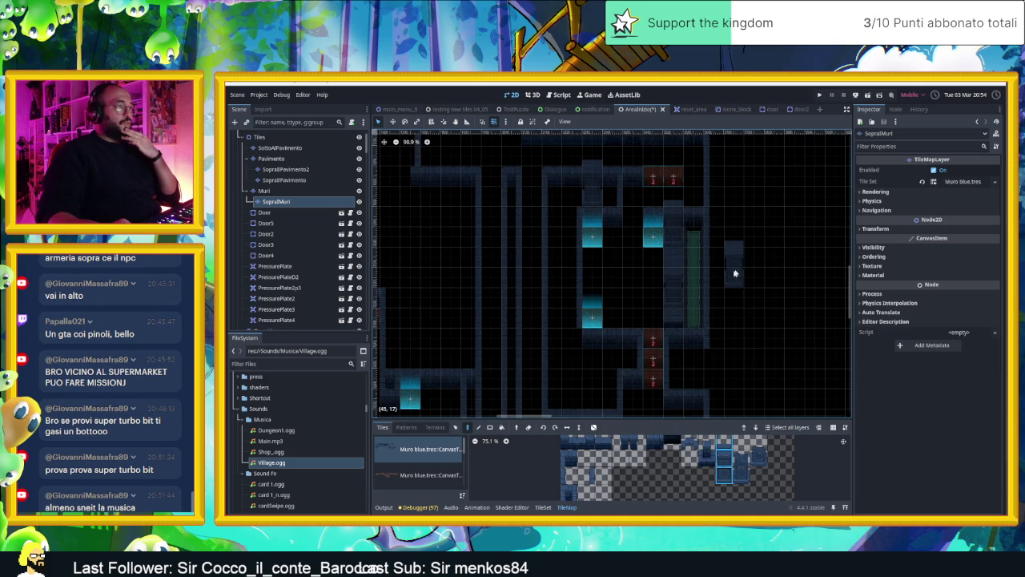
scroll(726, 279, "up", 1)
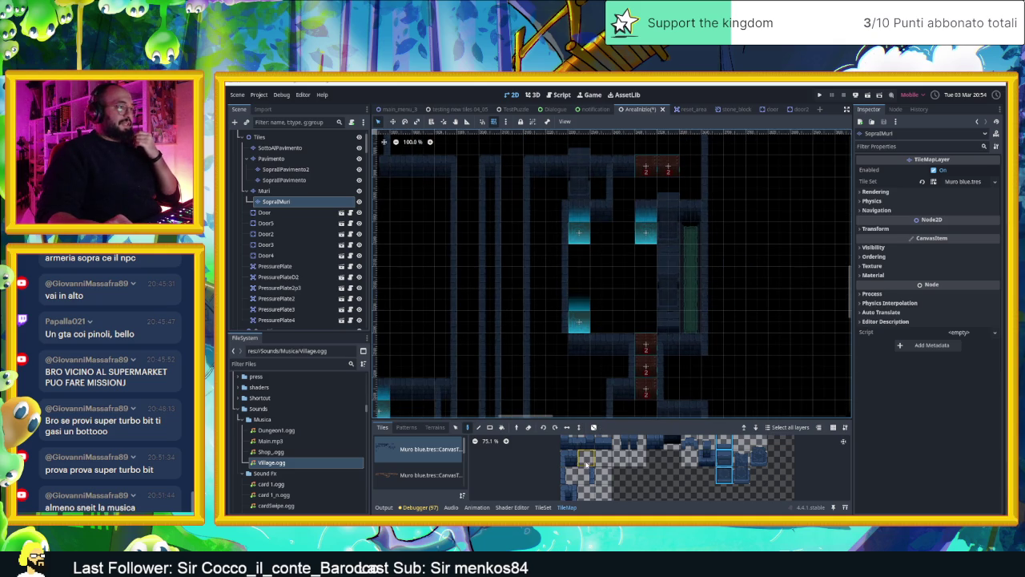
left_click(265, 190)
left_click_drag(631, 446, 620, 446)
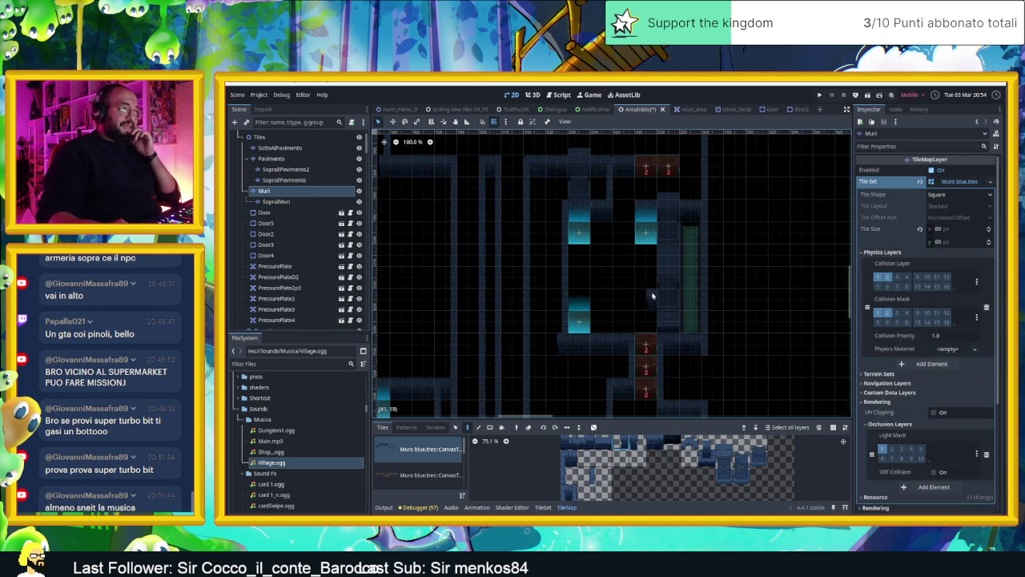
scroll(653, 296, "down", 5)
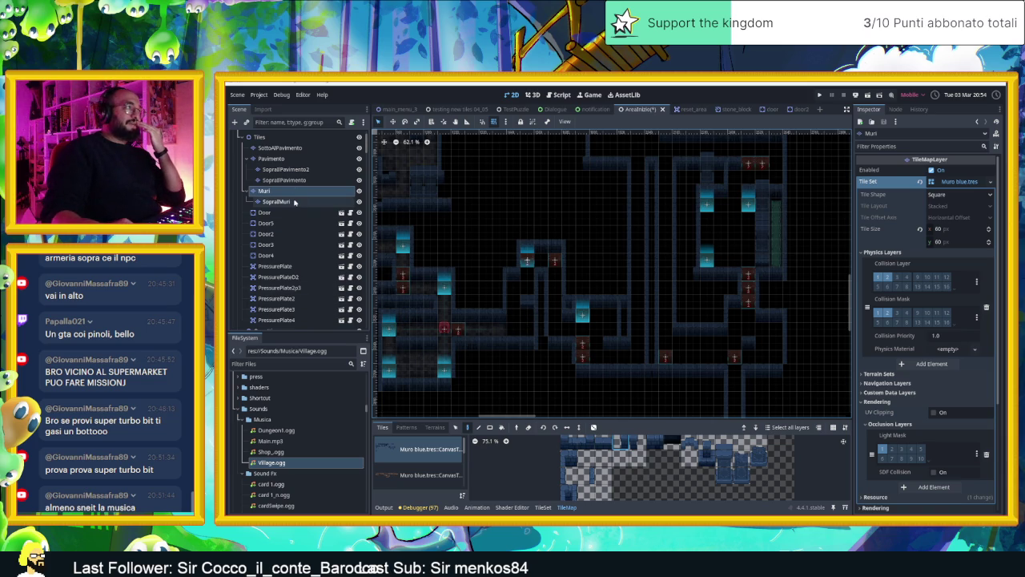
left_click(287, 158)
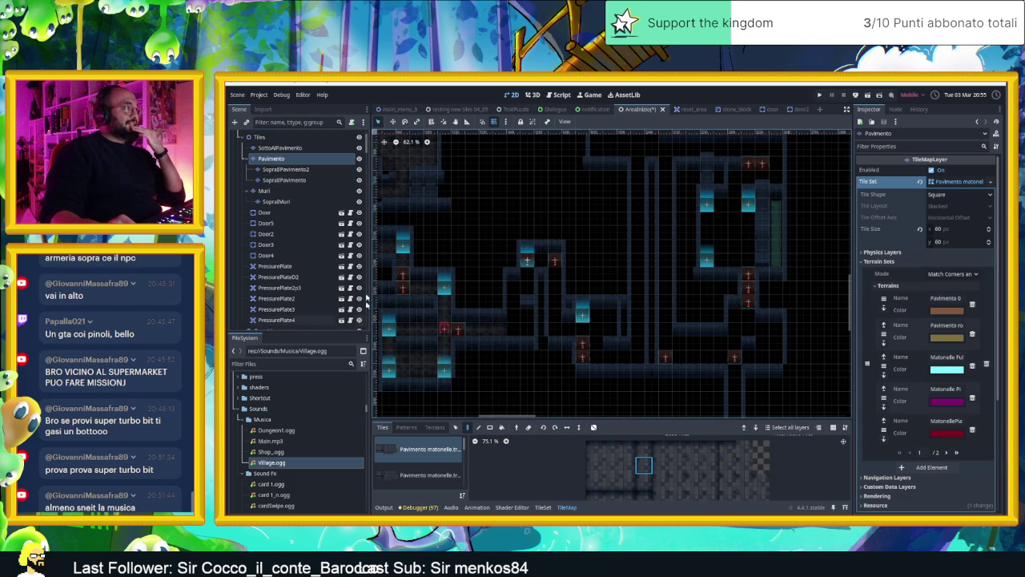
- Paint a vertical column and a horizontal row of Matonelle Full Random floor terrain
left_click(435, 426)
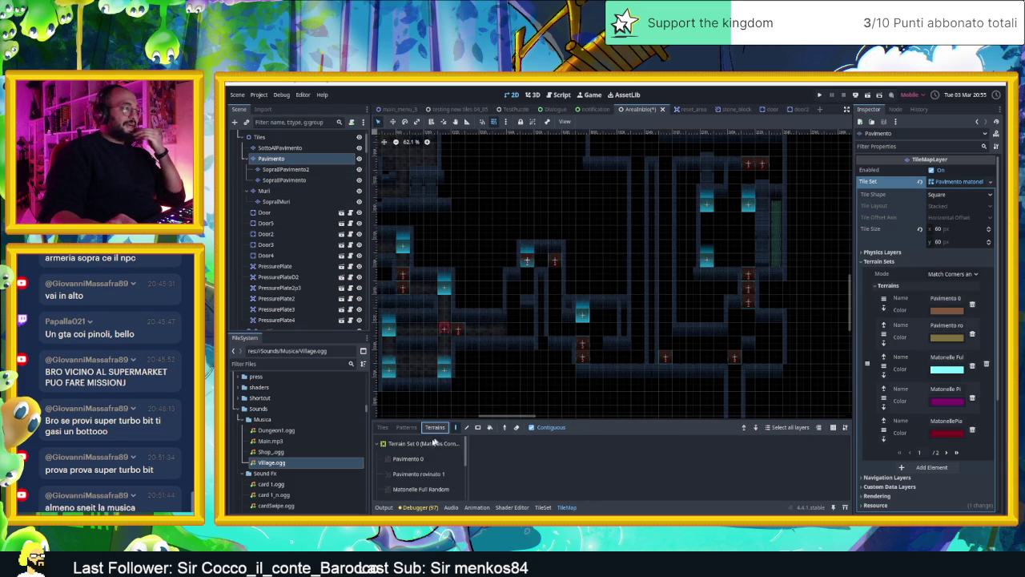
left_click(417, 490)
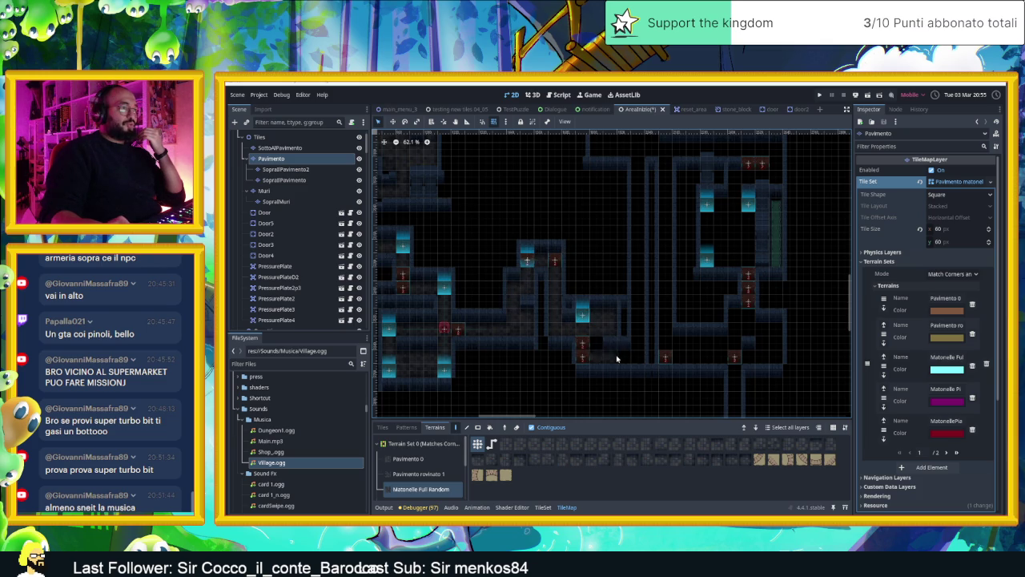
left_click_drag(637, 355, 639, 168)
scroll(647, 265, "up", 5)
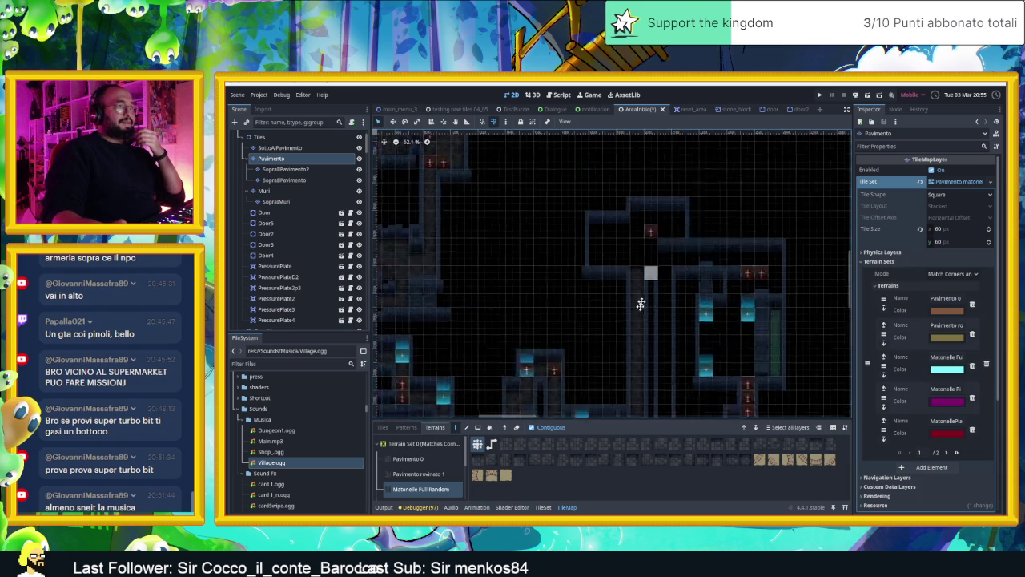
mouse_move(641, 279)
left_mouse_down()
mouse_move(578, 279)
mouse_move(713, 309)
left_mouse_up()
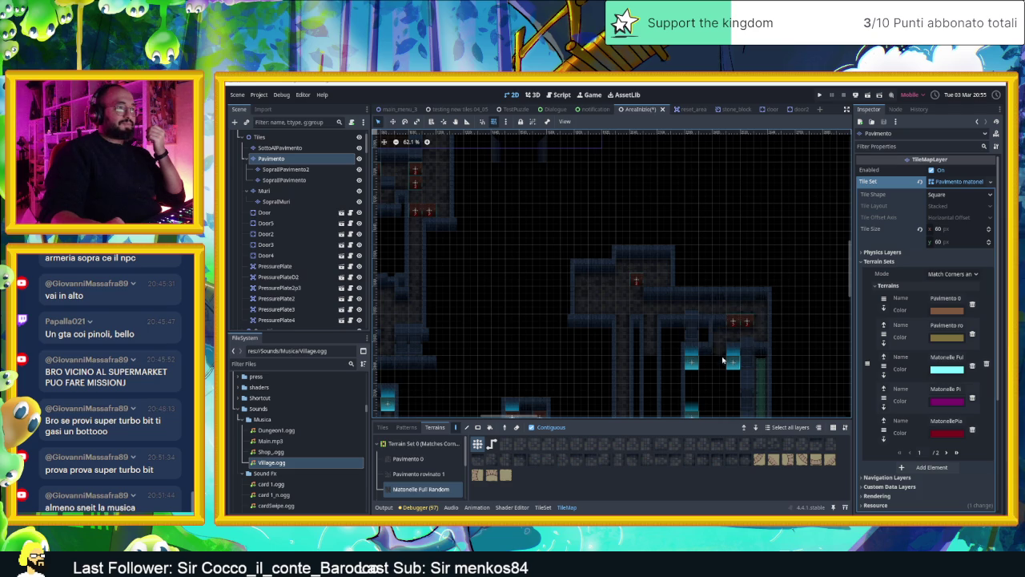
- Bring the lower rooms of the map into view and save the scene
scroll(721, 360, "down", 3)
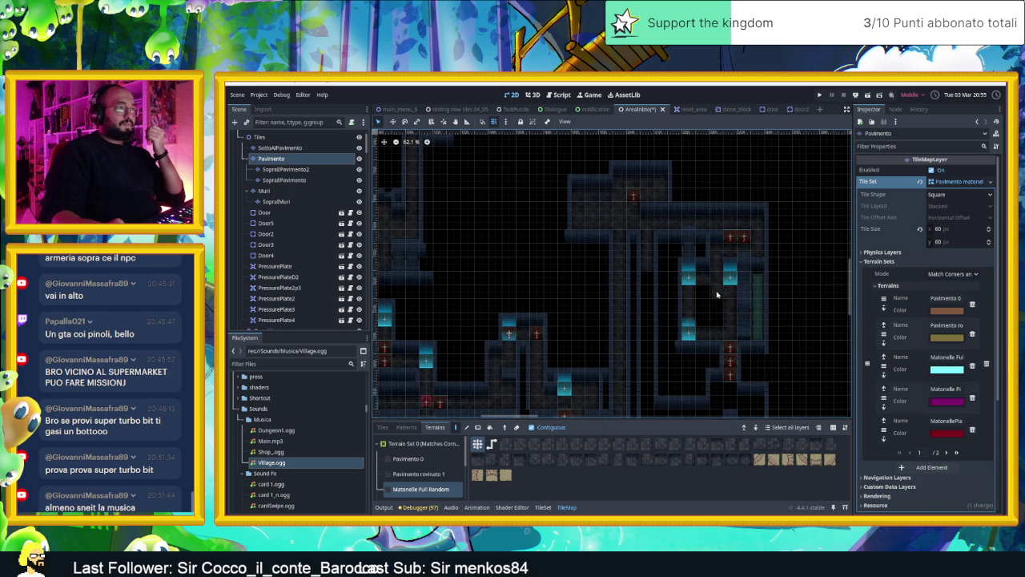
left_click_drag(730, 335, 713, 242)
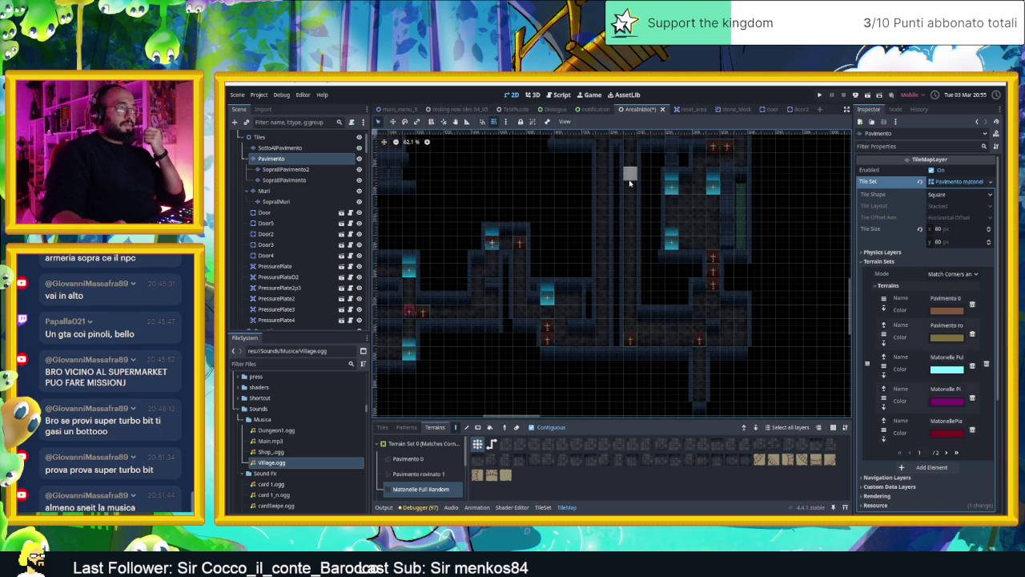
scroll(756, 280, "down", 3)
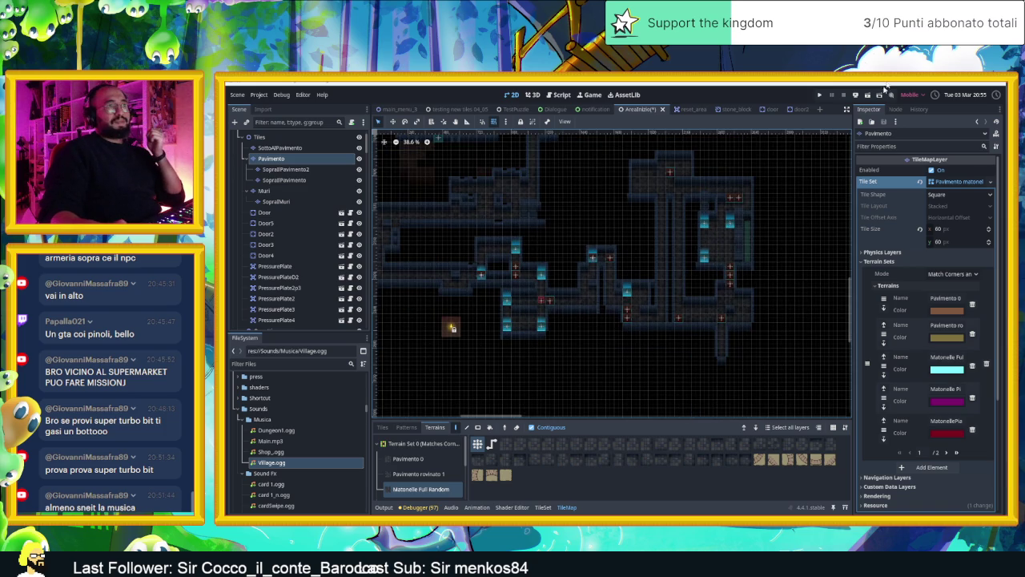
key("ctrl+s")
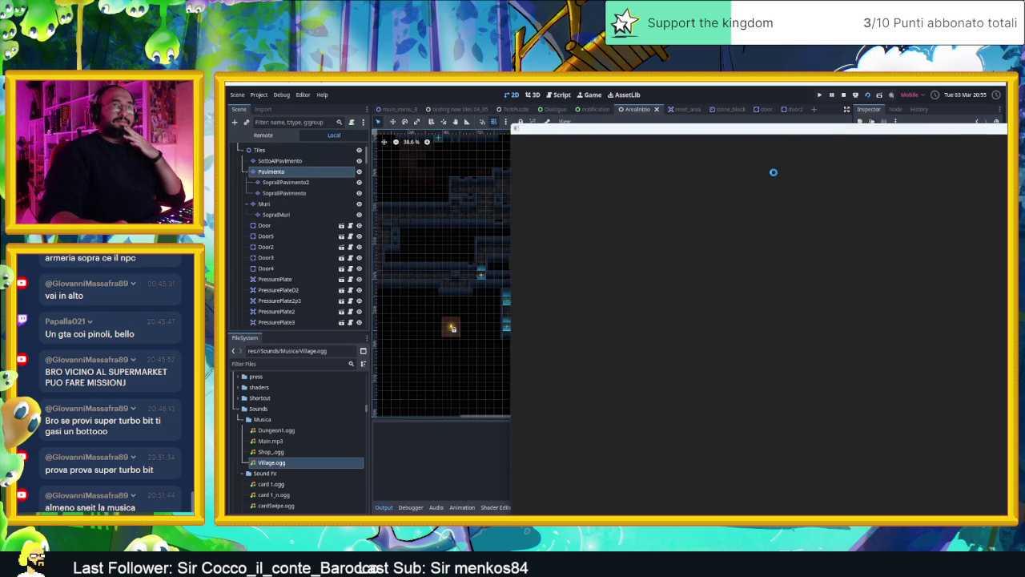
- Slide the slime with the arrow keys through the corridor and first rooms, past the arrow tiles
key("Down")
key("Up")
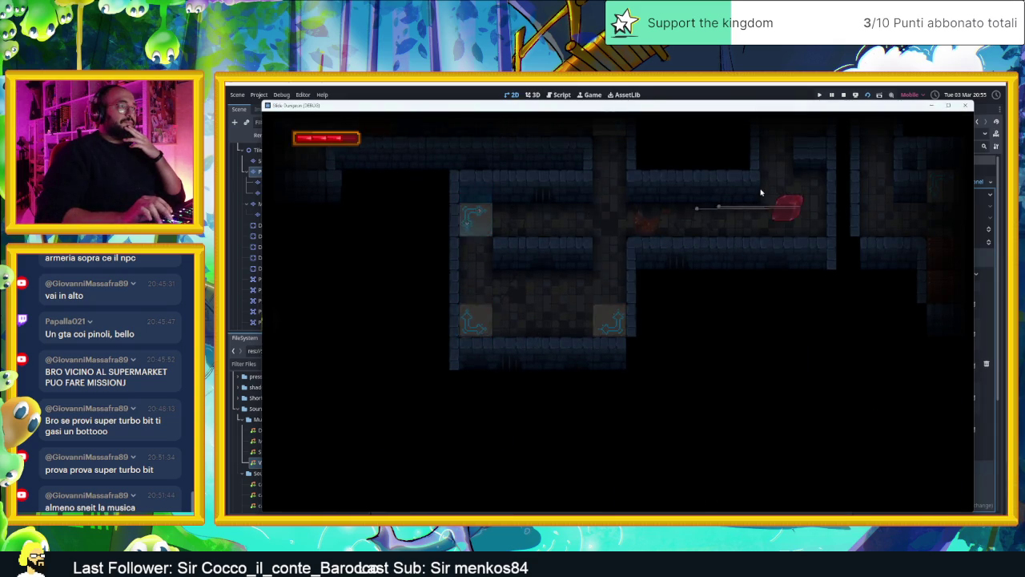
key("Up")
key("Right")
key("Down")
key("Up")
key("Down")
key("Up")
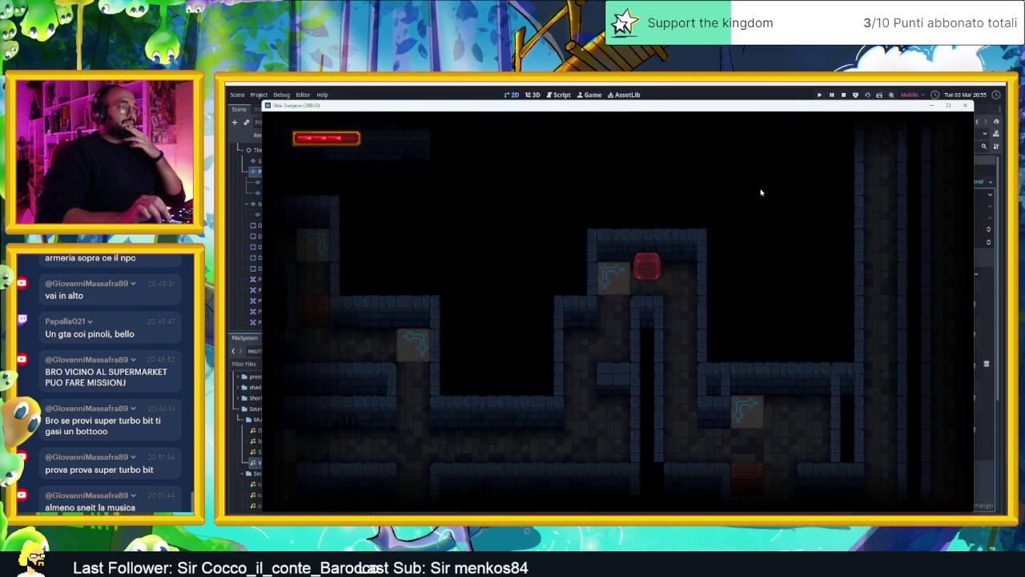
key("Left")
key("Up")
key("Down")
key("Right")
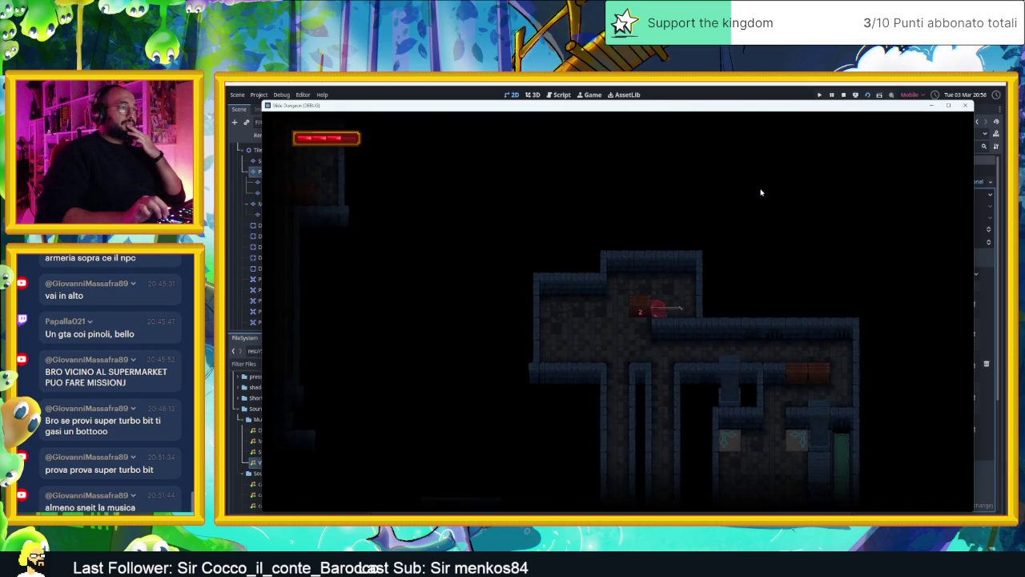
key("Right")
key("Left")
key("Down")
key("Right")
key("Down")
key("Left")
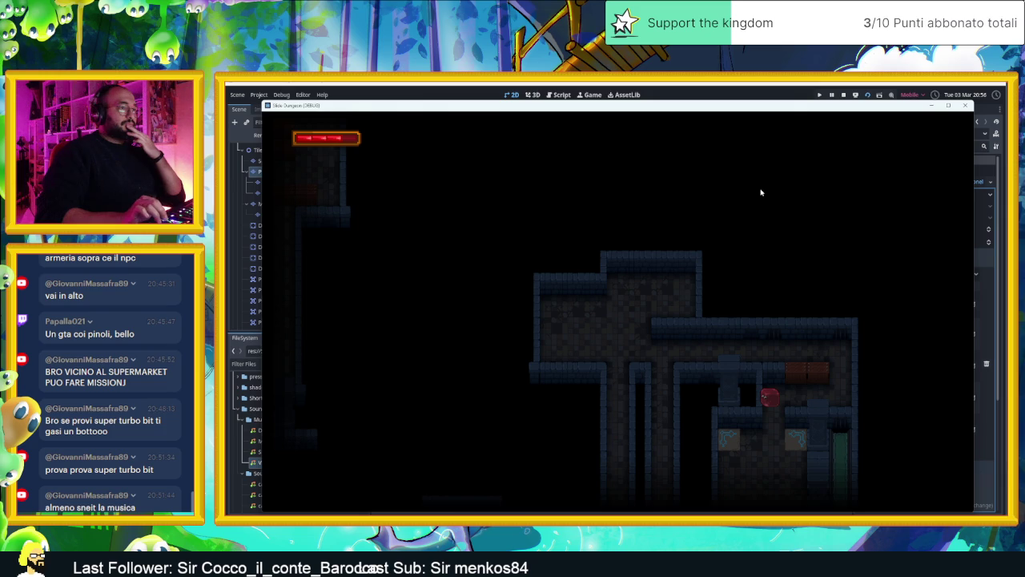
key("Up")
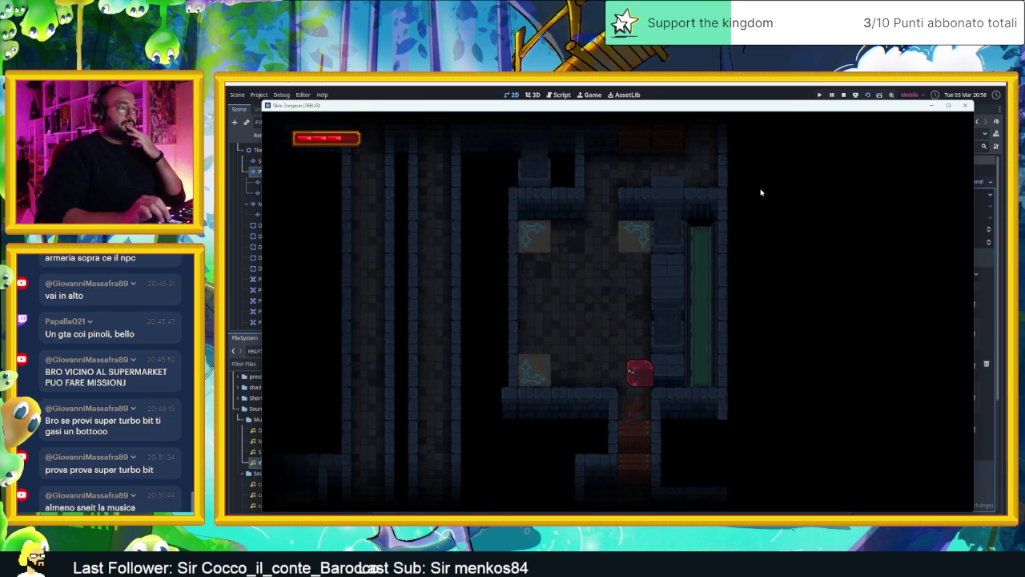
key("Down")
key("Up")
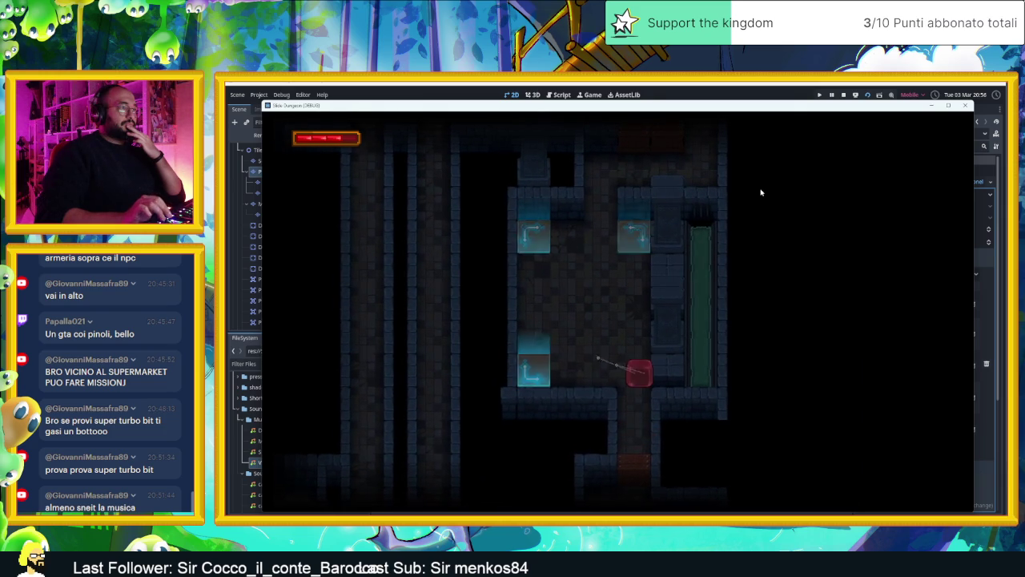
key("Down")
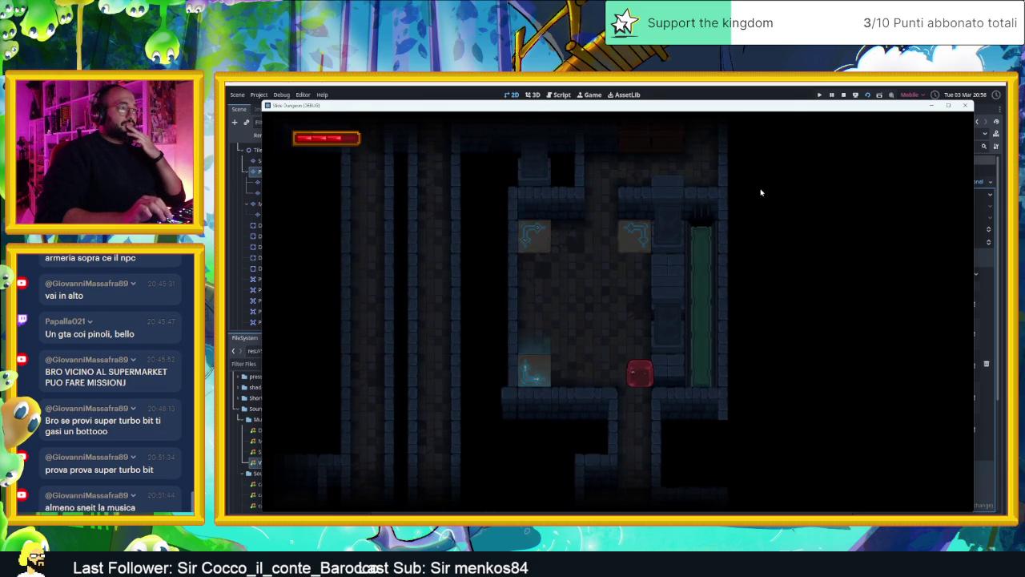
key("Left")
key("Down")
- Steer the slime through several more rooms, then stop the running game
key("Down")
key("Up")
key("Right")
key("Left")
key("Right")
key("Left")
key("Down")
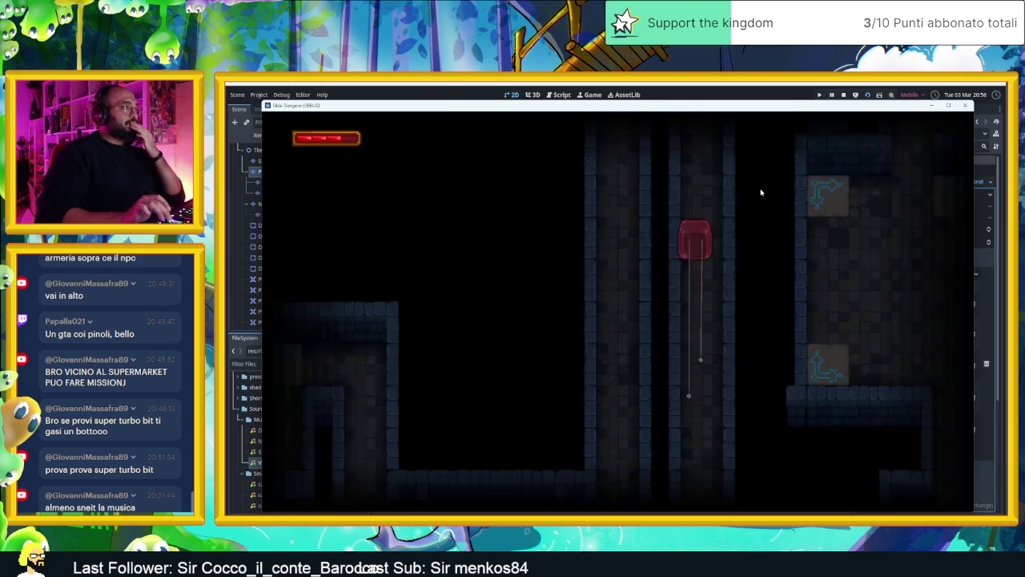
key("Left")
key("Up")
key("Right")
key("Up")
key("Left")
key("Up")
key("Down")
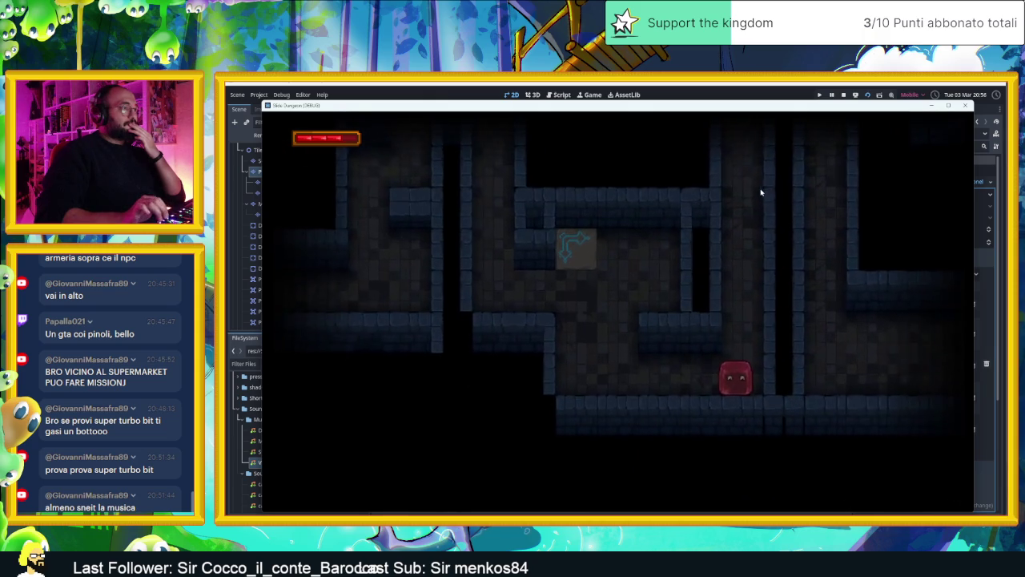
key("Down")
key("Right")
key("Down")
key("Left")
key("Right")
key("Down")
key("Left")
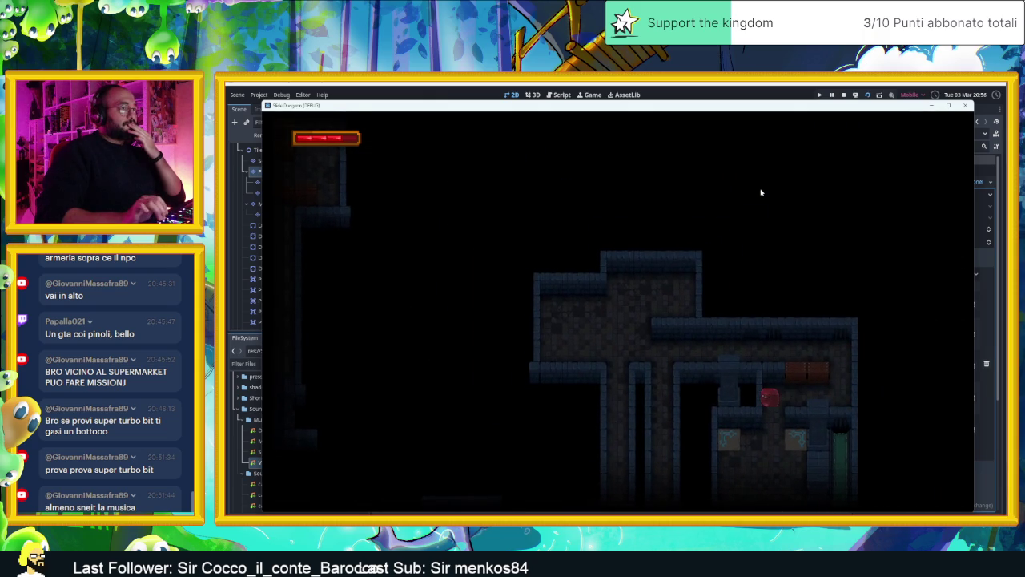
key("Up")
key("Right")
key("Up")
key("Down")
key("Left")
key("Right")
key("Up")
key("Left")
key("Down")
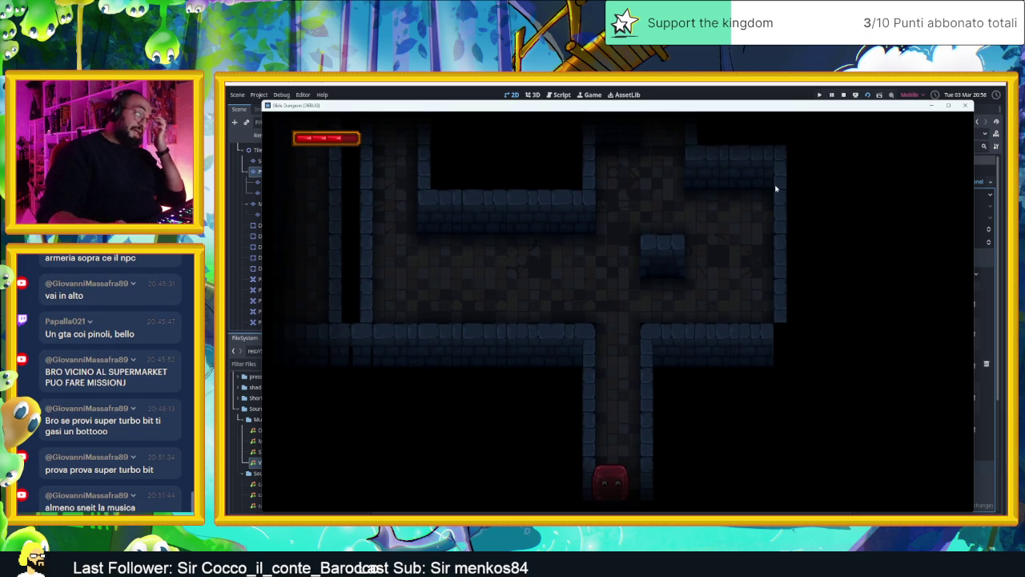
left_click(844, 96)
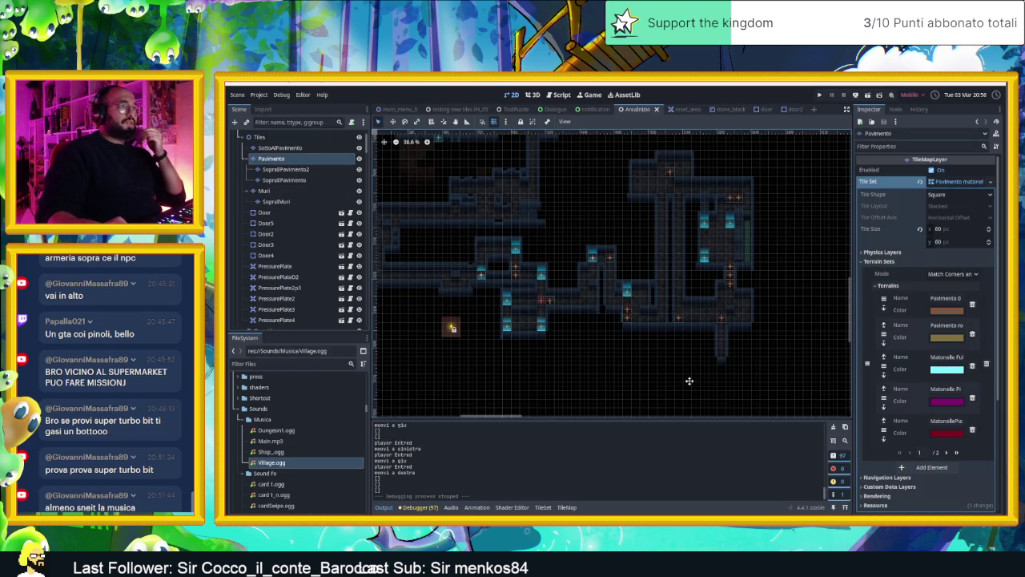
left_click_drag(689, 383, 685, 315)
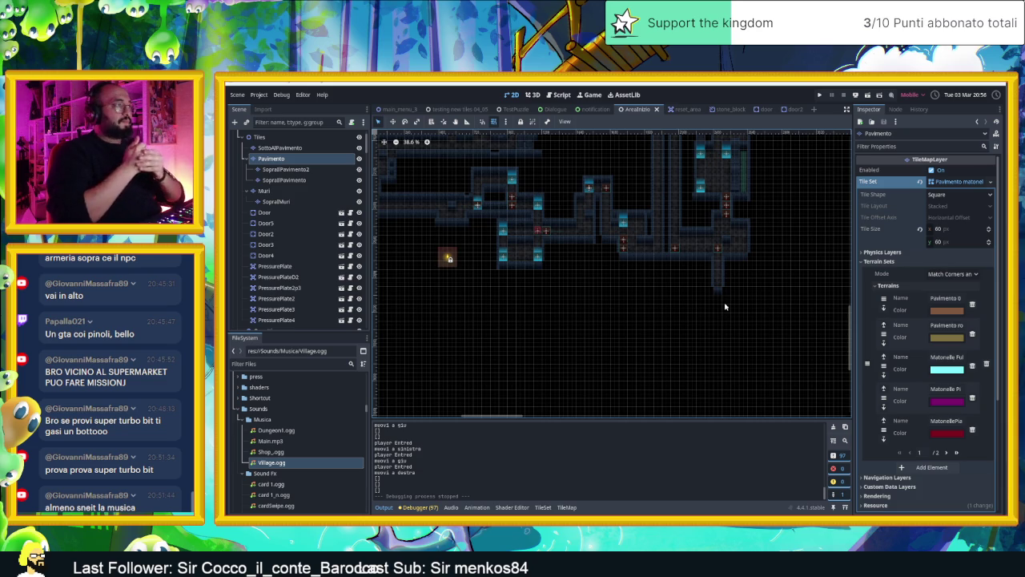
scroll(730, 303, "down", 2)
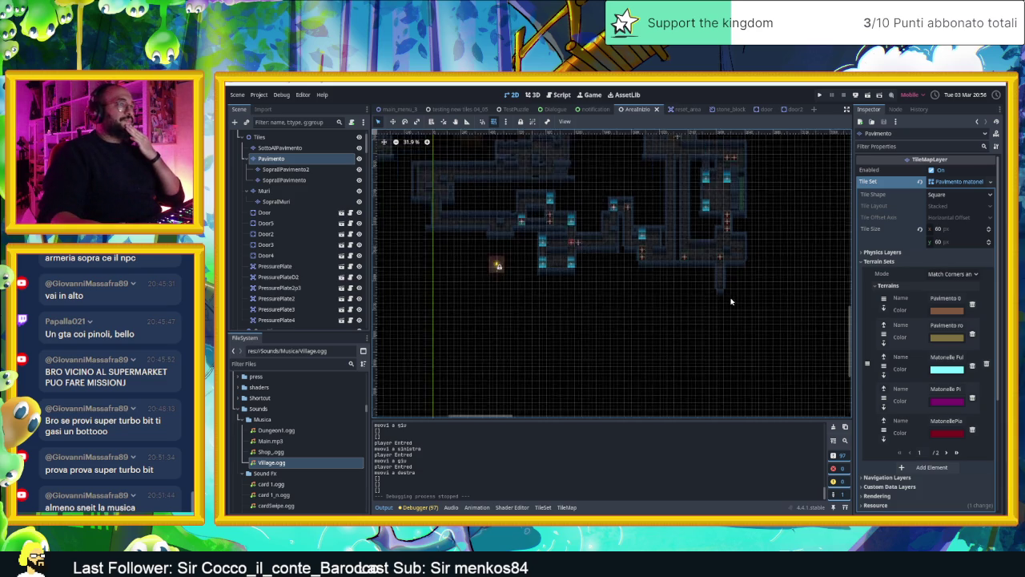
scroll(731, 302, "down", 4)
mouse_move(737, 309)
left_mouse_down()
mouse_move(621, 299)
mouse_move(552, 331)
mouse_move(641, 321)
left_mouse_up()
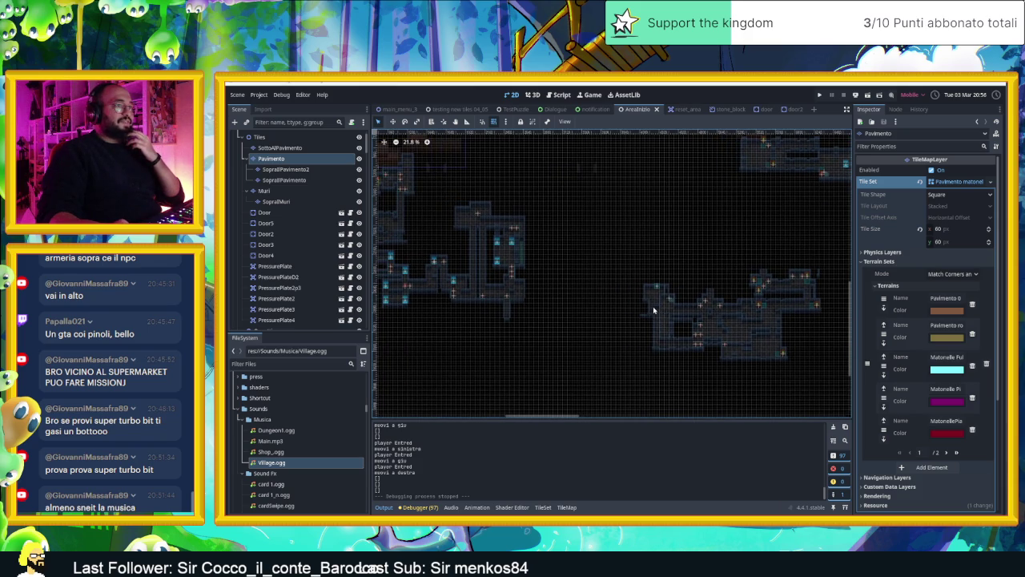
left_click_drag(534, 330, 627, 329)
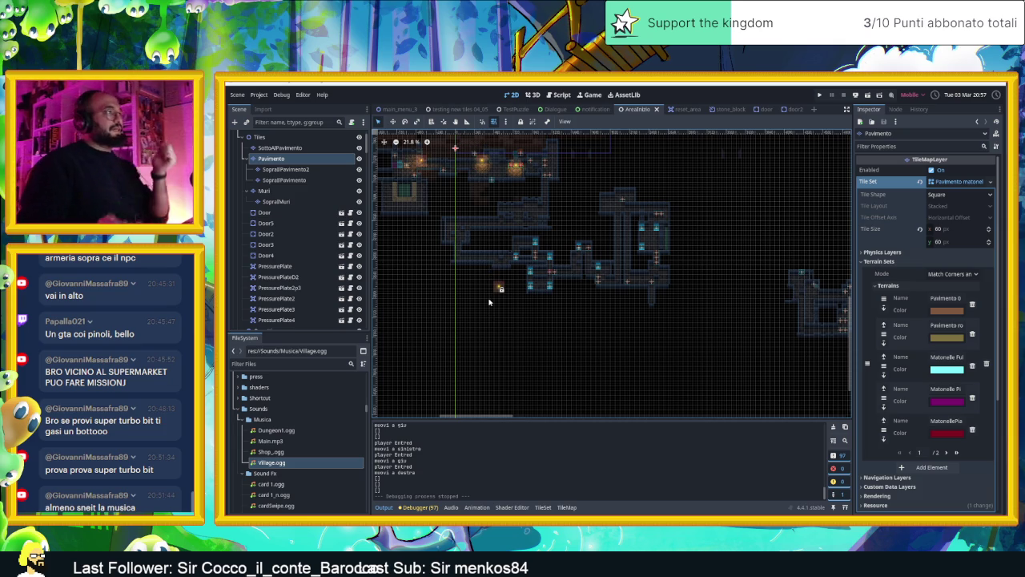
scroll(500, 292, "down", 2)
mouse_move(673, 318)
left_mouse_down()
mouse_move(564, 290)
mouse_move(653, 285)
left_mouse_up()
scroll(576, 257, "up", 3)
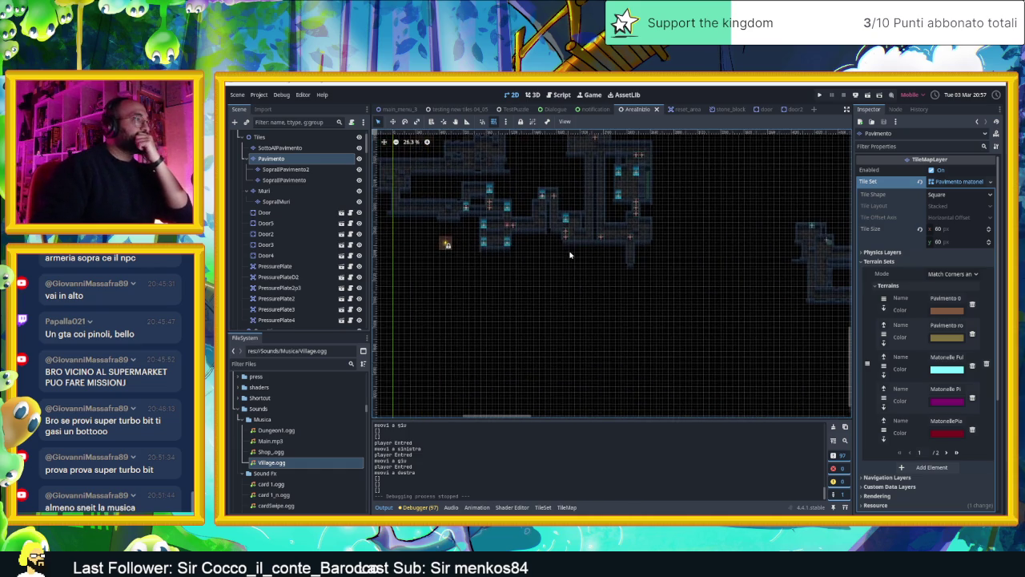
scroll(575, 269, "up", 2)
scroll(648, 275, "up", 2)
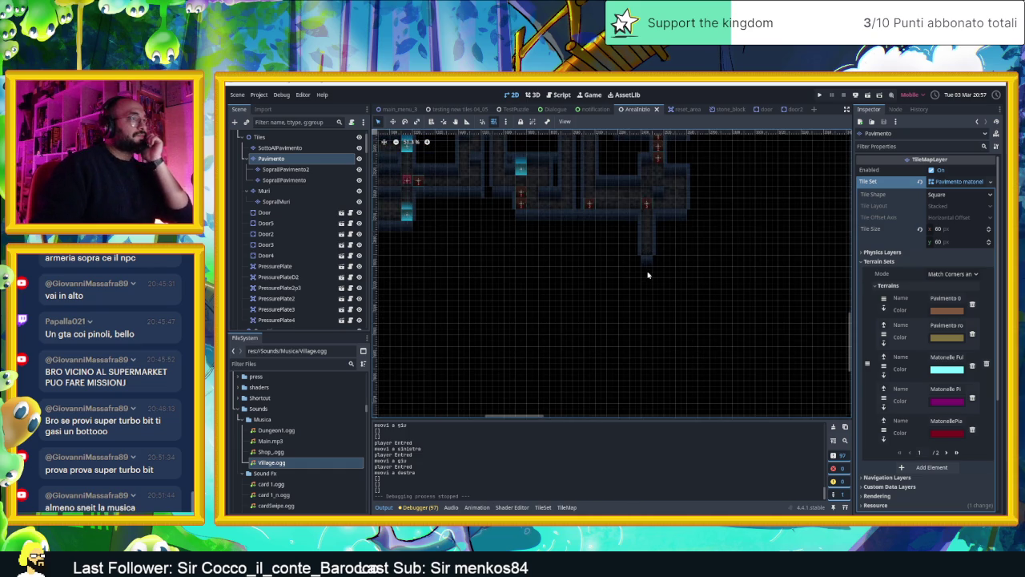
scroll(648, 275, "up", 2)
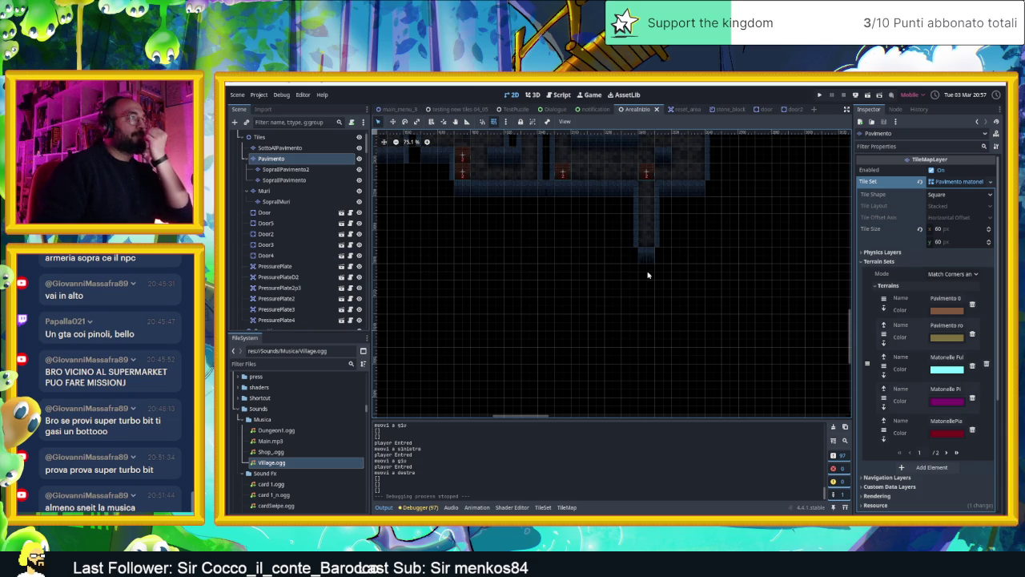
scroll(617, 244, "up", 5)
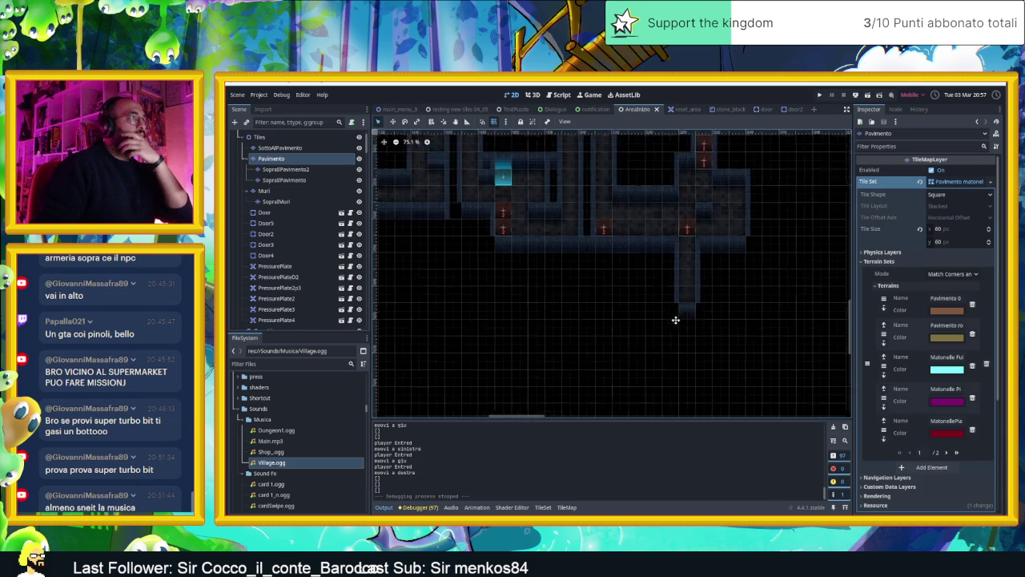
scroll(605, 233, "down", 5)
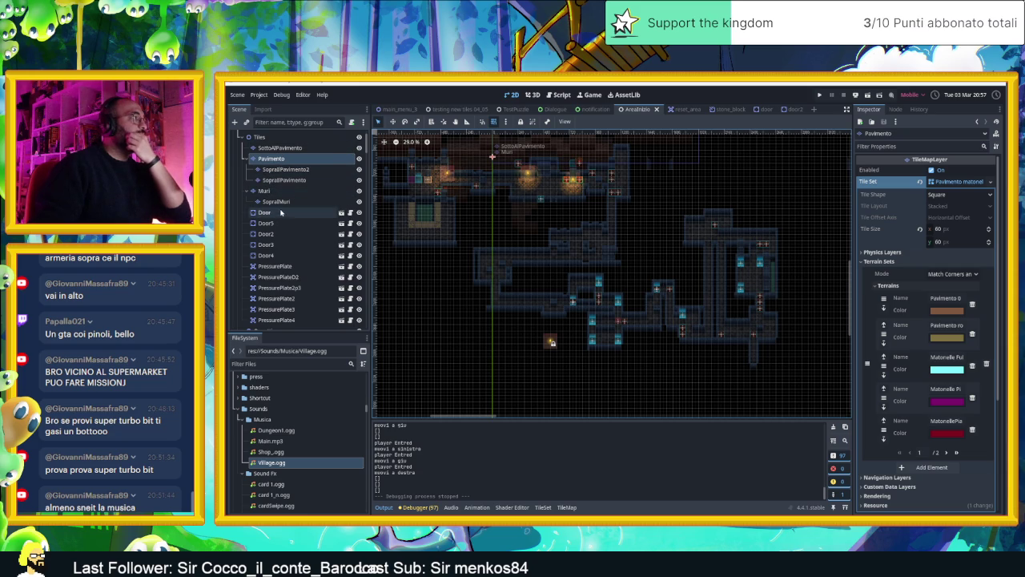
scroll(280, 216, "down", 5)
scroll(294, 238, "down", 5)
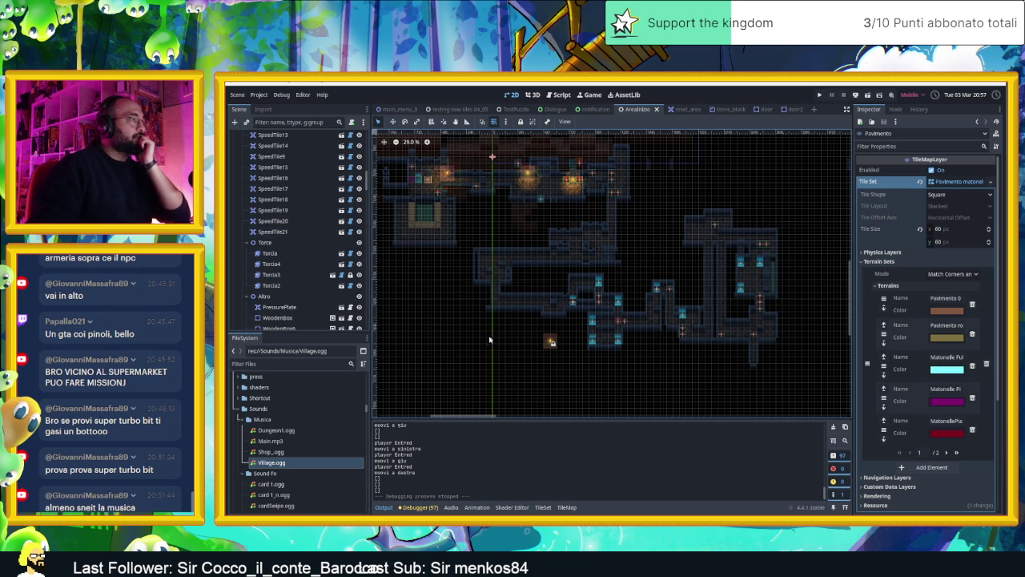
mouse_move(373, 313)
left_mouse_down()
mouse_move(520, 329)
mouse_move(541, 353)
left_mouse_up()
- Add a vertical guide at 450 px and zoom to 75% on the corridor's lower end
scroll(553, 339, "down", 3)
scroll(556, 339, "right", 2)
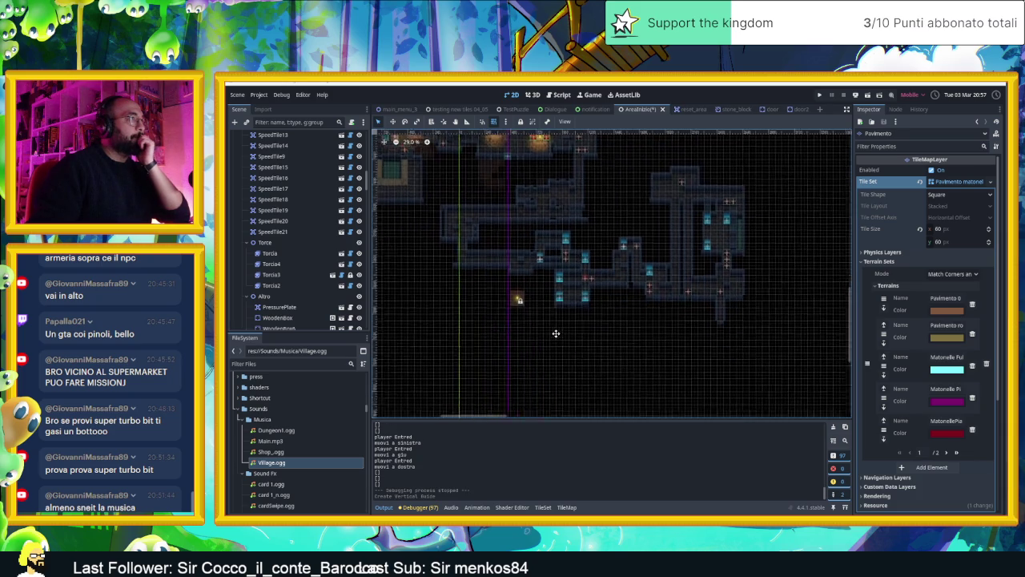
scroll(566, 318, "up", 4)
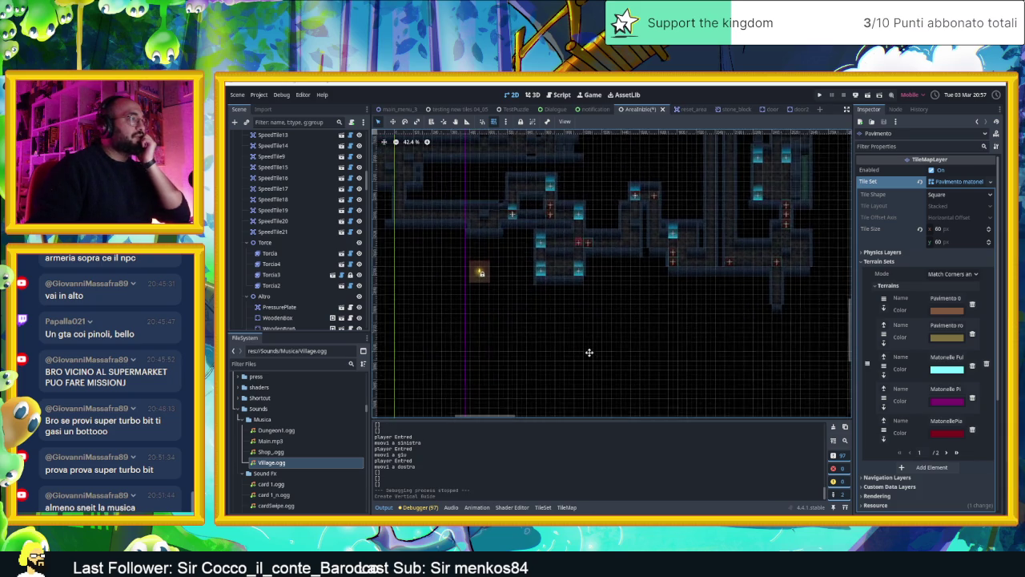
scroll(588, 353, "down", 1)
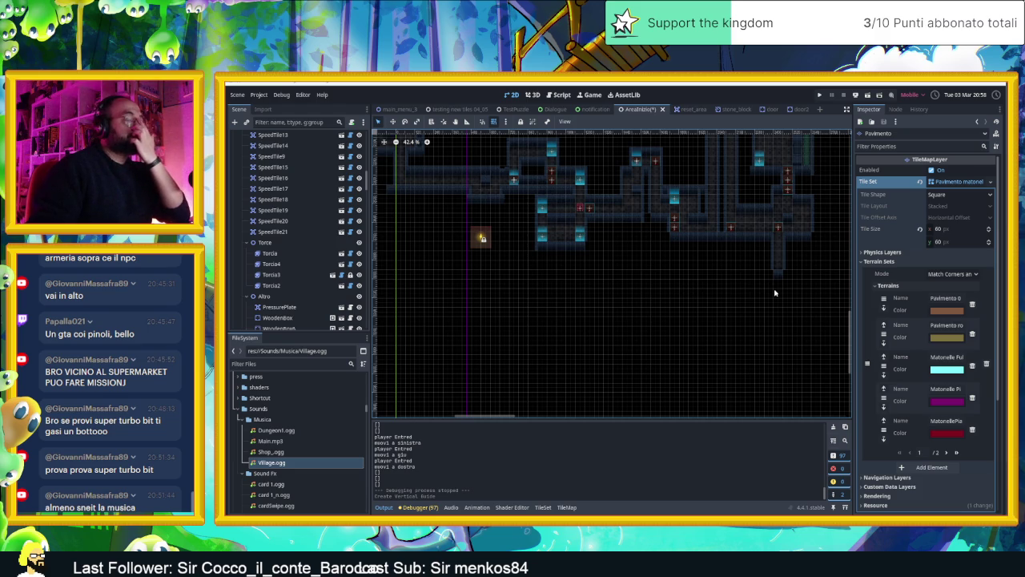
left_click_drag(774, 293, 721, 291)
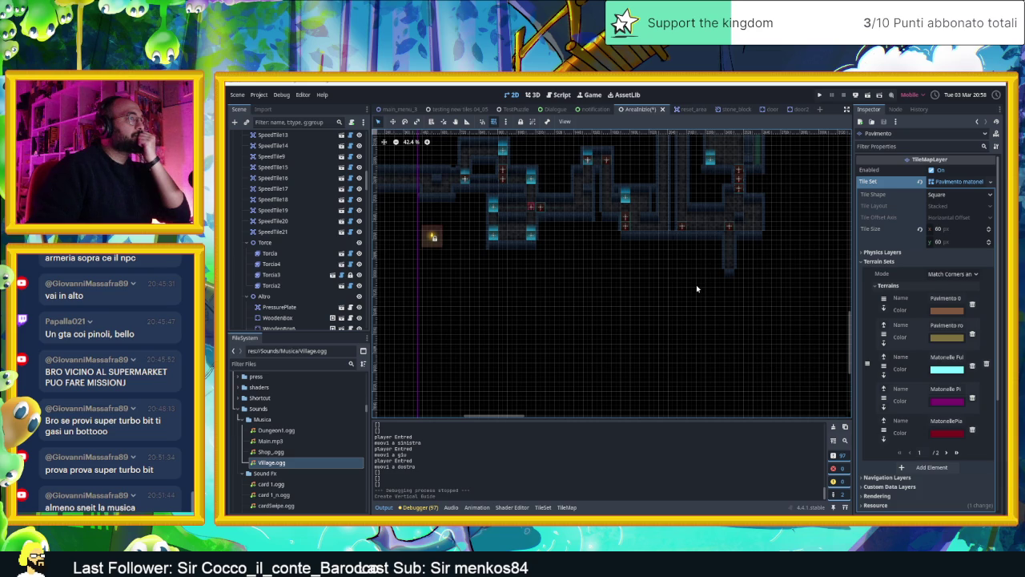
scroll(693, 264, "up", 3)
scroll(690, 263, "up", 3)
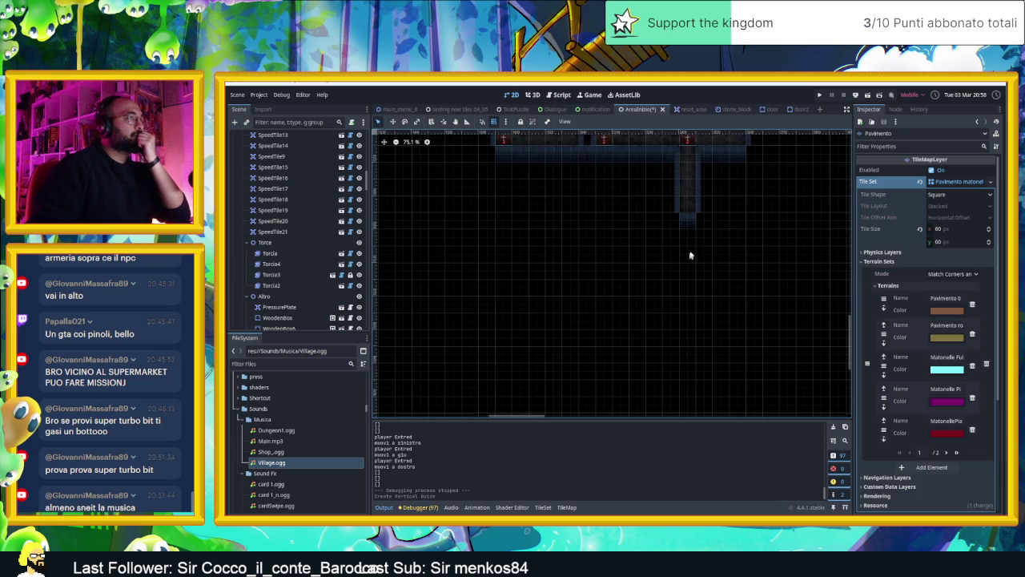
right_click(692, 227)
left_click(672, 231)
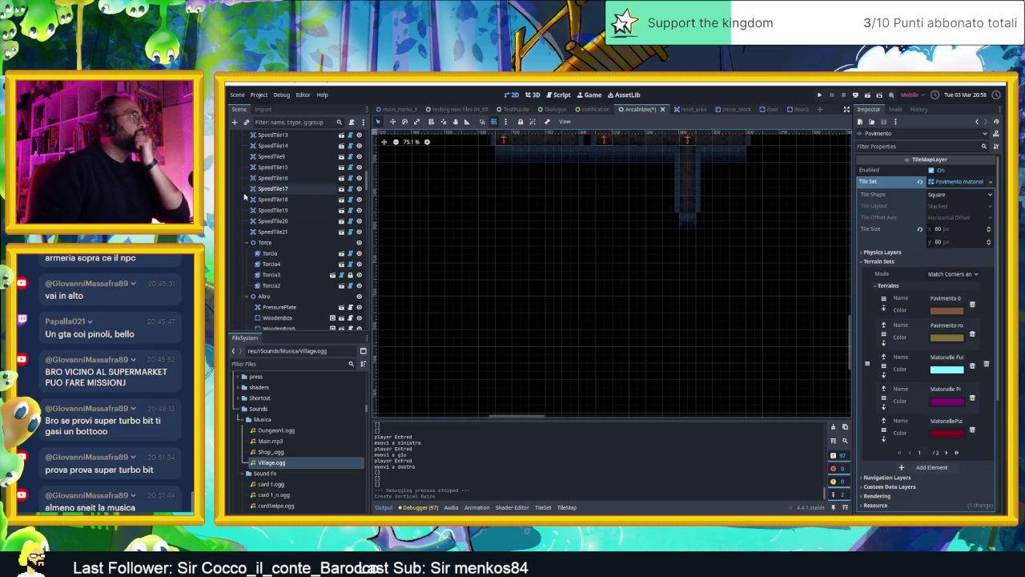
scroll(281, 242, "up", 5)
scroll(284, 232, "up", 10)
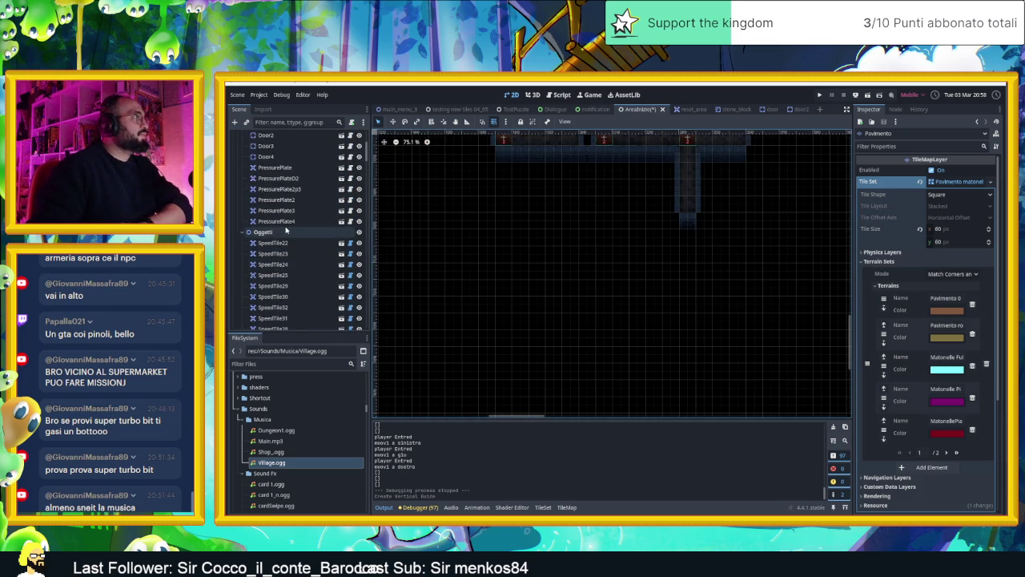
- Select the Muri layer and pick the first Muro blue wall source in the Tiles list
left_click(287, 192)
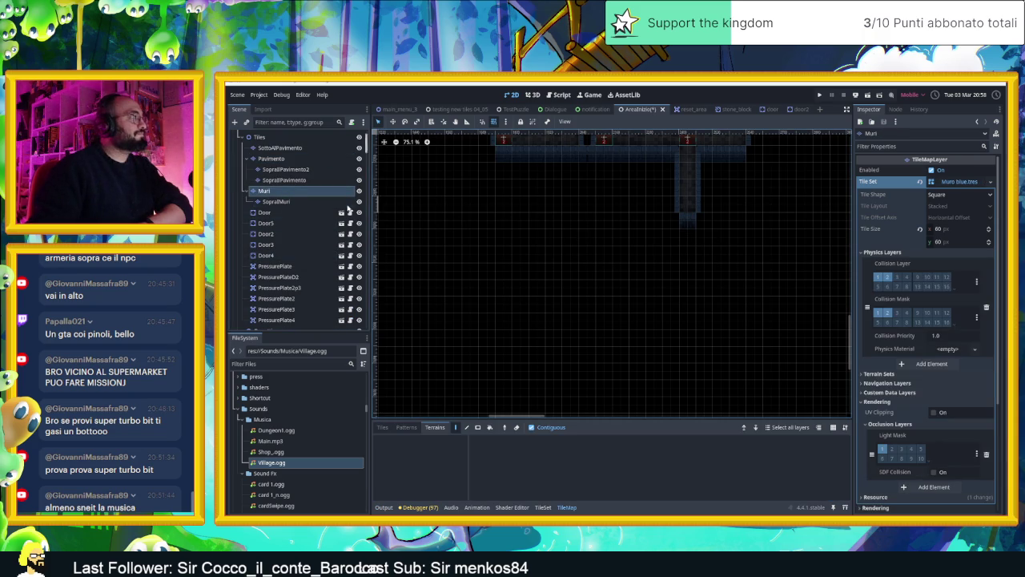
left_click(292, 201)
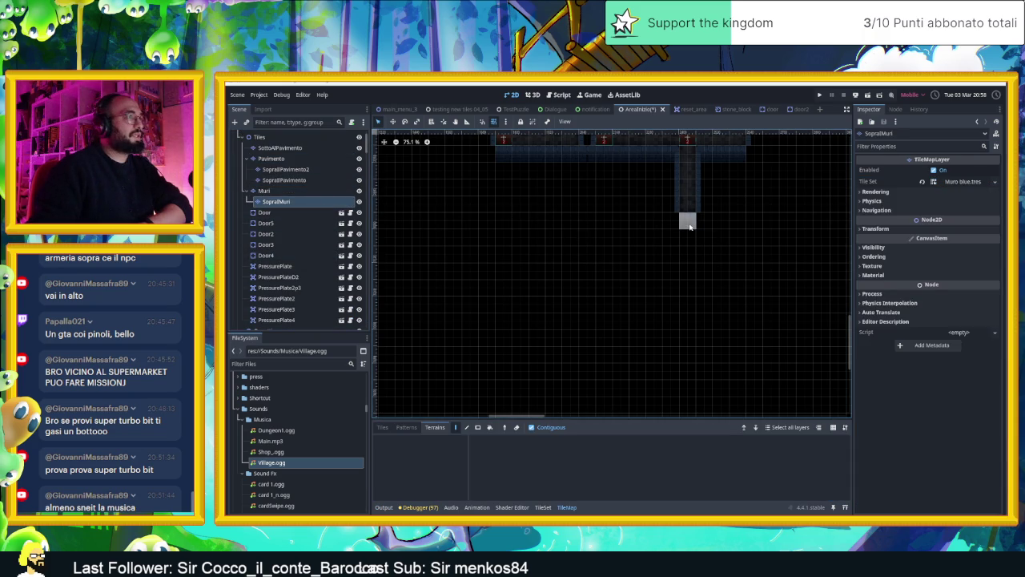
left_click(264, 191)
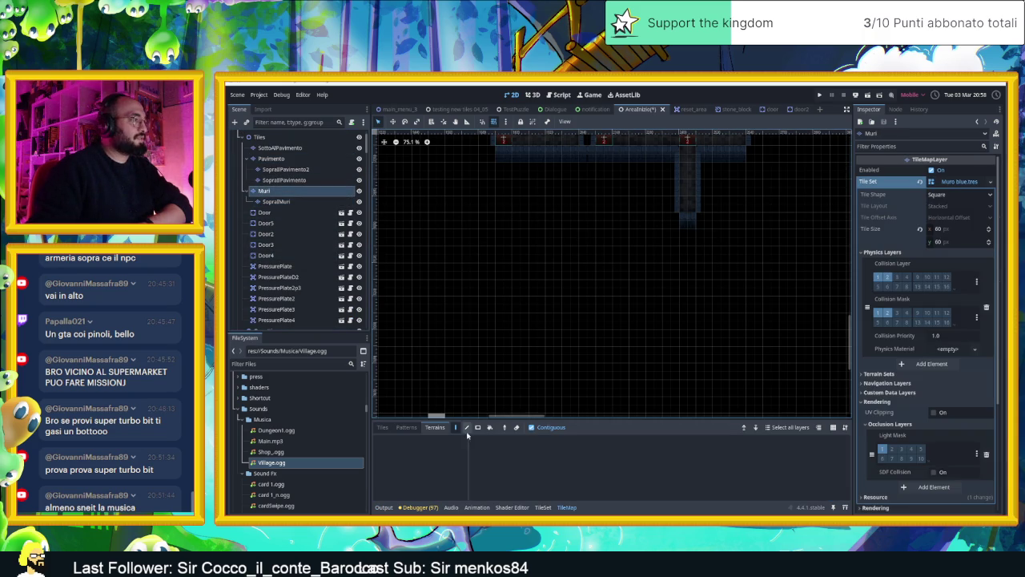
left_click(538, 508)
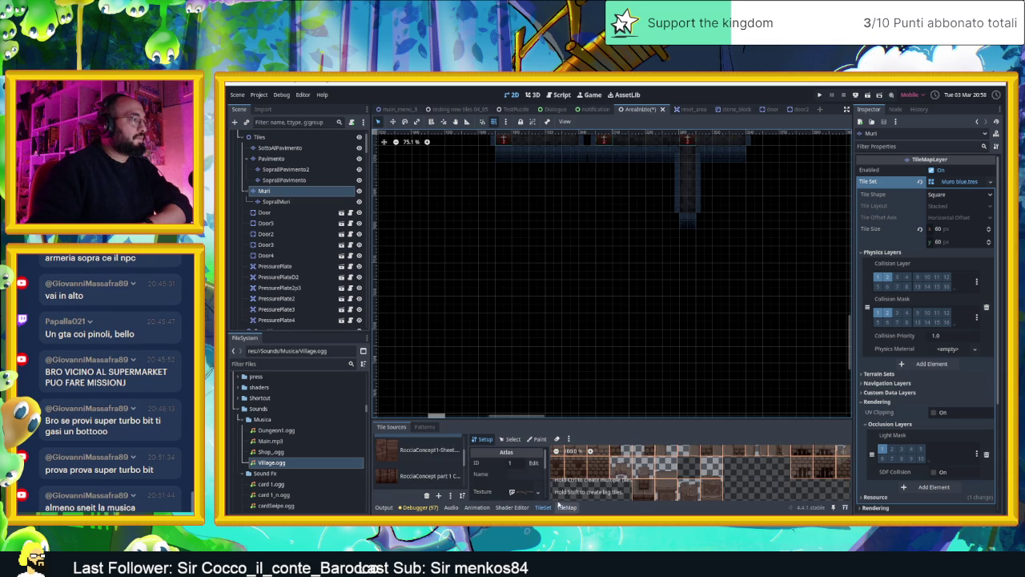
left_click(566, 507)
left_click(383, 427)
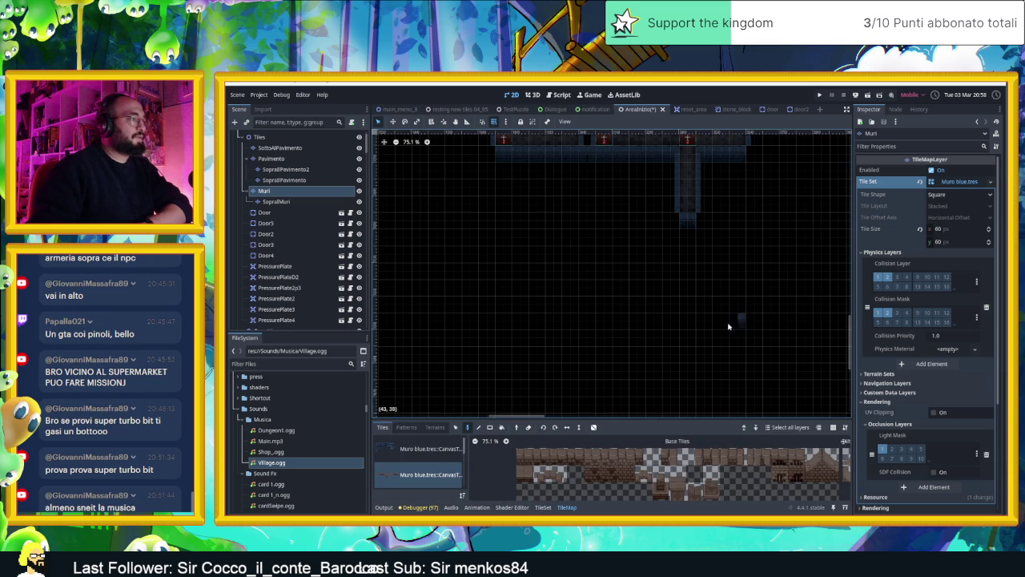
left_click(409, 452)
scroll(600, 345, "up", 2)
scroll(582, 455, "down", 5)
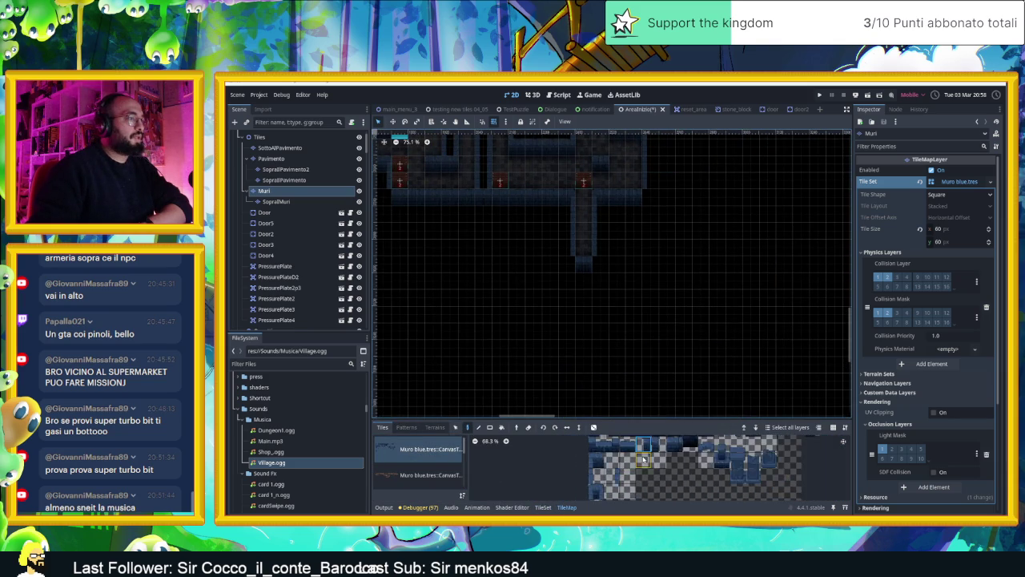
- Paint a strip of Muro blue wall tiles below the corridor's bottom end, extending right and left
left_click(629, 454)
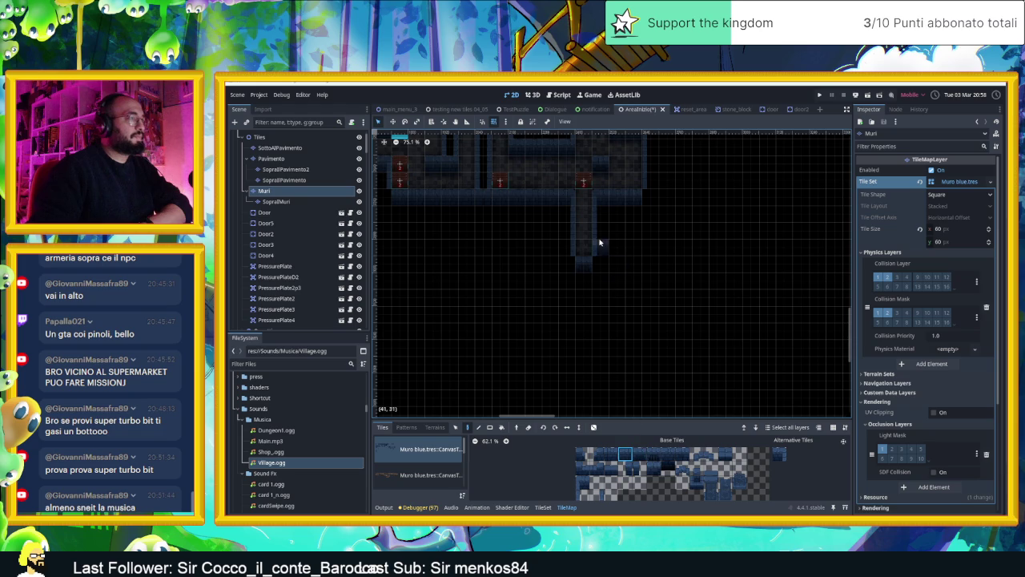
left_click(585, 264)
left_click(584, 316)
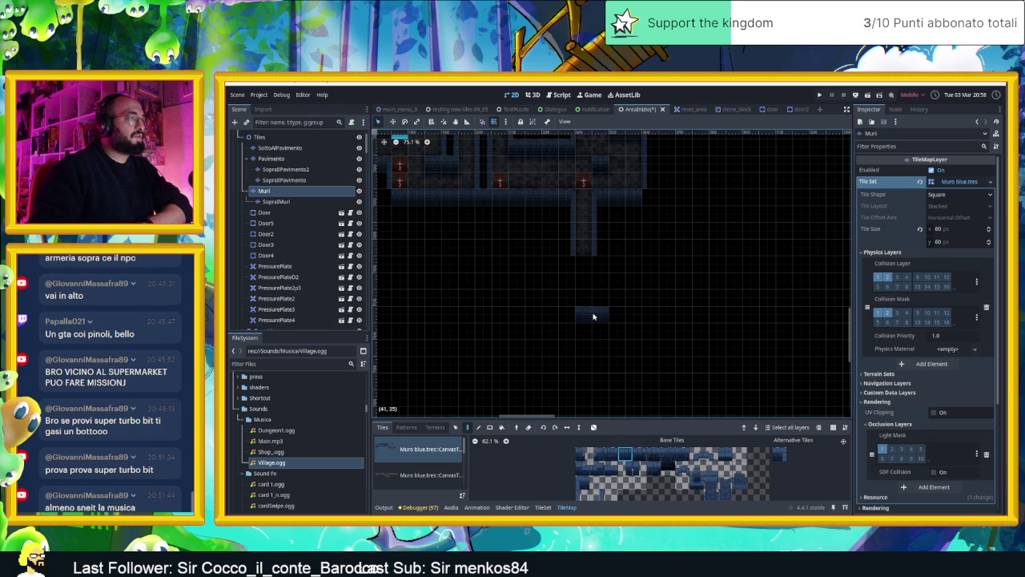
left_click(602, 314)
left_click(615, 310)
left_click(633, 296)
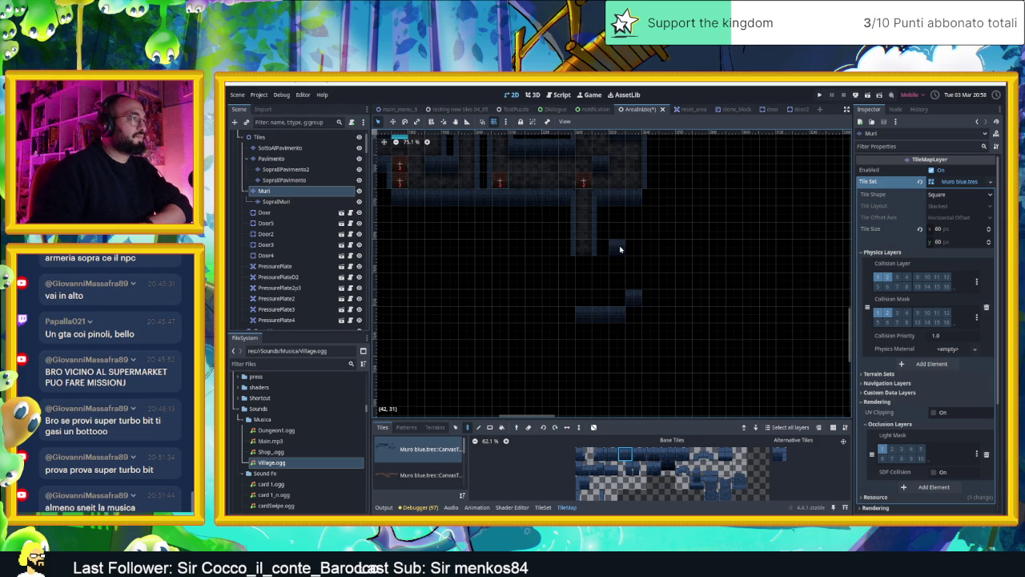
left_click(619, 249)
left_click_drag(571, 333, 551, 333)
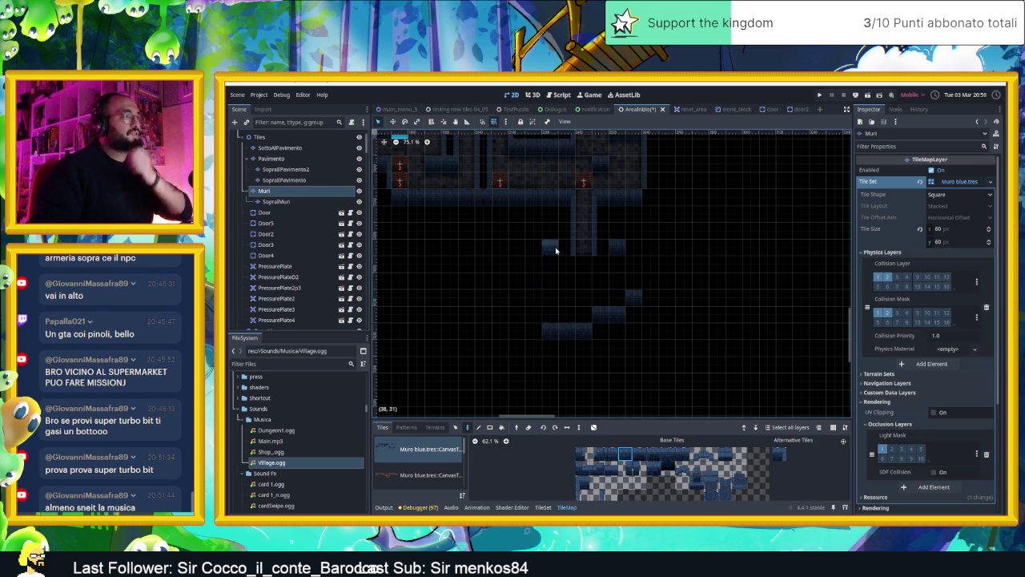
- Add wall tiles at cells (38,31), (37,35), (37,33) and (37,32); erase the misplaced one at (36,32)
left_click(555, 247)
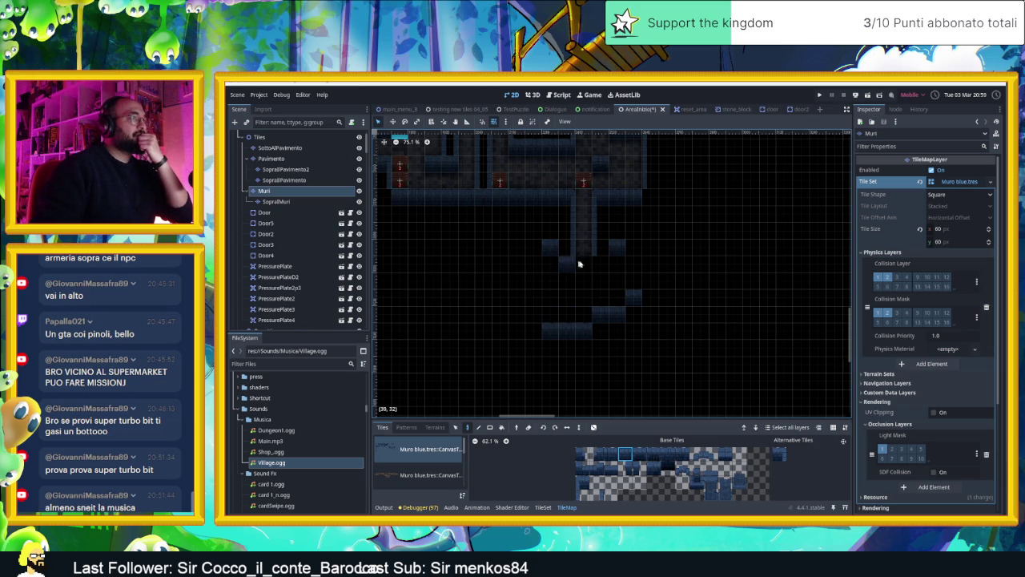
left_click(529, 315)
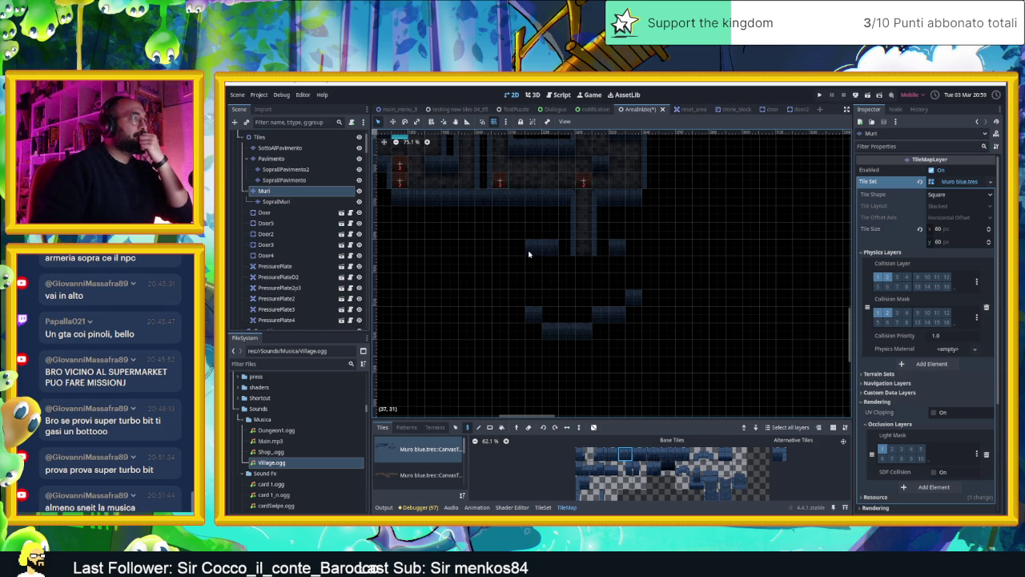
left_click(529, 281)
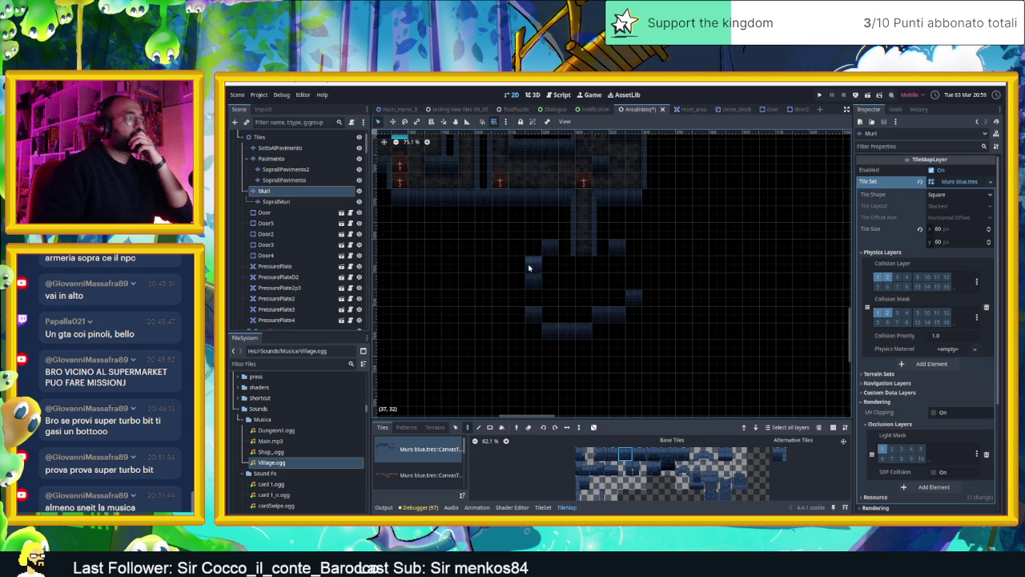
left_click(529, 268)
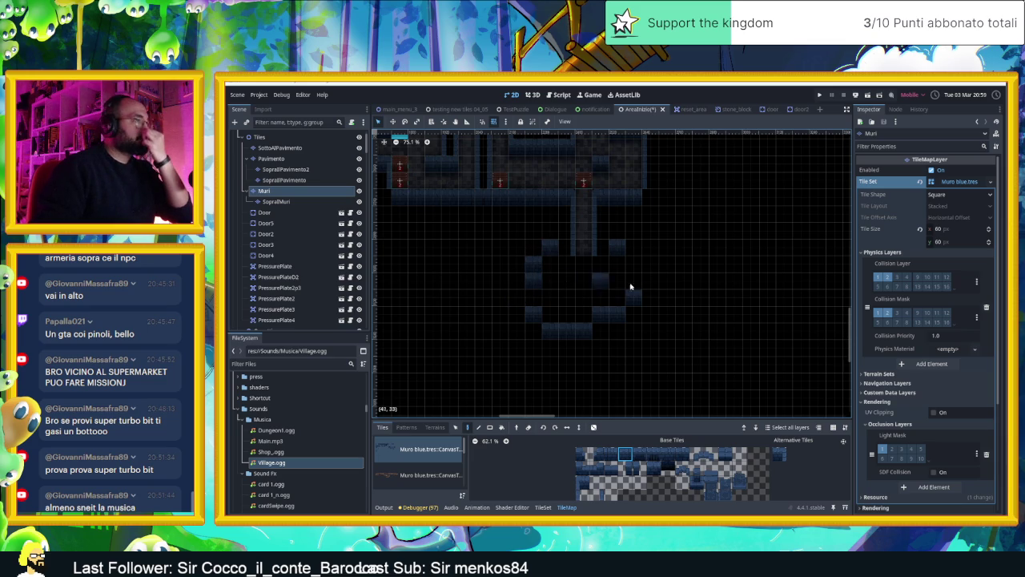
mouse_move(518, 294)
left_mouse_down()
mouse_move(600, 291)
mouse_move(593, 295)
left_mouse_up()
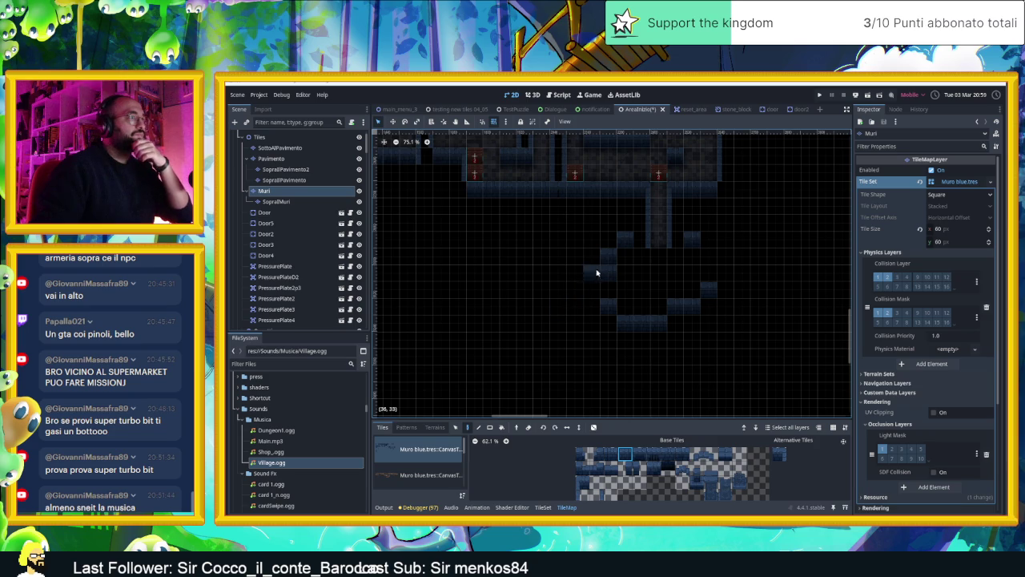
left_click(586, 256)
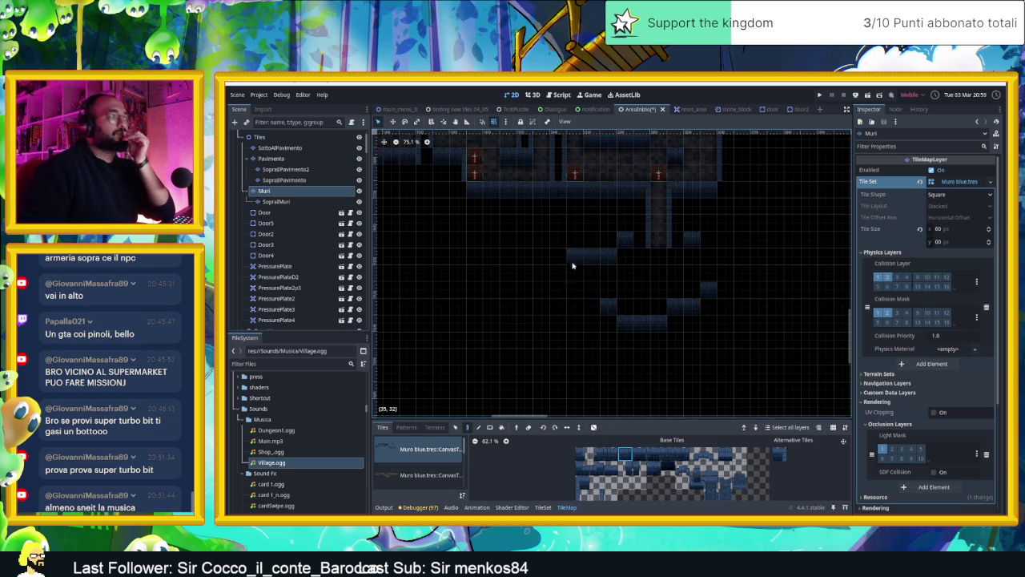
right_click(584, 258)
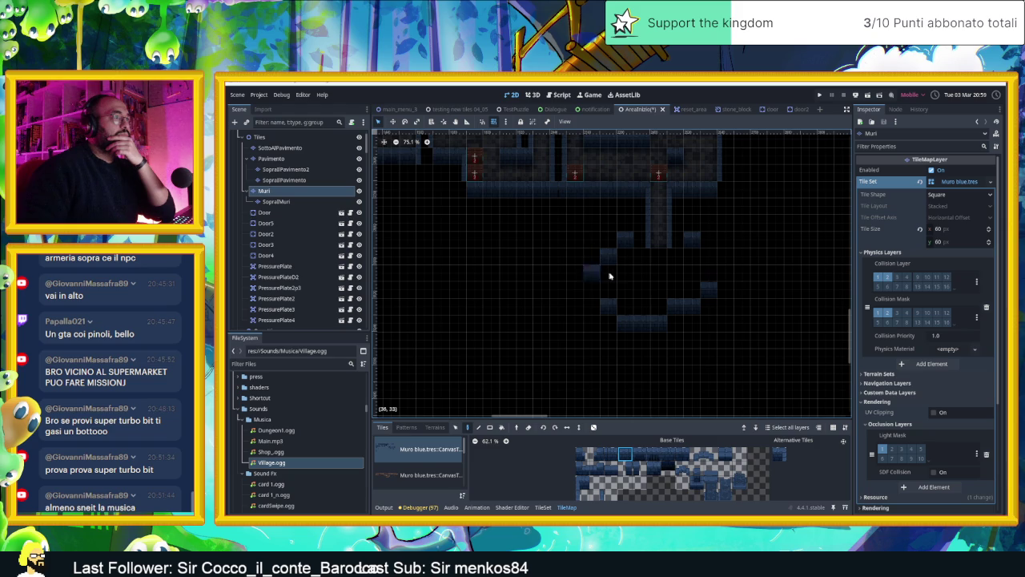